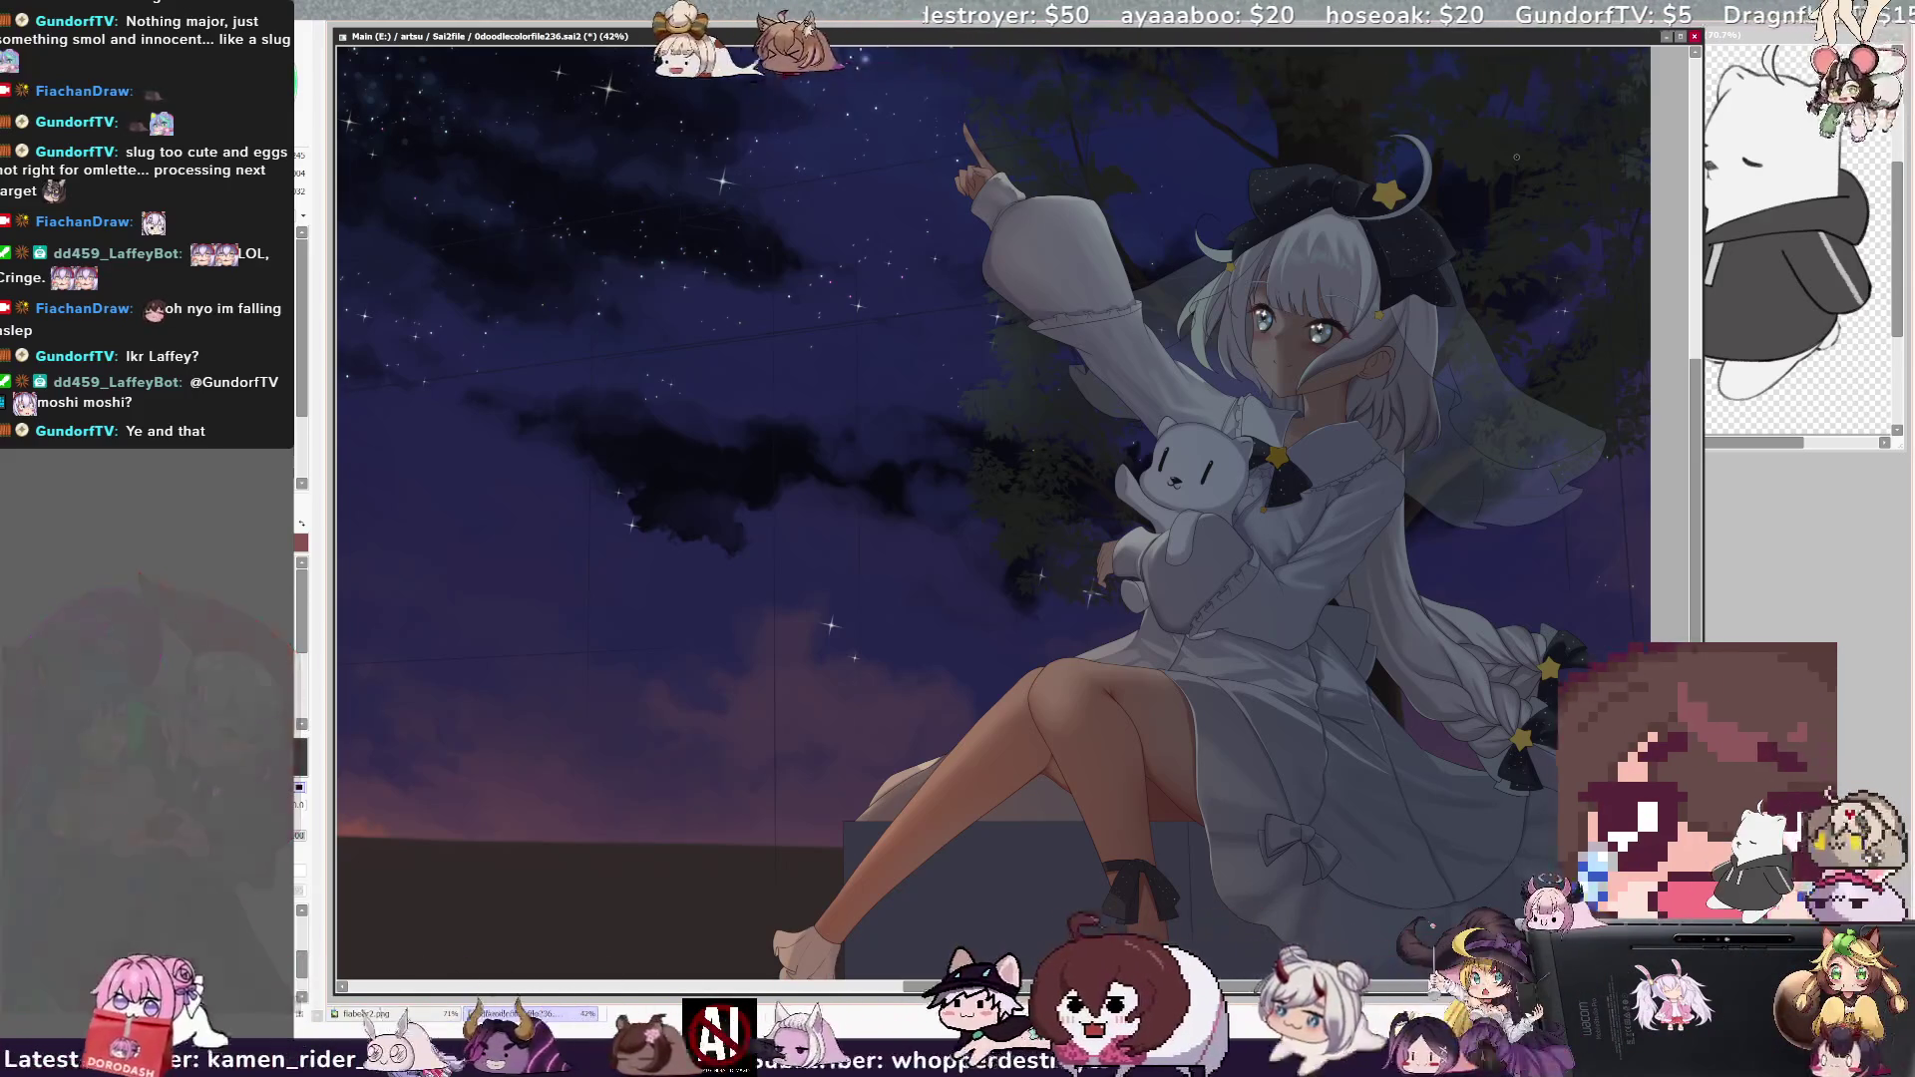
- Tilt the canvas view clockwise, zoom to 75% and frame the white skirt and braids
scroll(1312, 636, "right", 5)
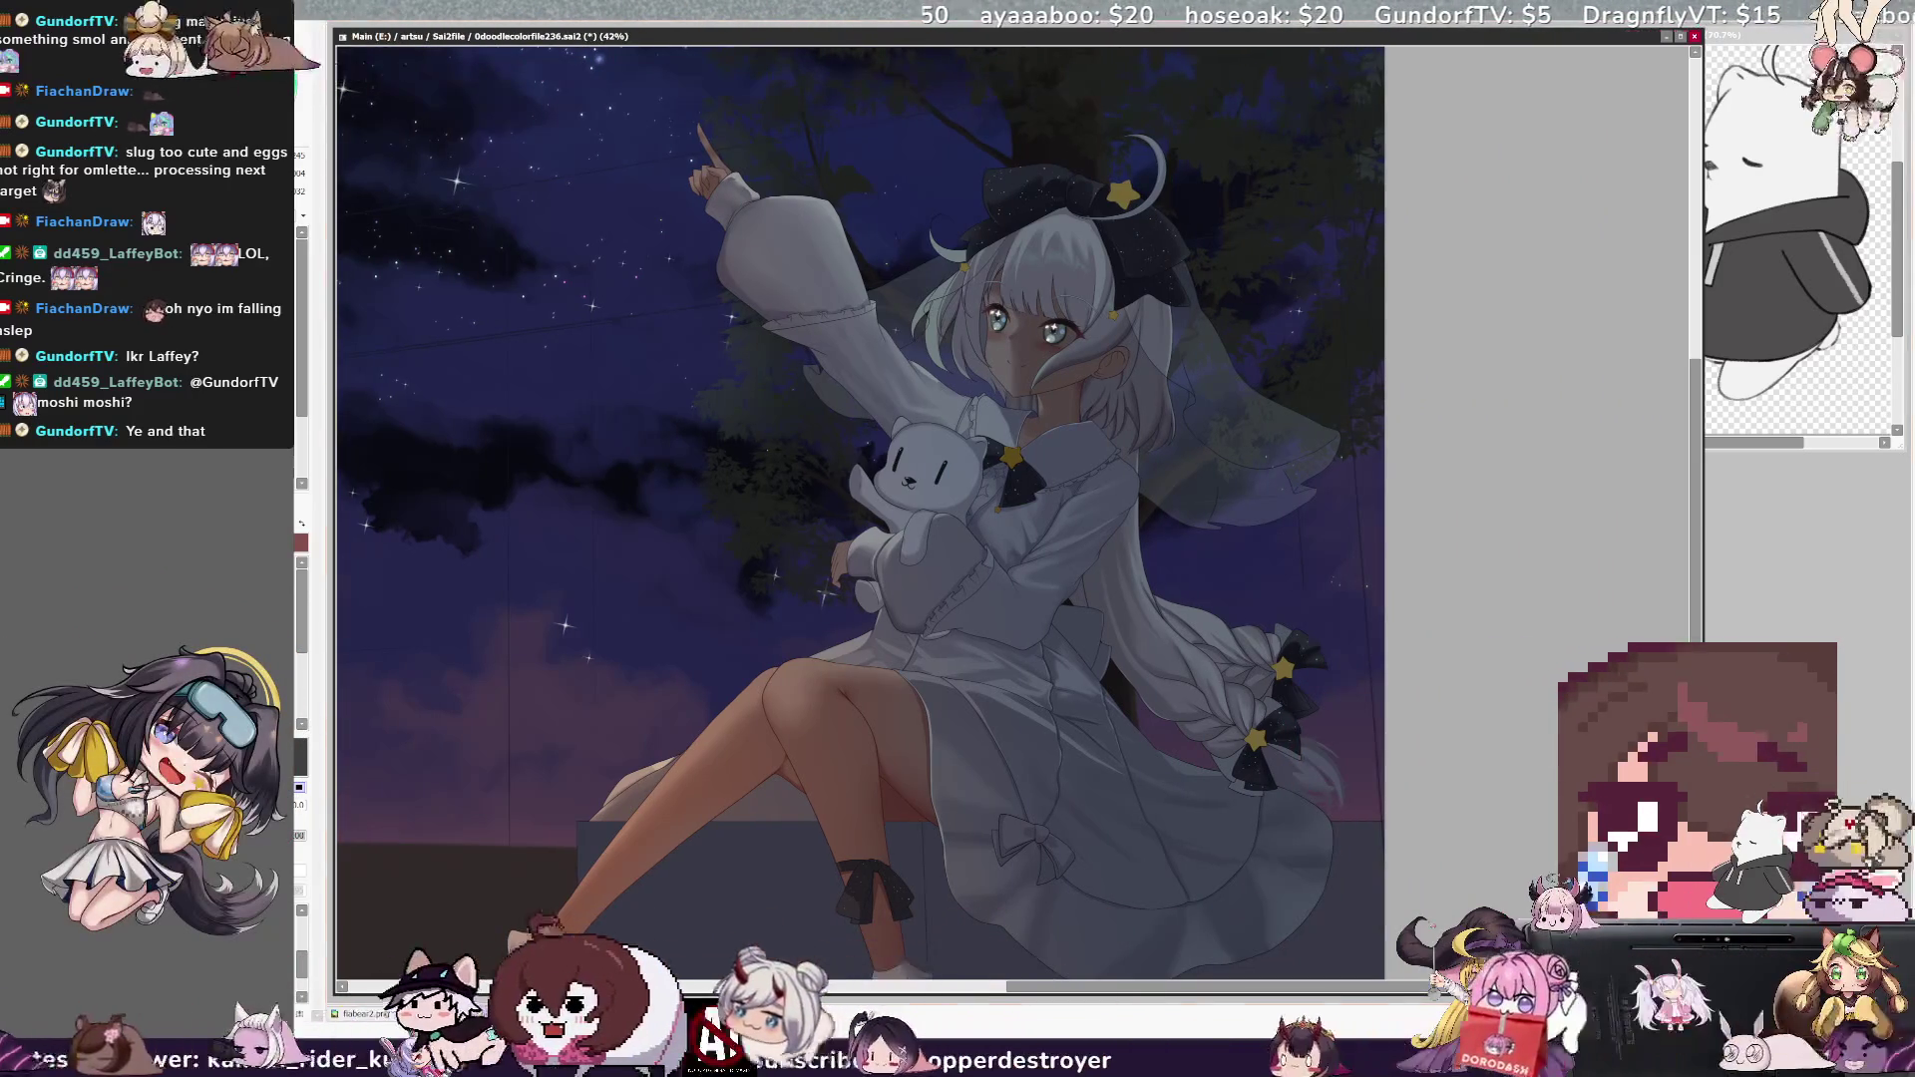
key("End")
key("End")
key("End")
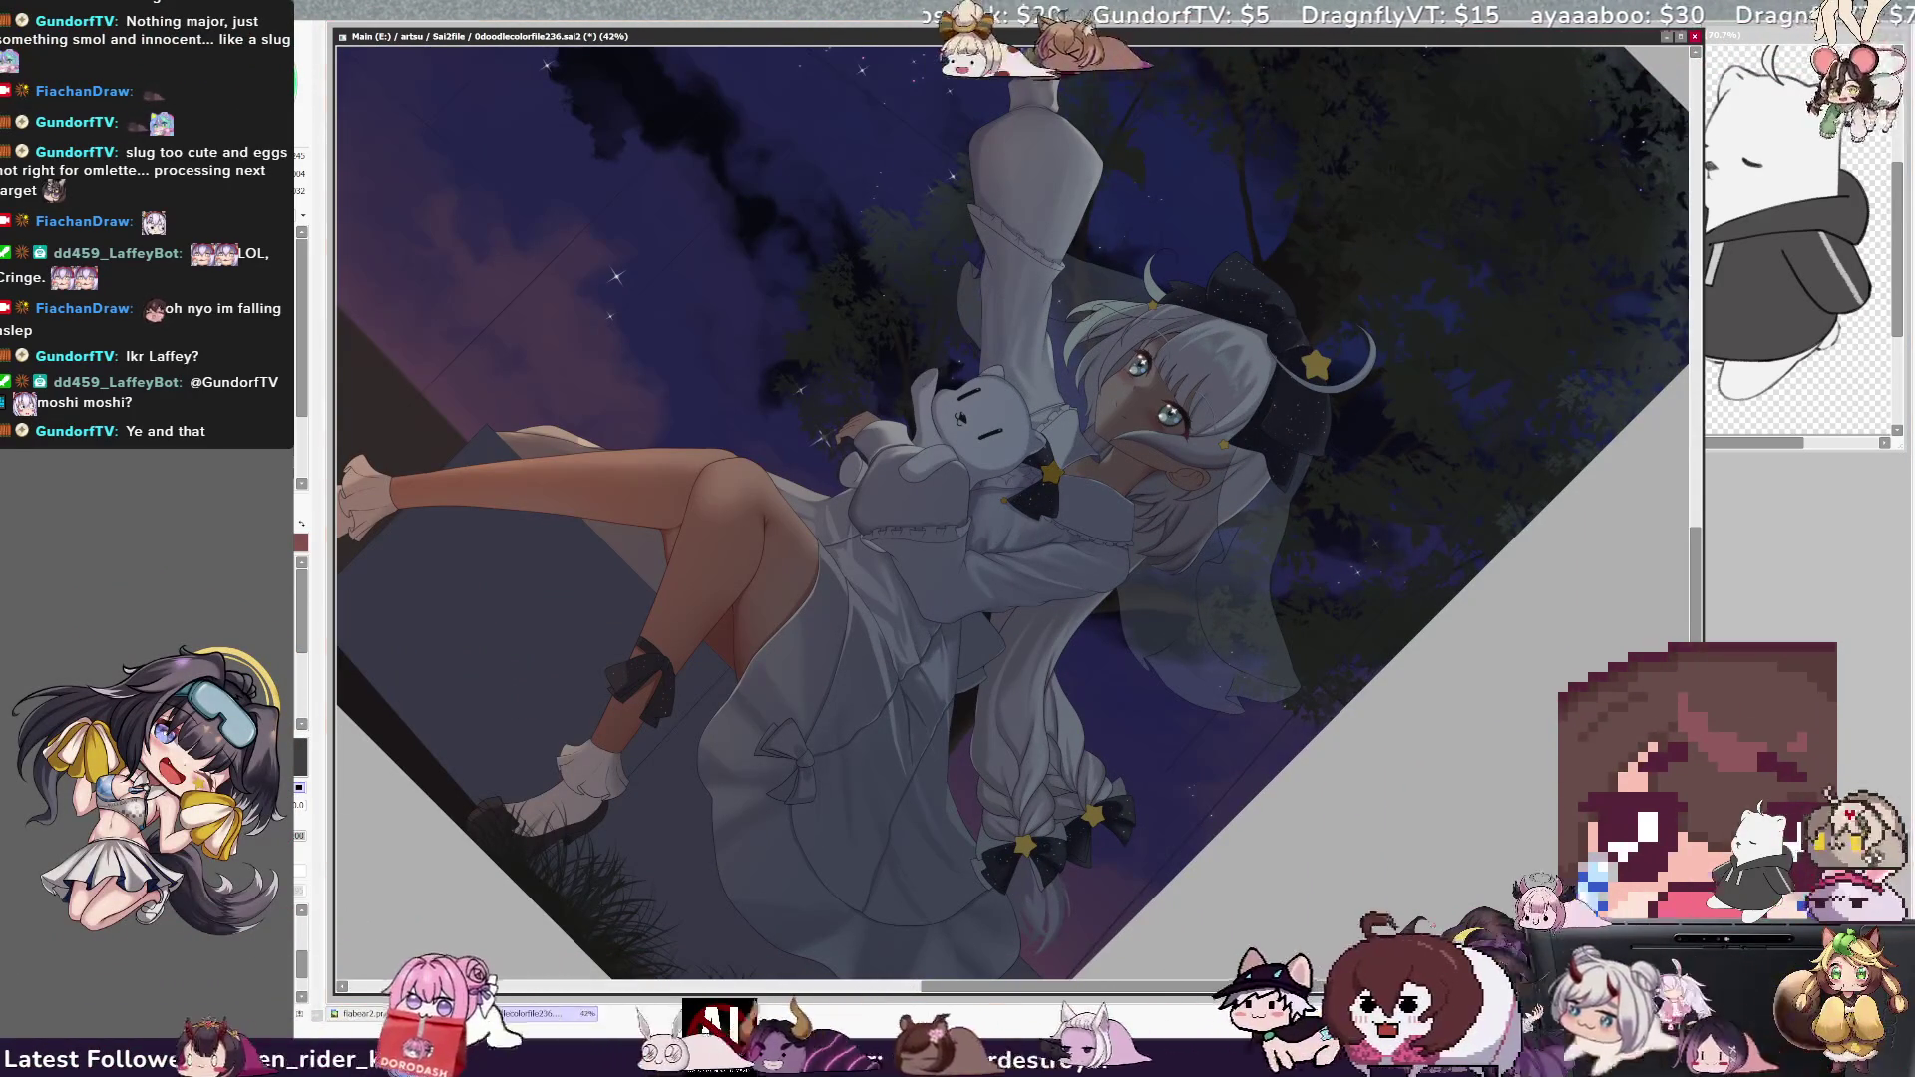
key("ctrl+plus")
key("ctrl+plus")
key("ctrl+plus")
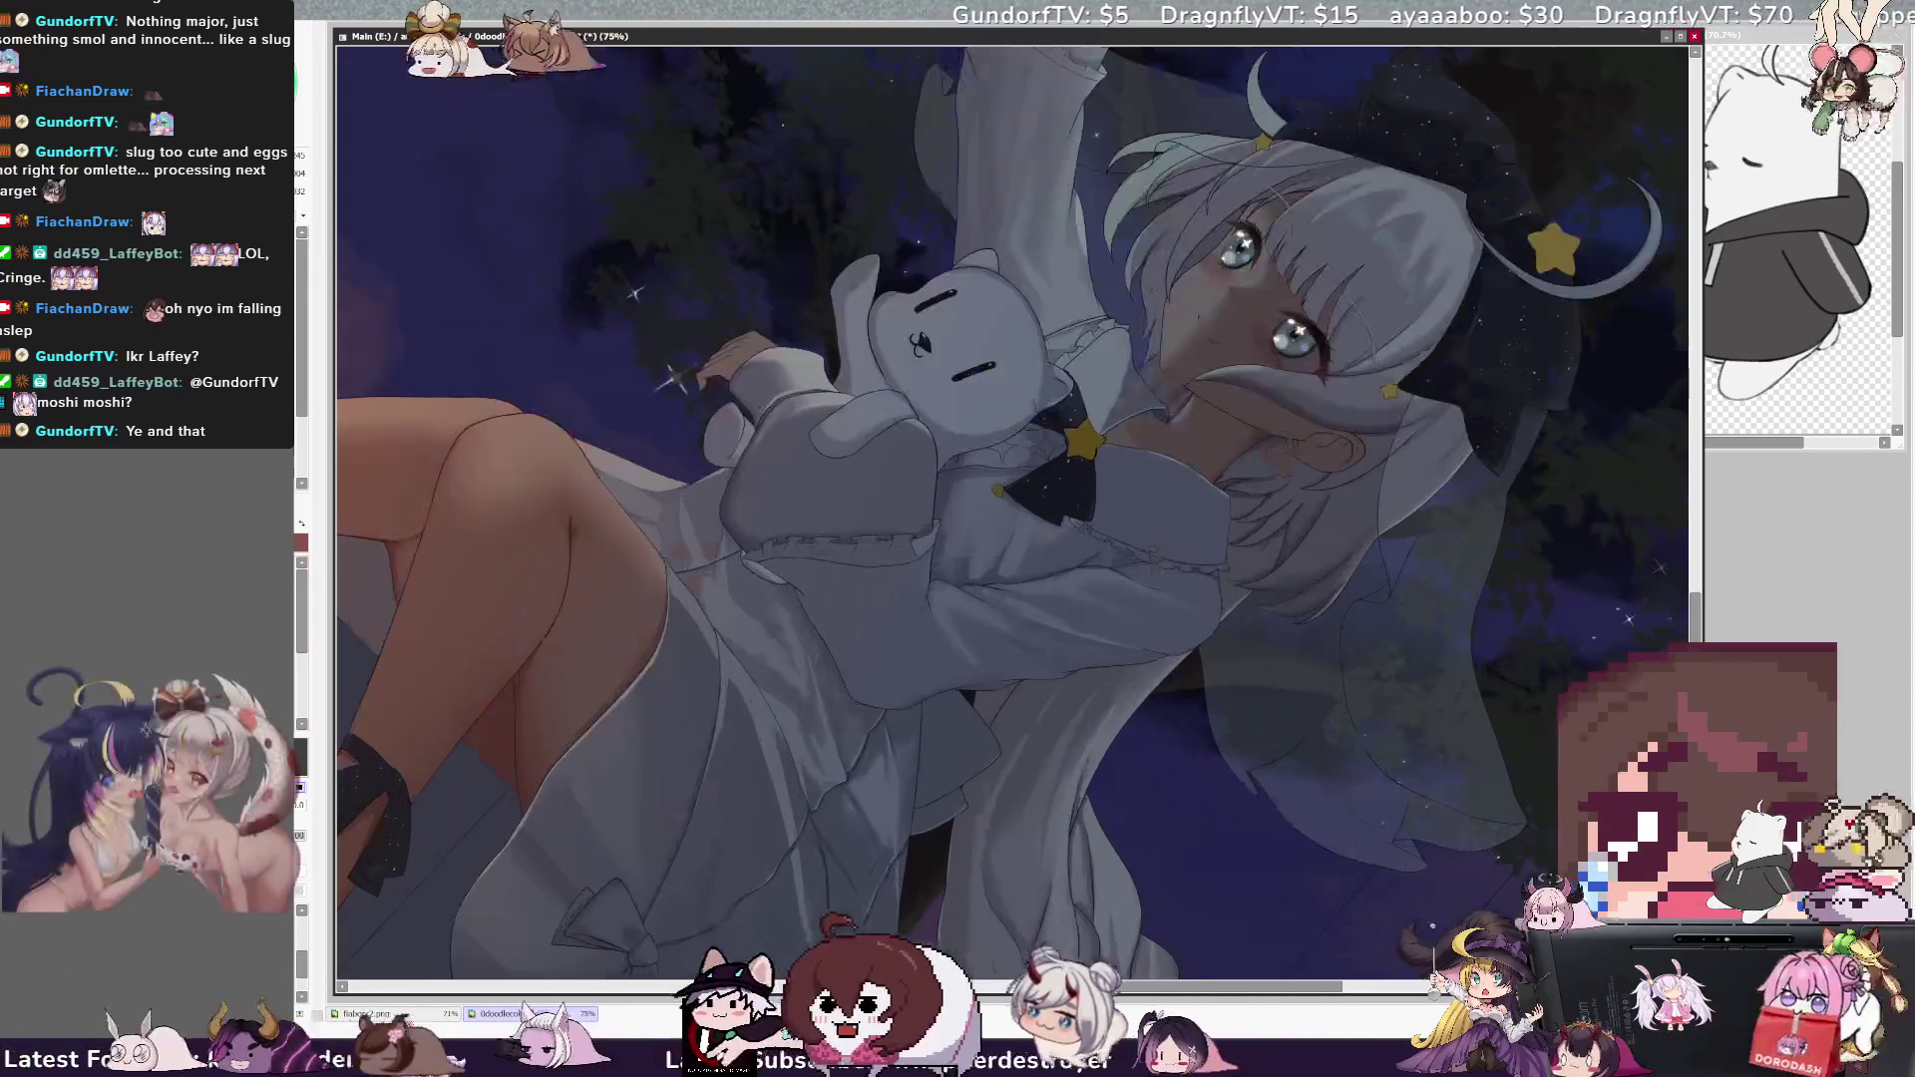
scroll(1013, 513, "down", 8)
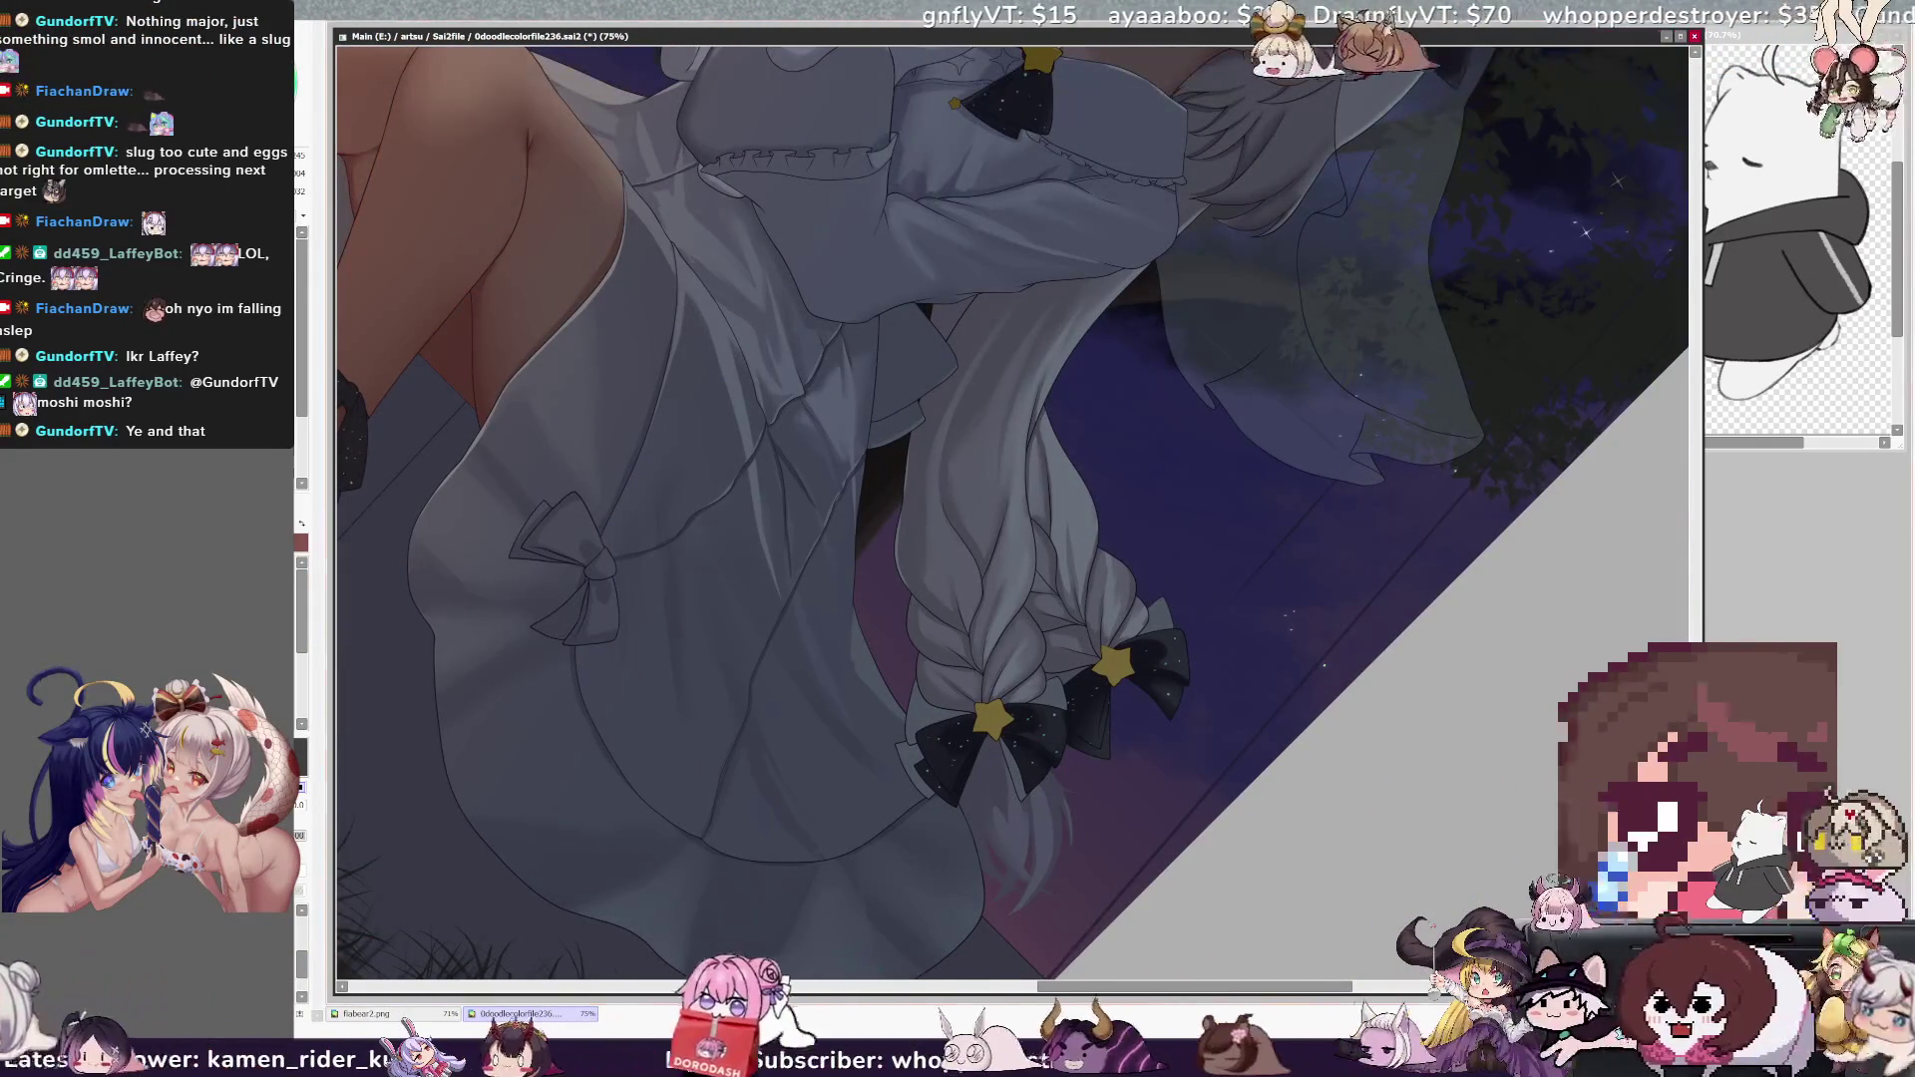
scroll(1013, 513, "down", 2)
key("End")
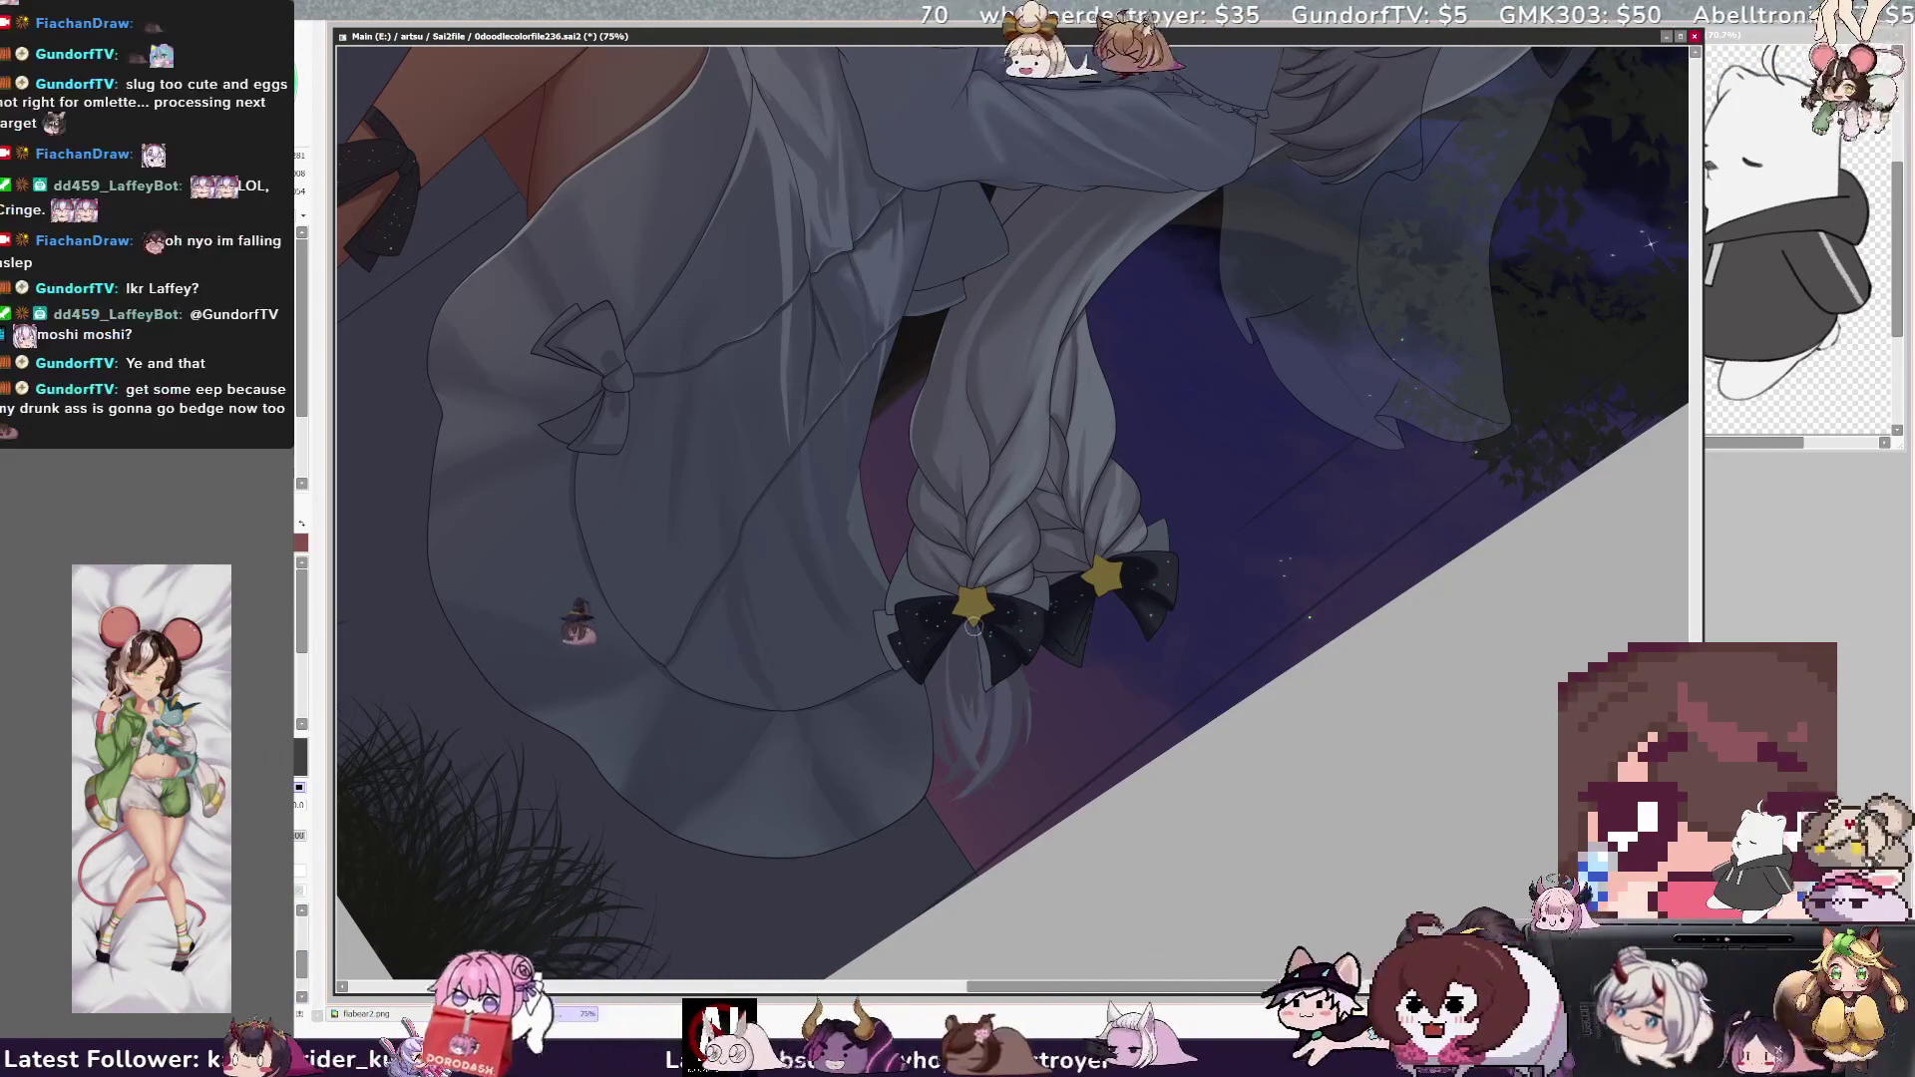
- Paint fine wispy strands below both braid bows, enlarging the brush to size 24
left_click(972, 763)
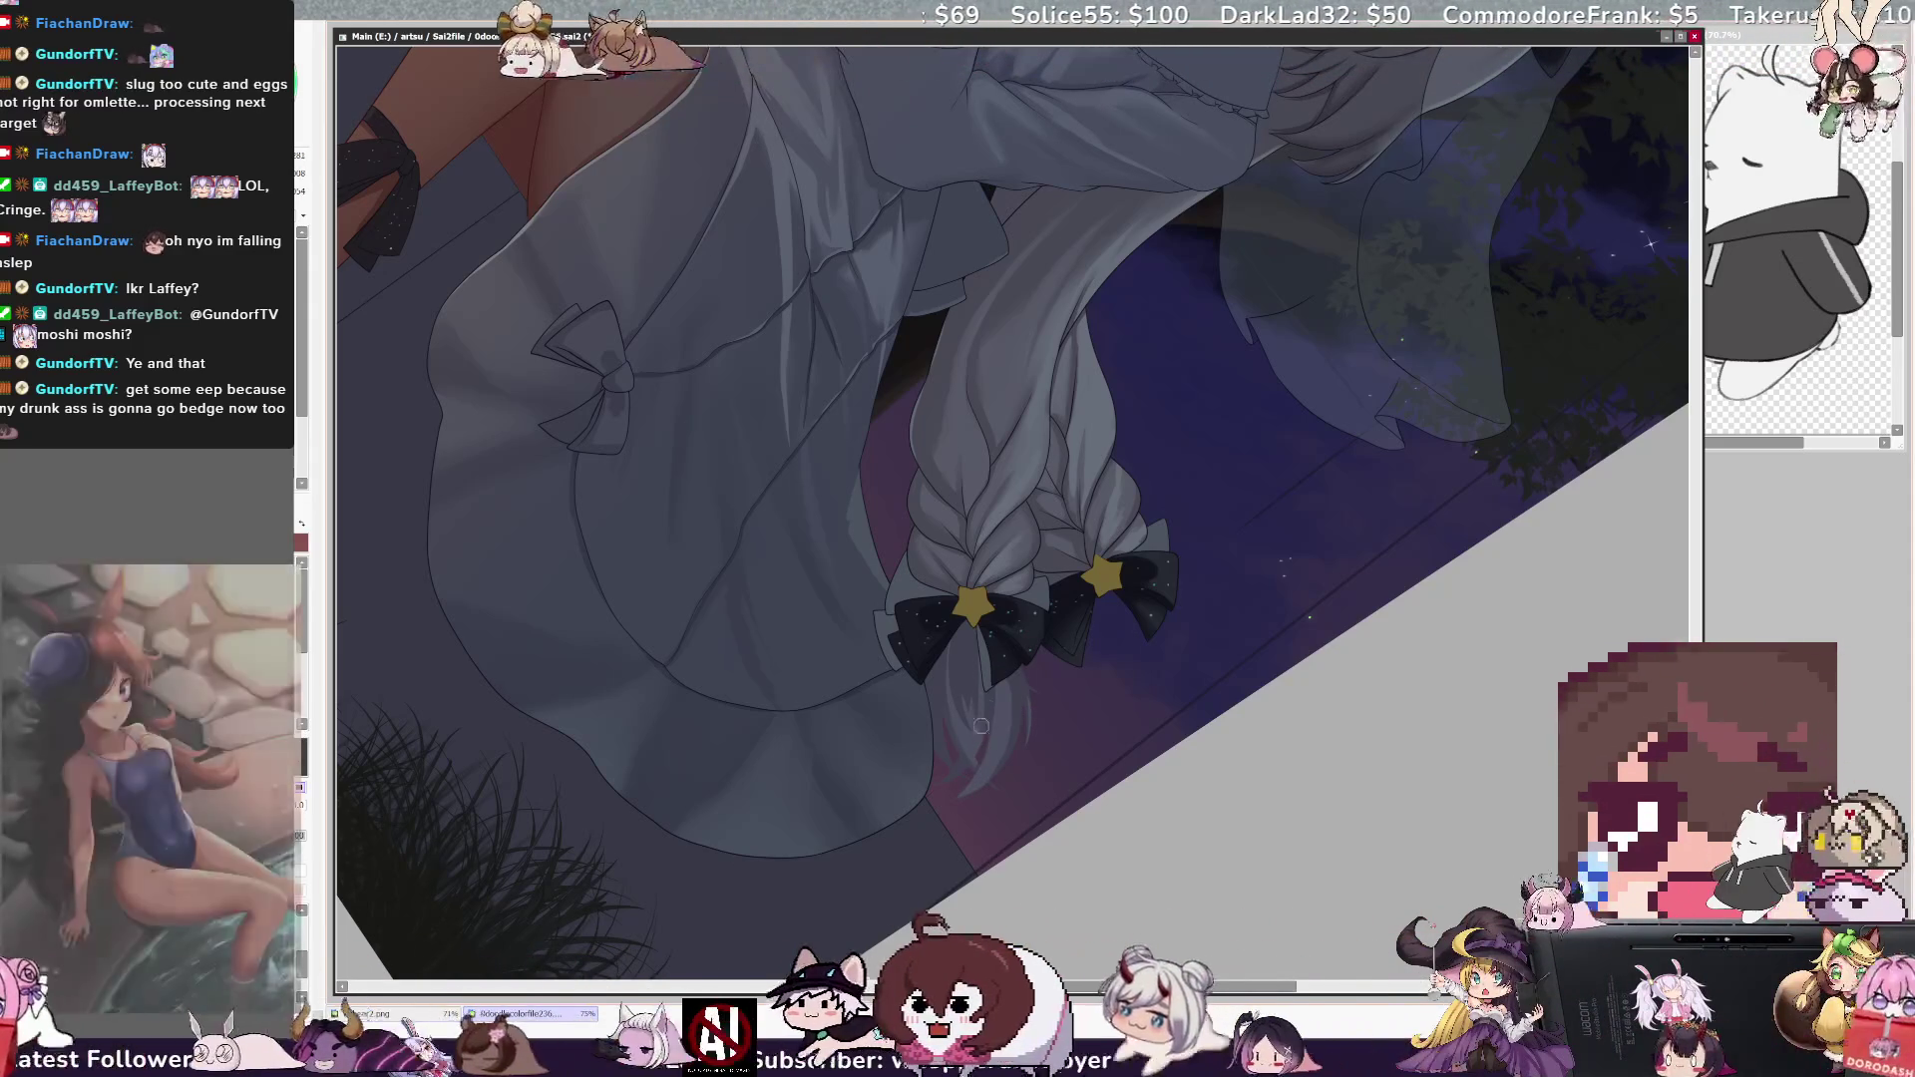
key("bracketright")
key("bracketright")
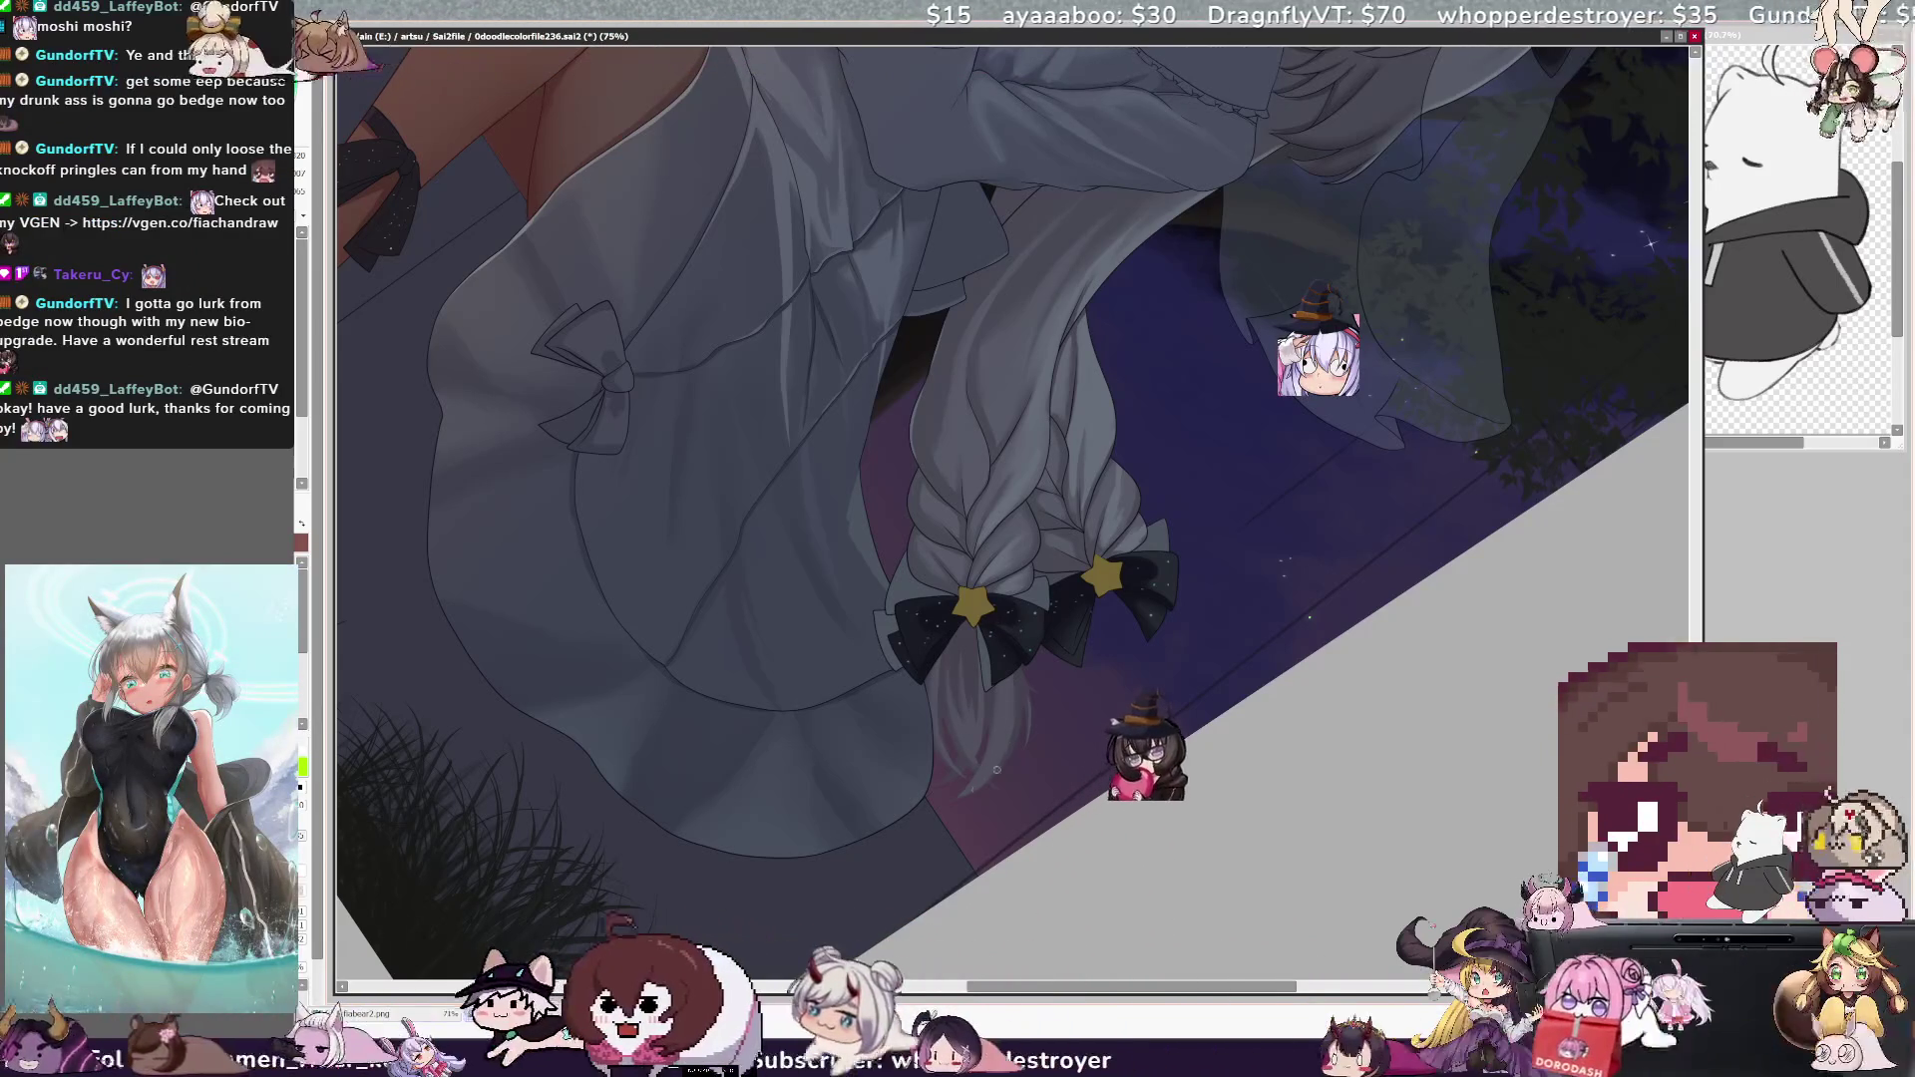
- Zoom out to 33.3% to see the whole girl from hat to shoes, then back to 50%
scroll(939, 278, "down", 4)
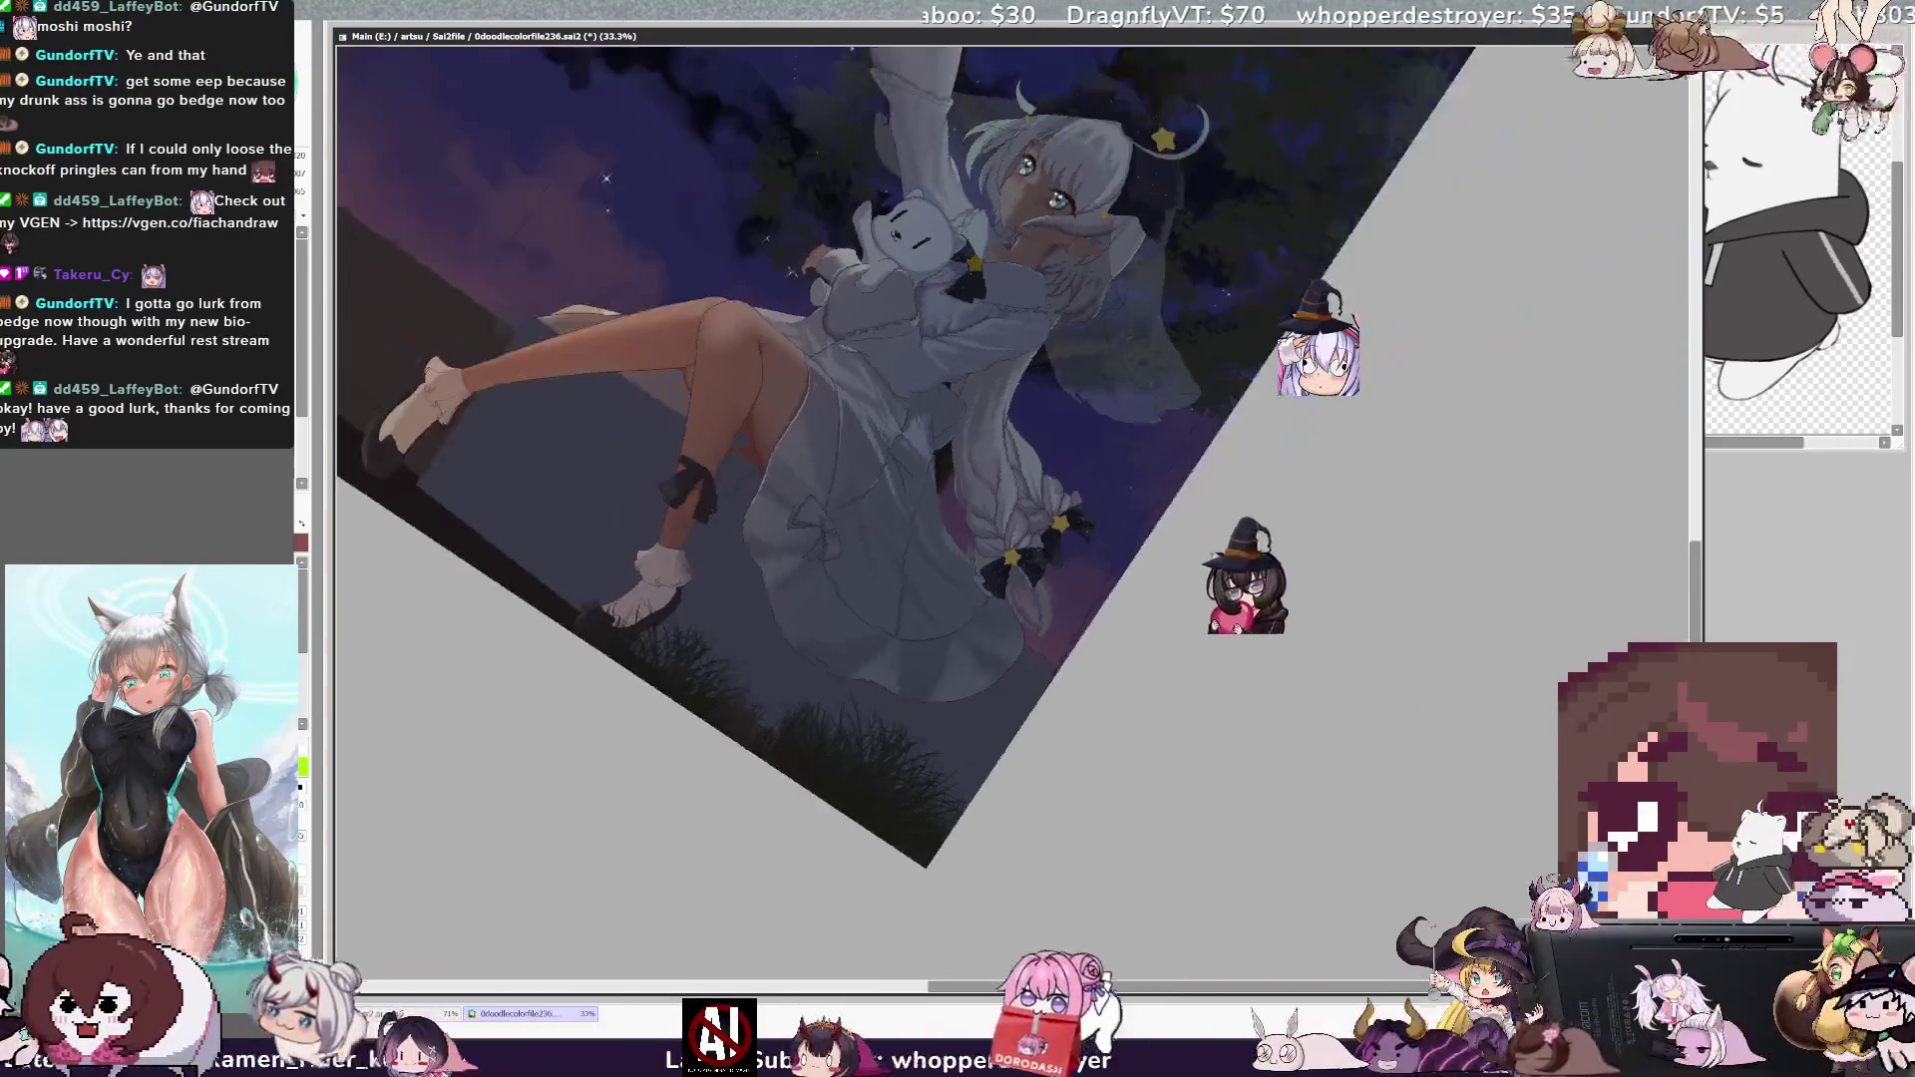
scroll(806, 148, "up", 3)
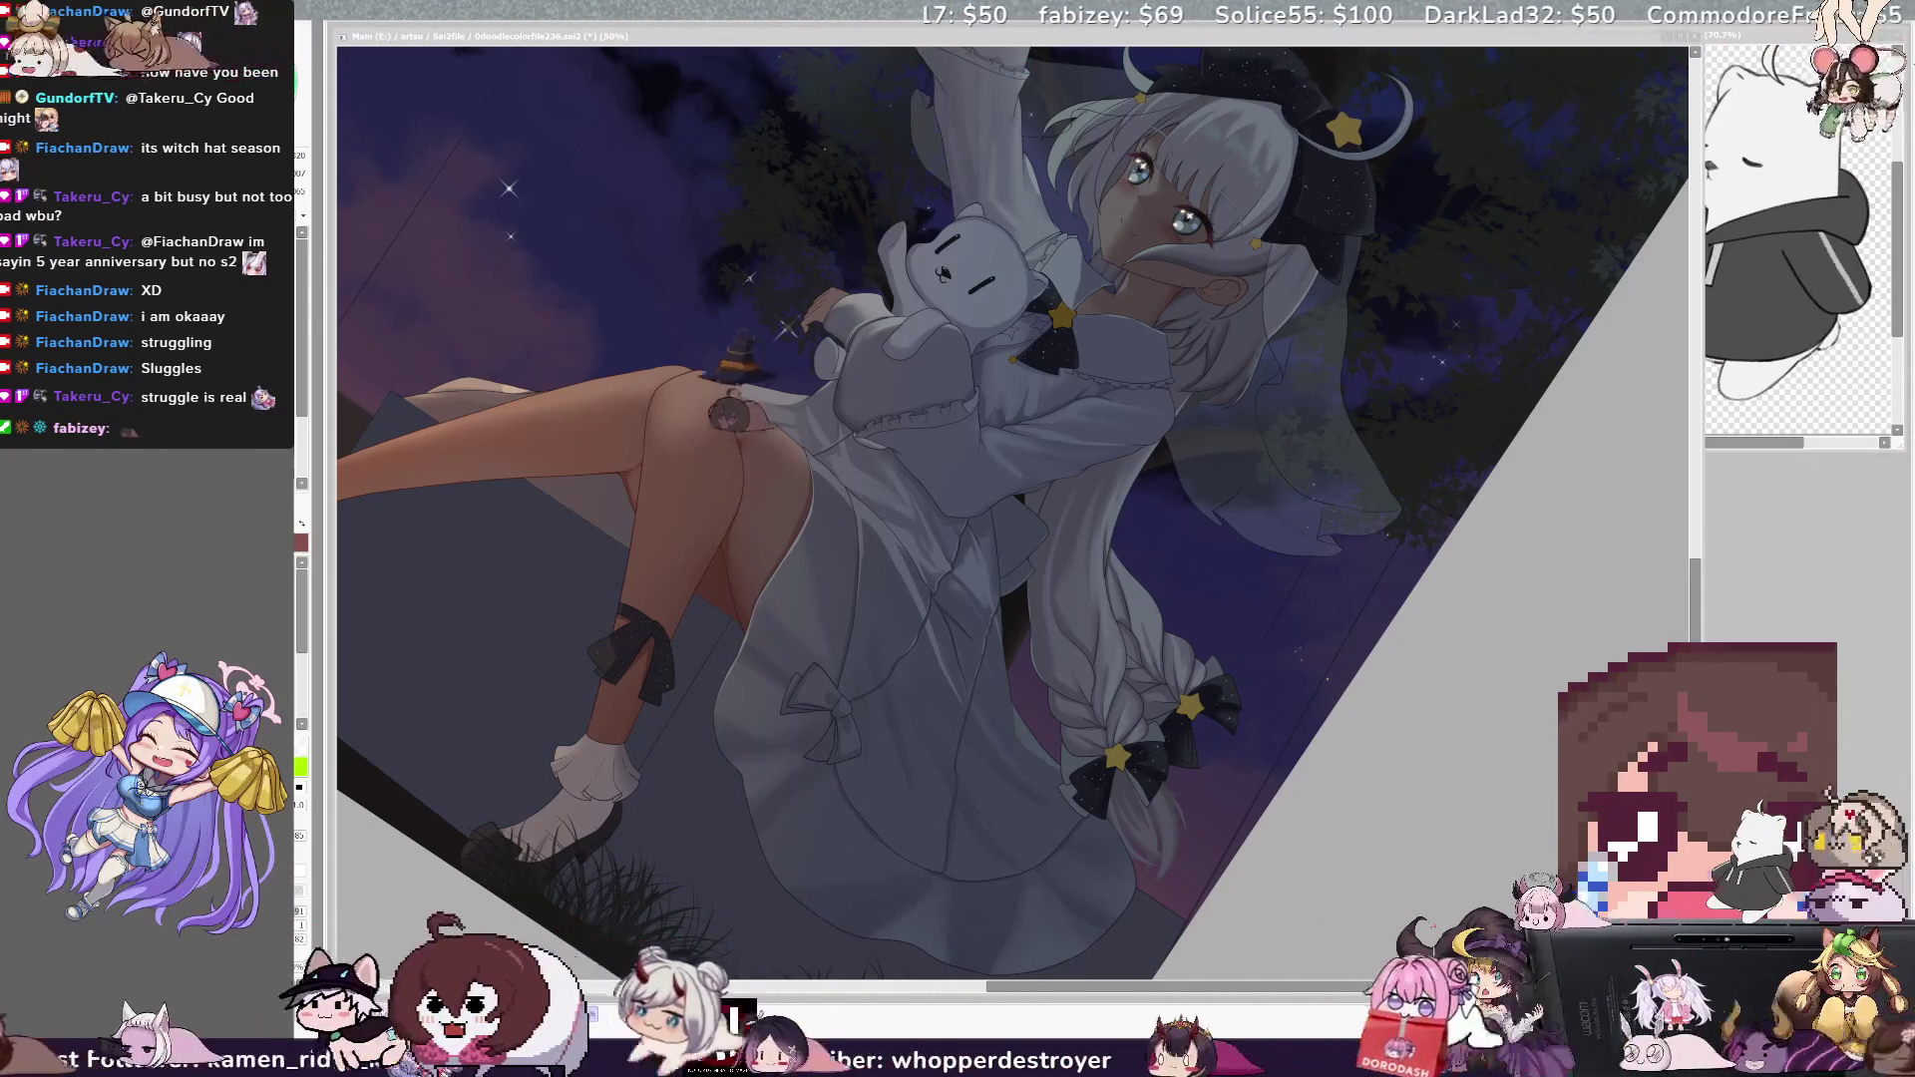
- Zoom to 70.7%, switch tools and pick the braid strand's layer for free transform
scroll(1014, 513, "up", 1)
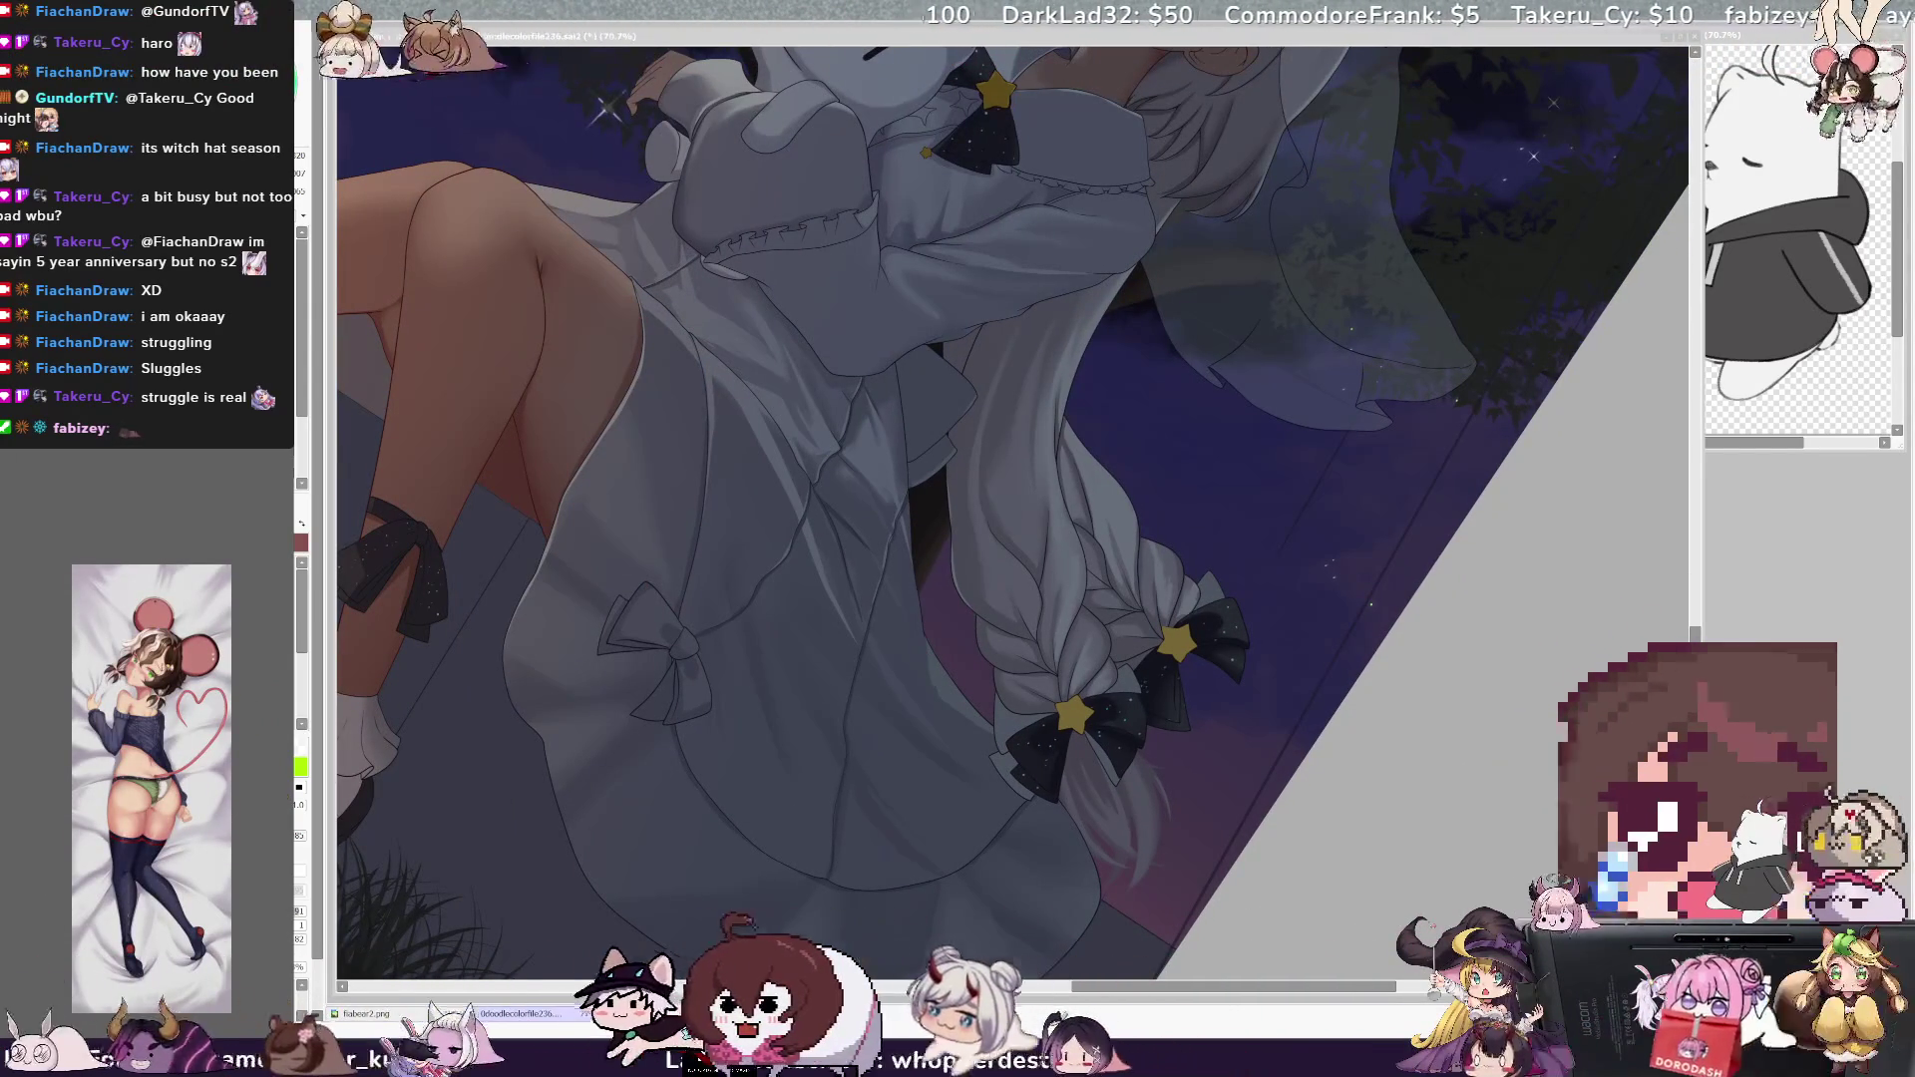
key("e")
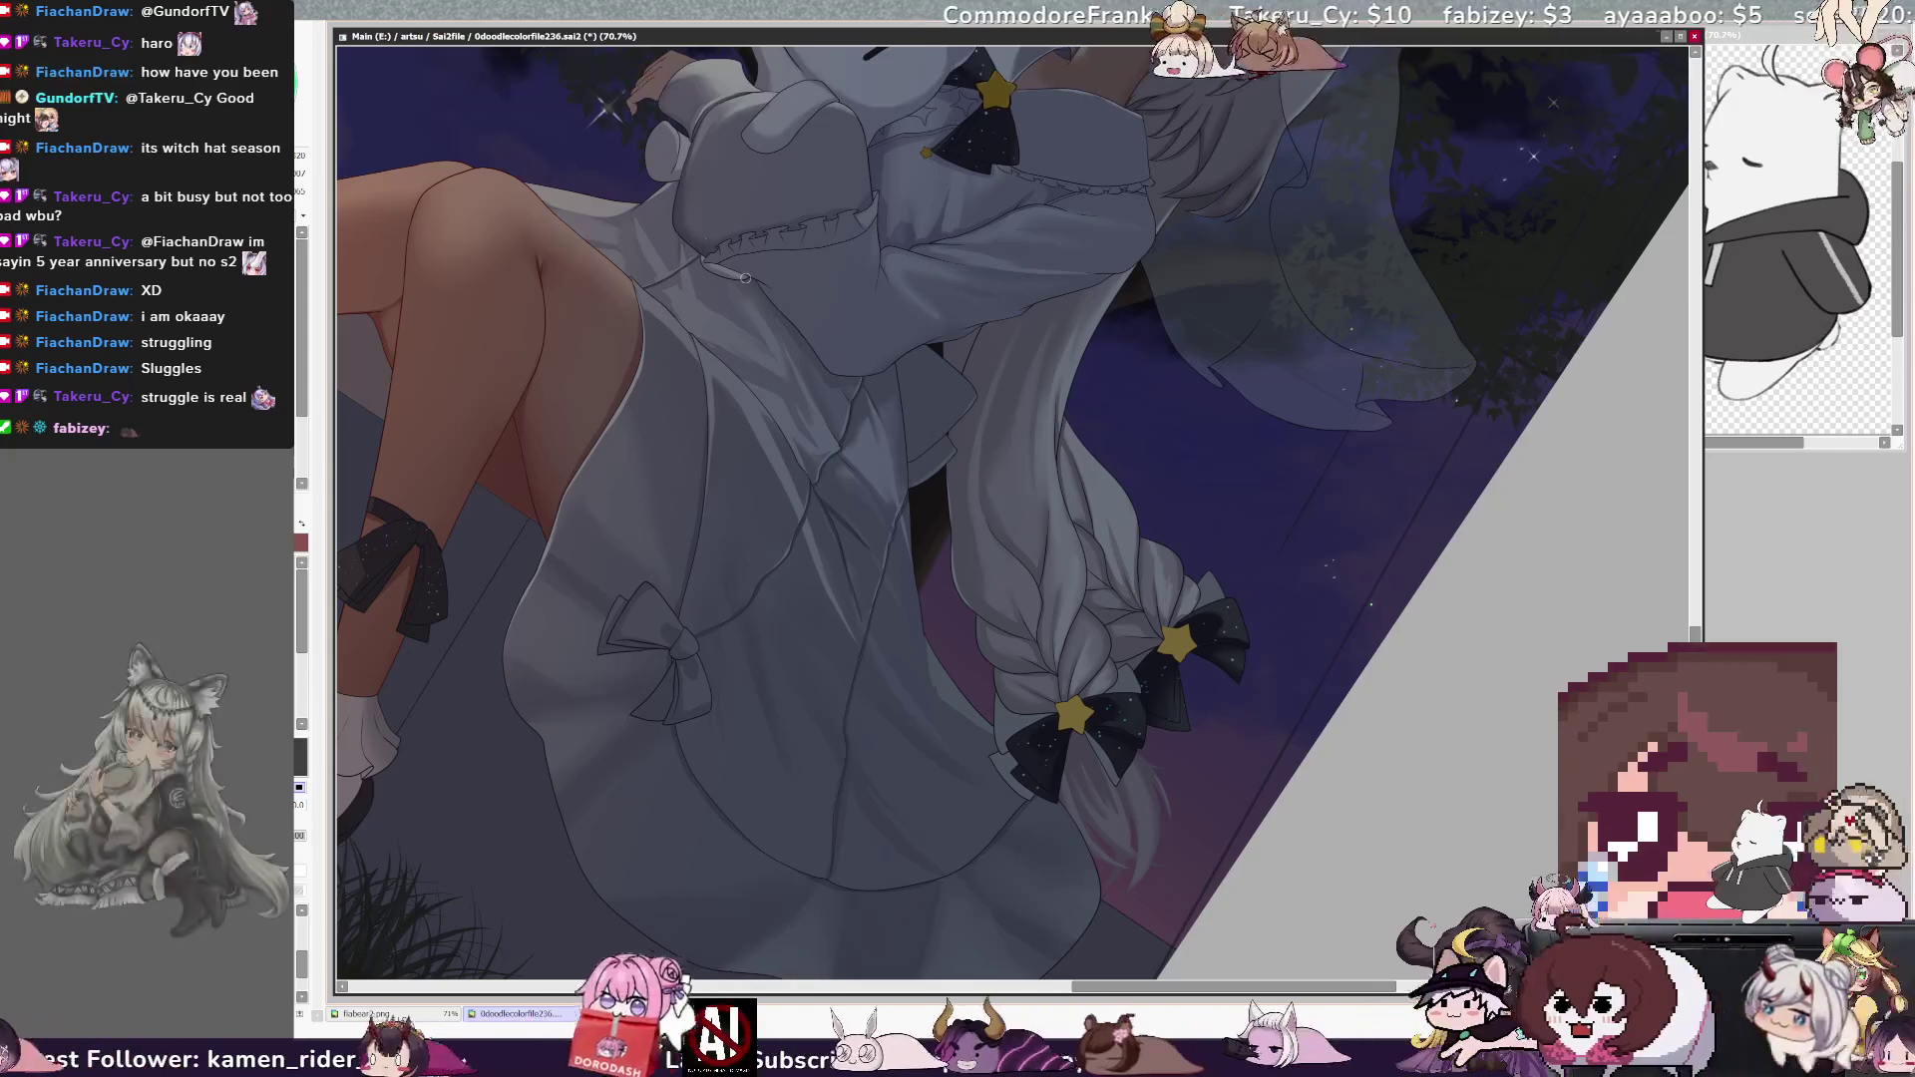
left_click(1090, 678, "ctrl+shift")
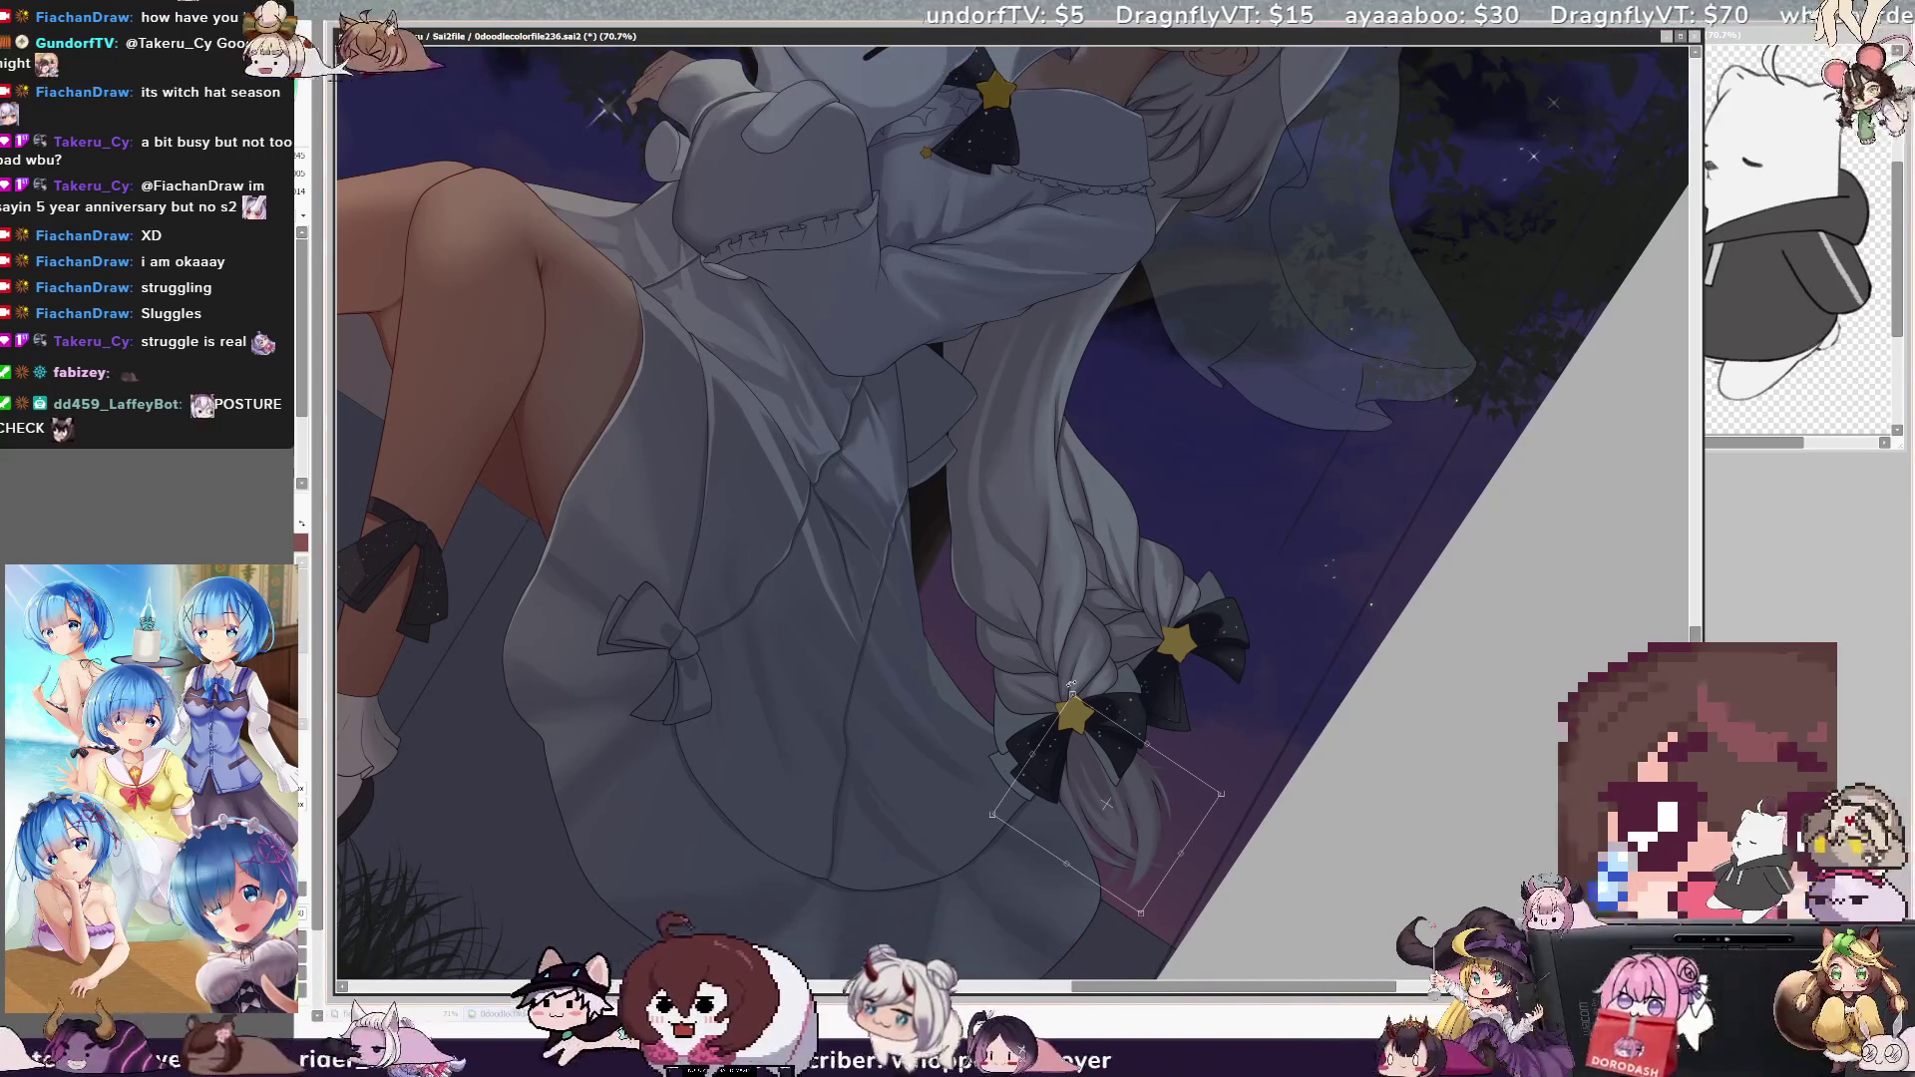
mouse_move(1152, 805)
left_mouse_down()
mouse_move(1233, 712)
mouse_move(1286, 747)
mouse_move(1330, 716)
mouse_move(1262, 755)
left_mouse_up()
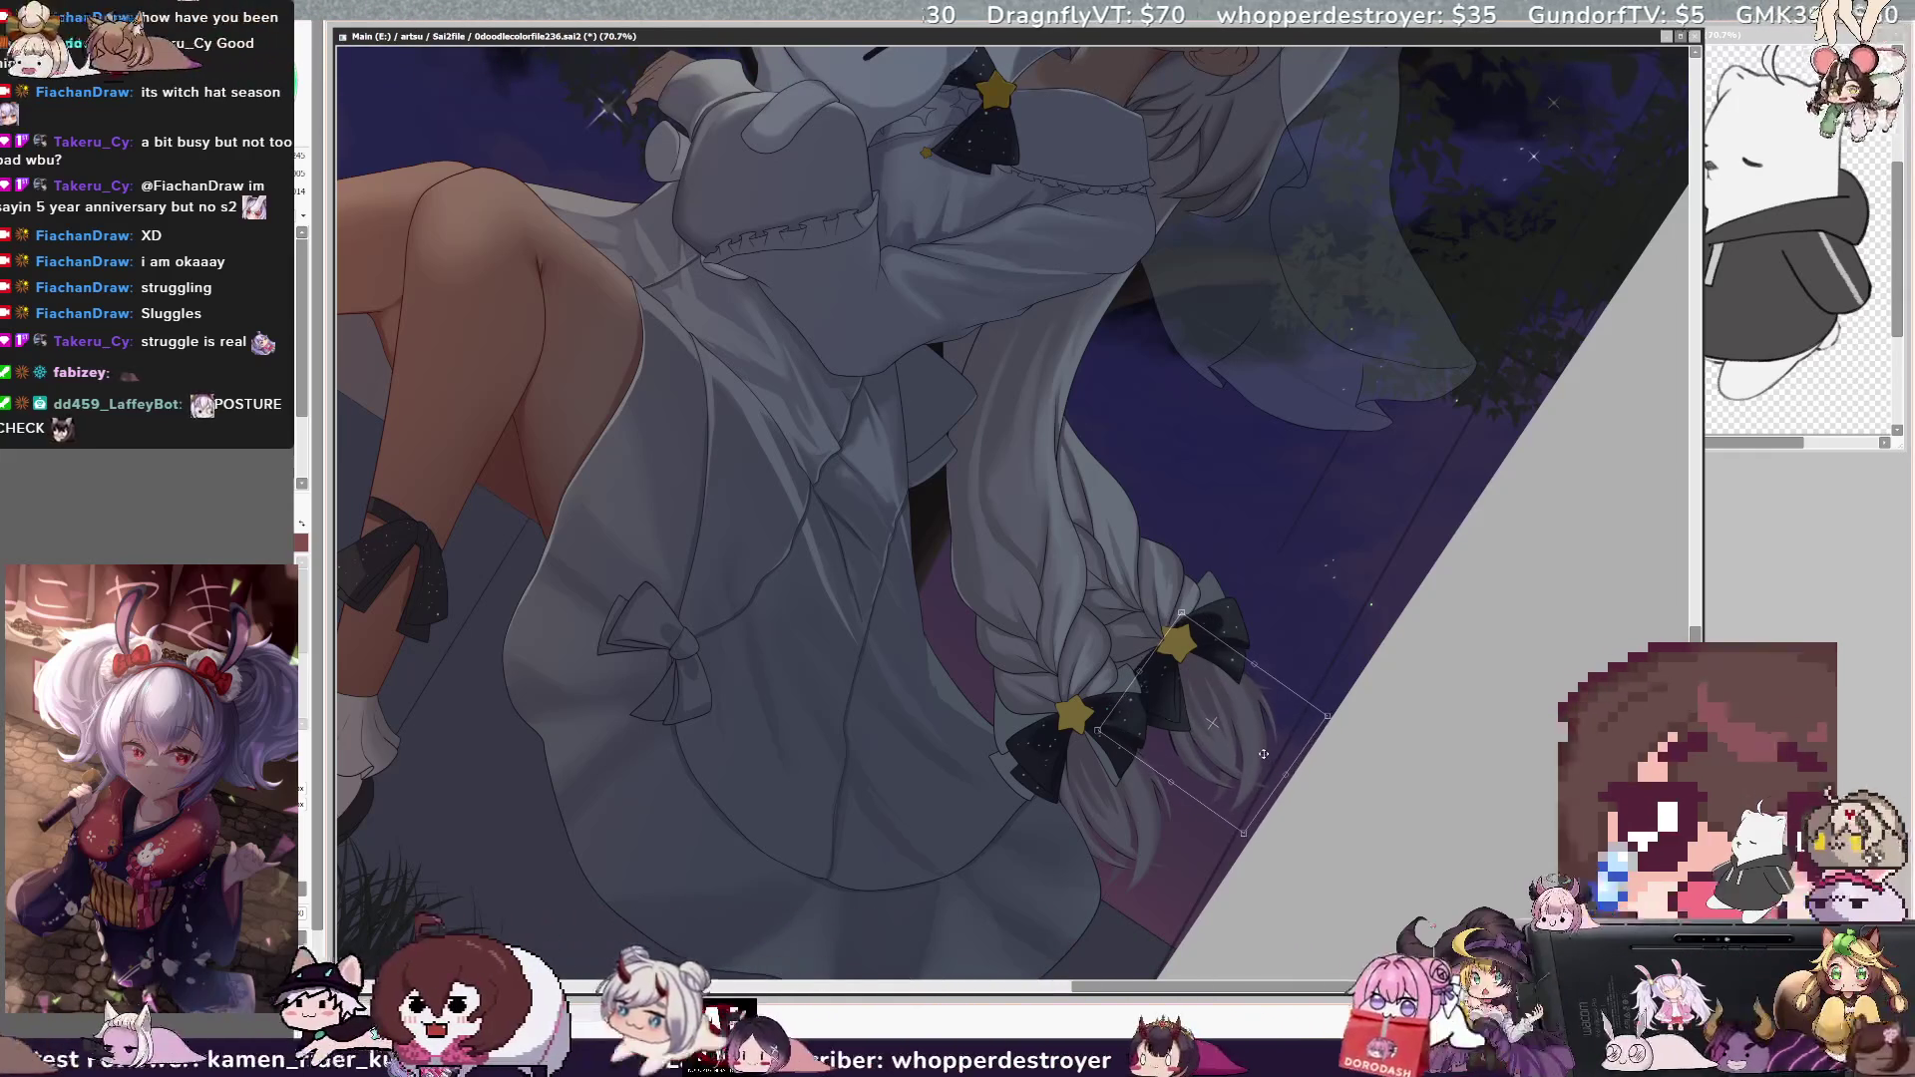
key("Return")
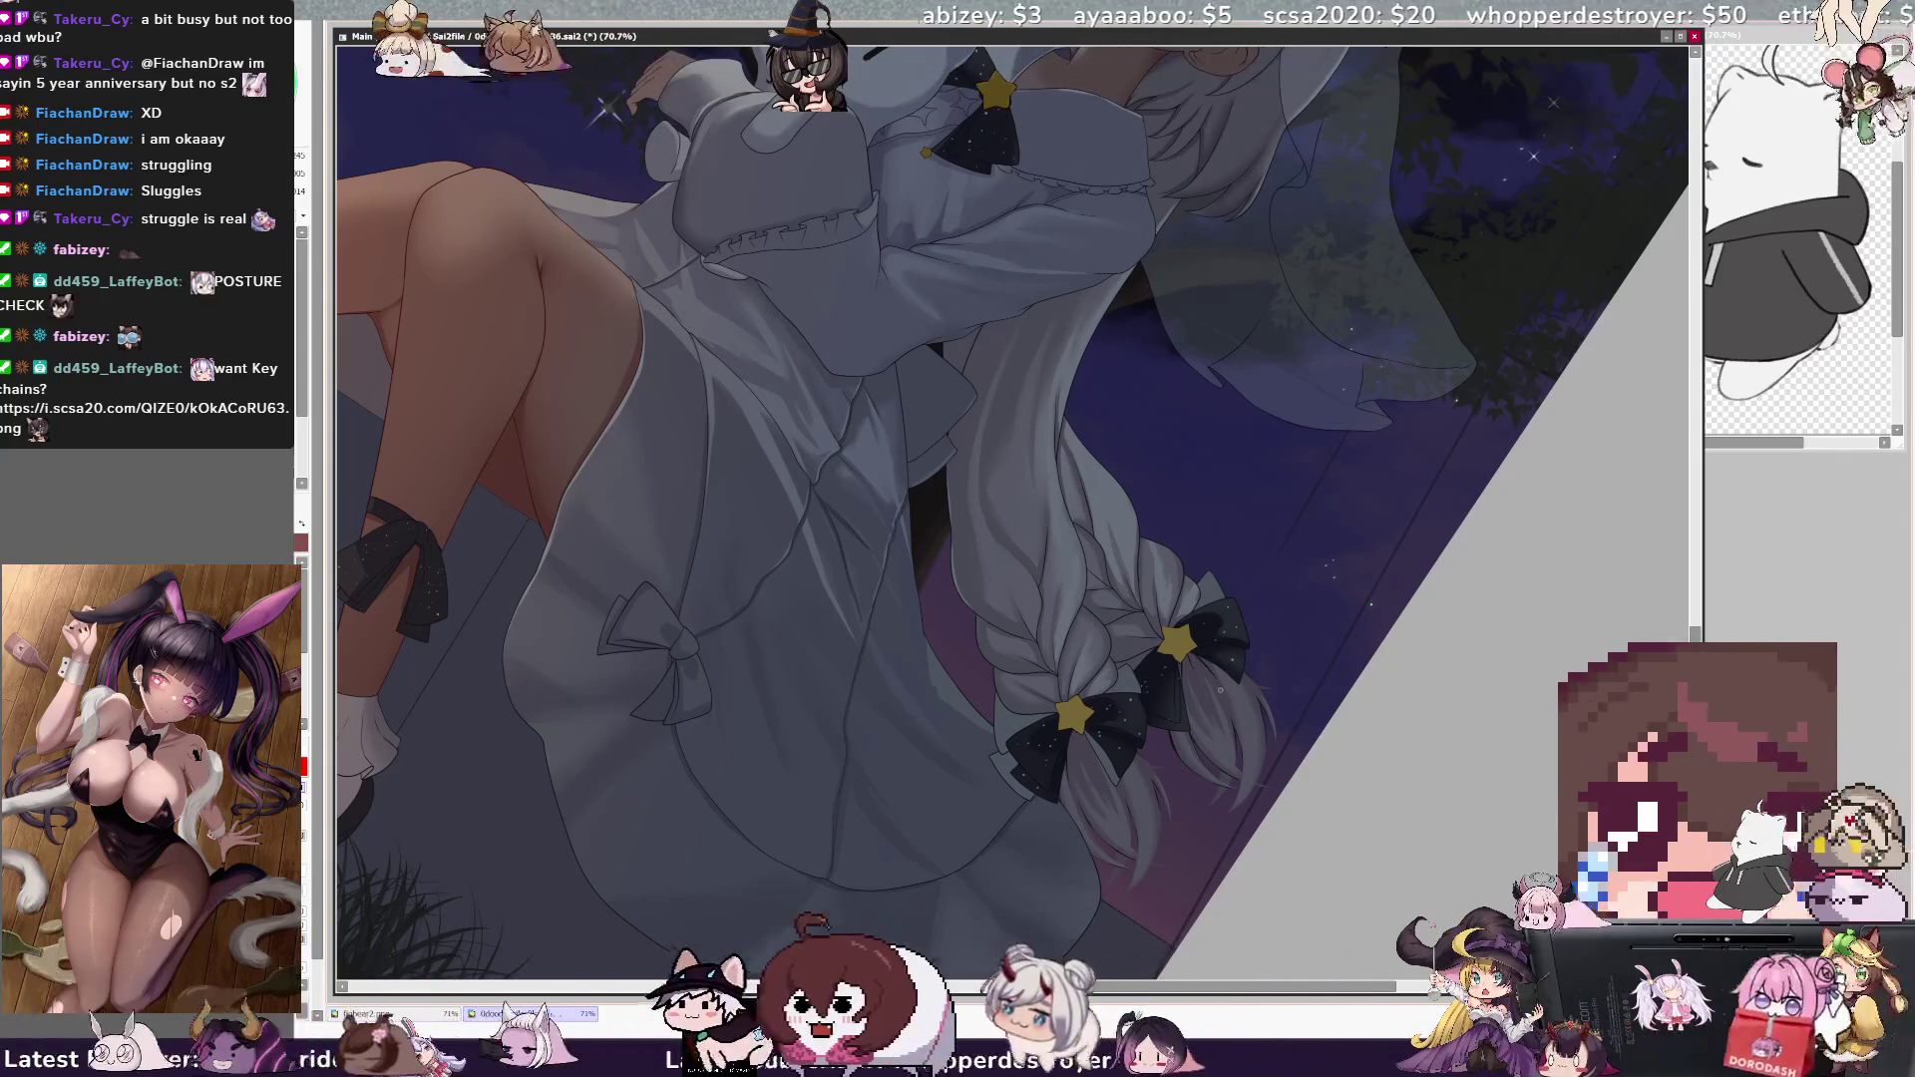
key("bracketleft")
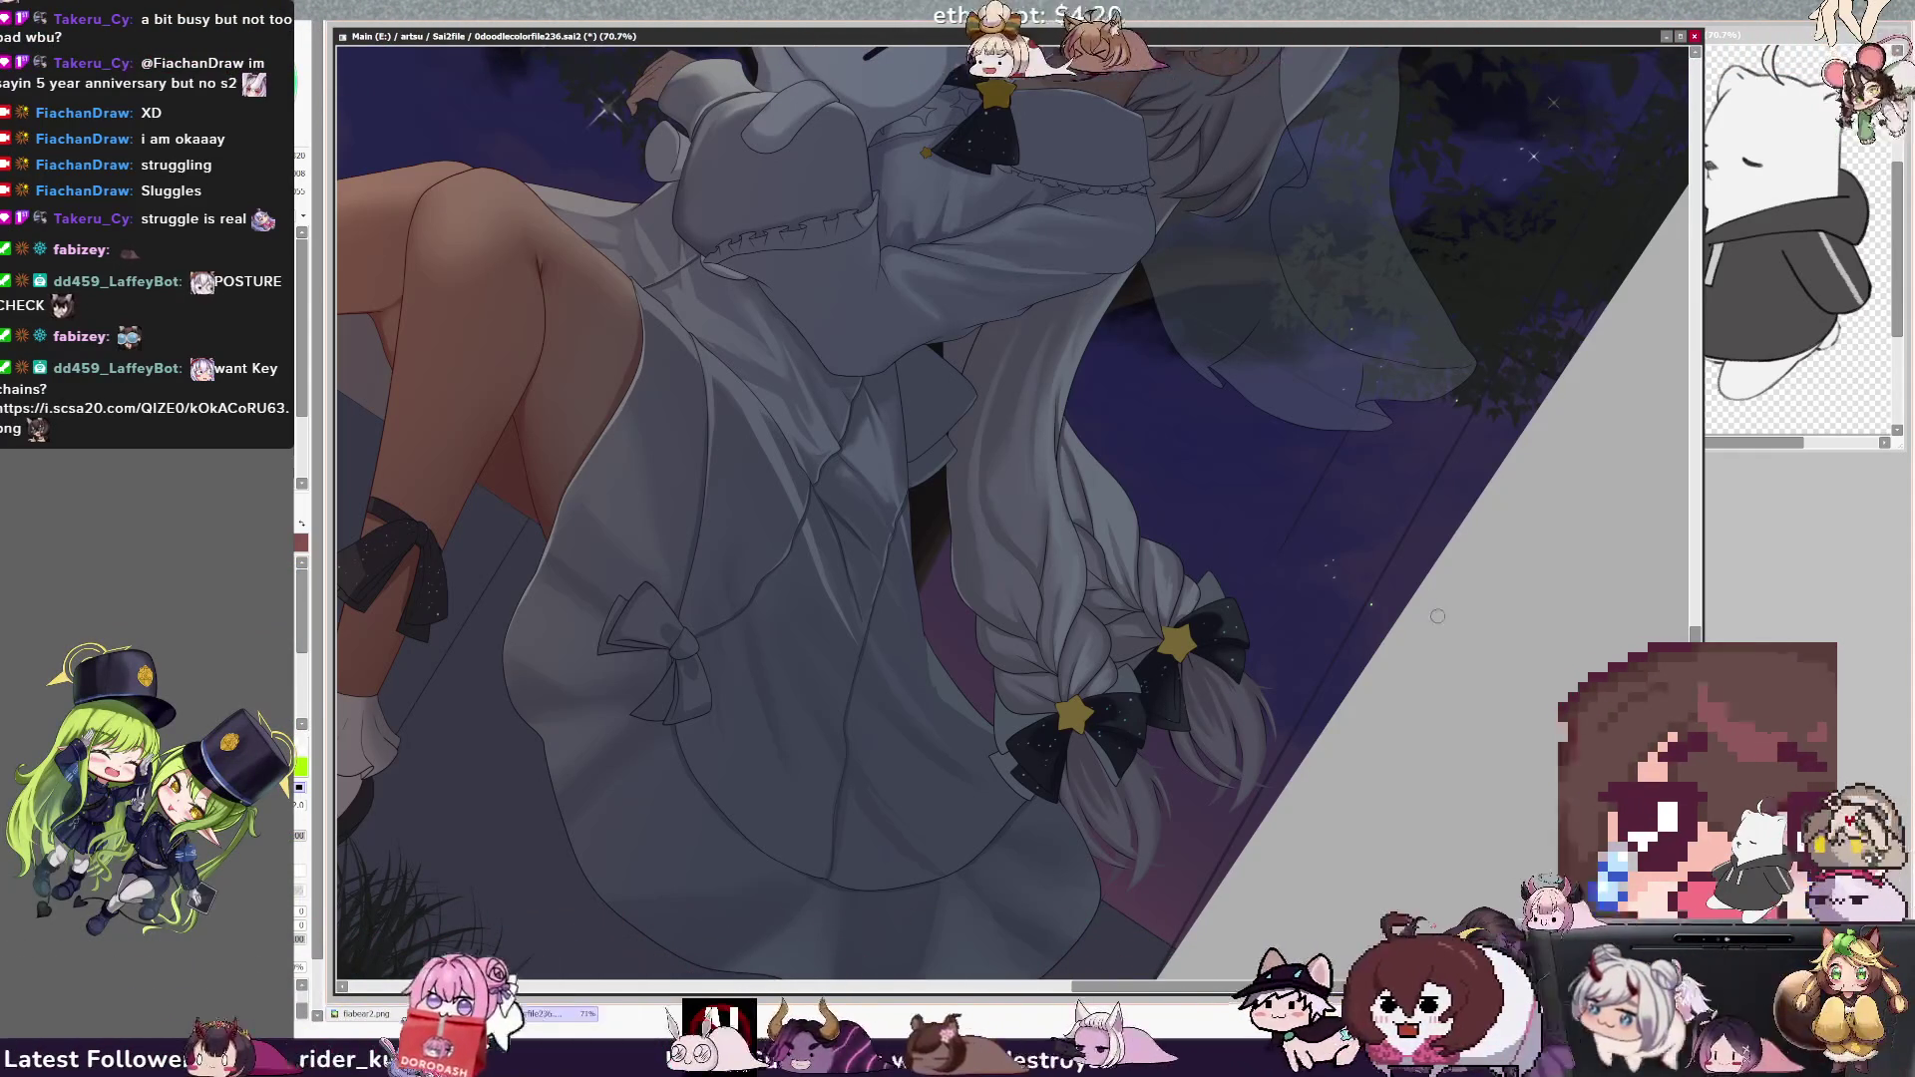
key("ctrl+minus")
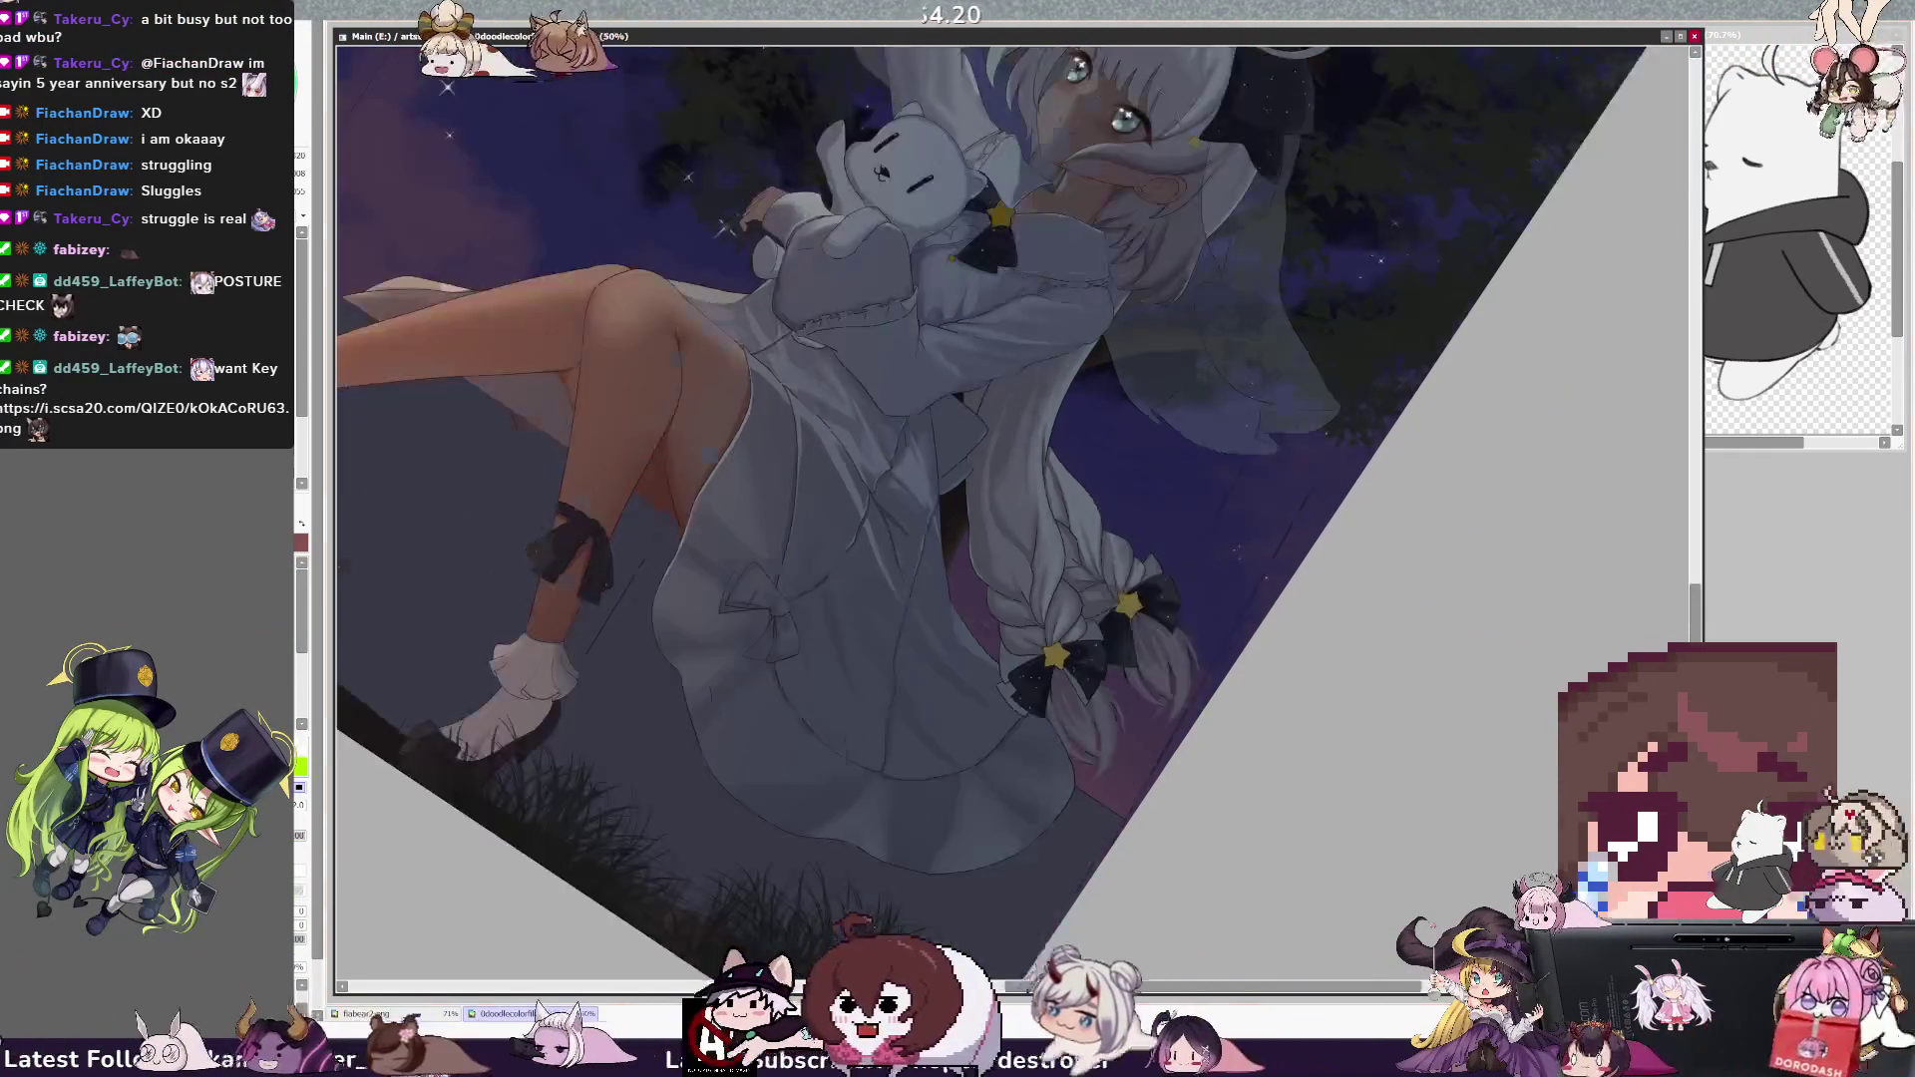
key("Home")
key("ctrl+plus")
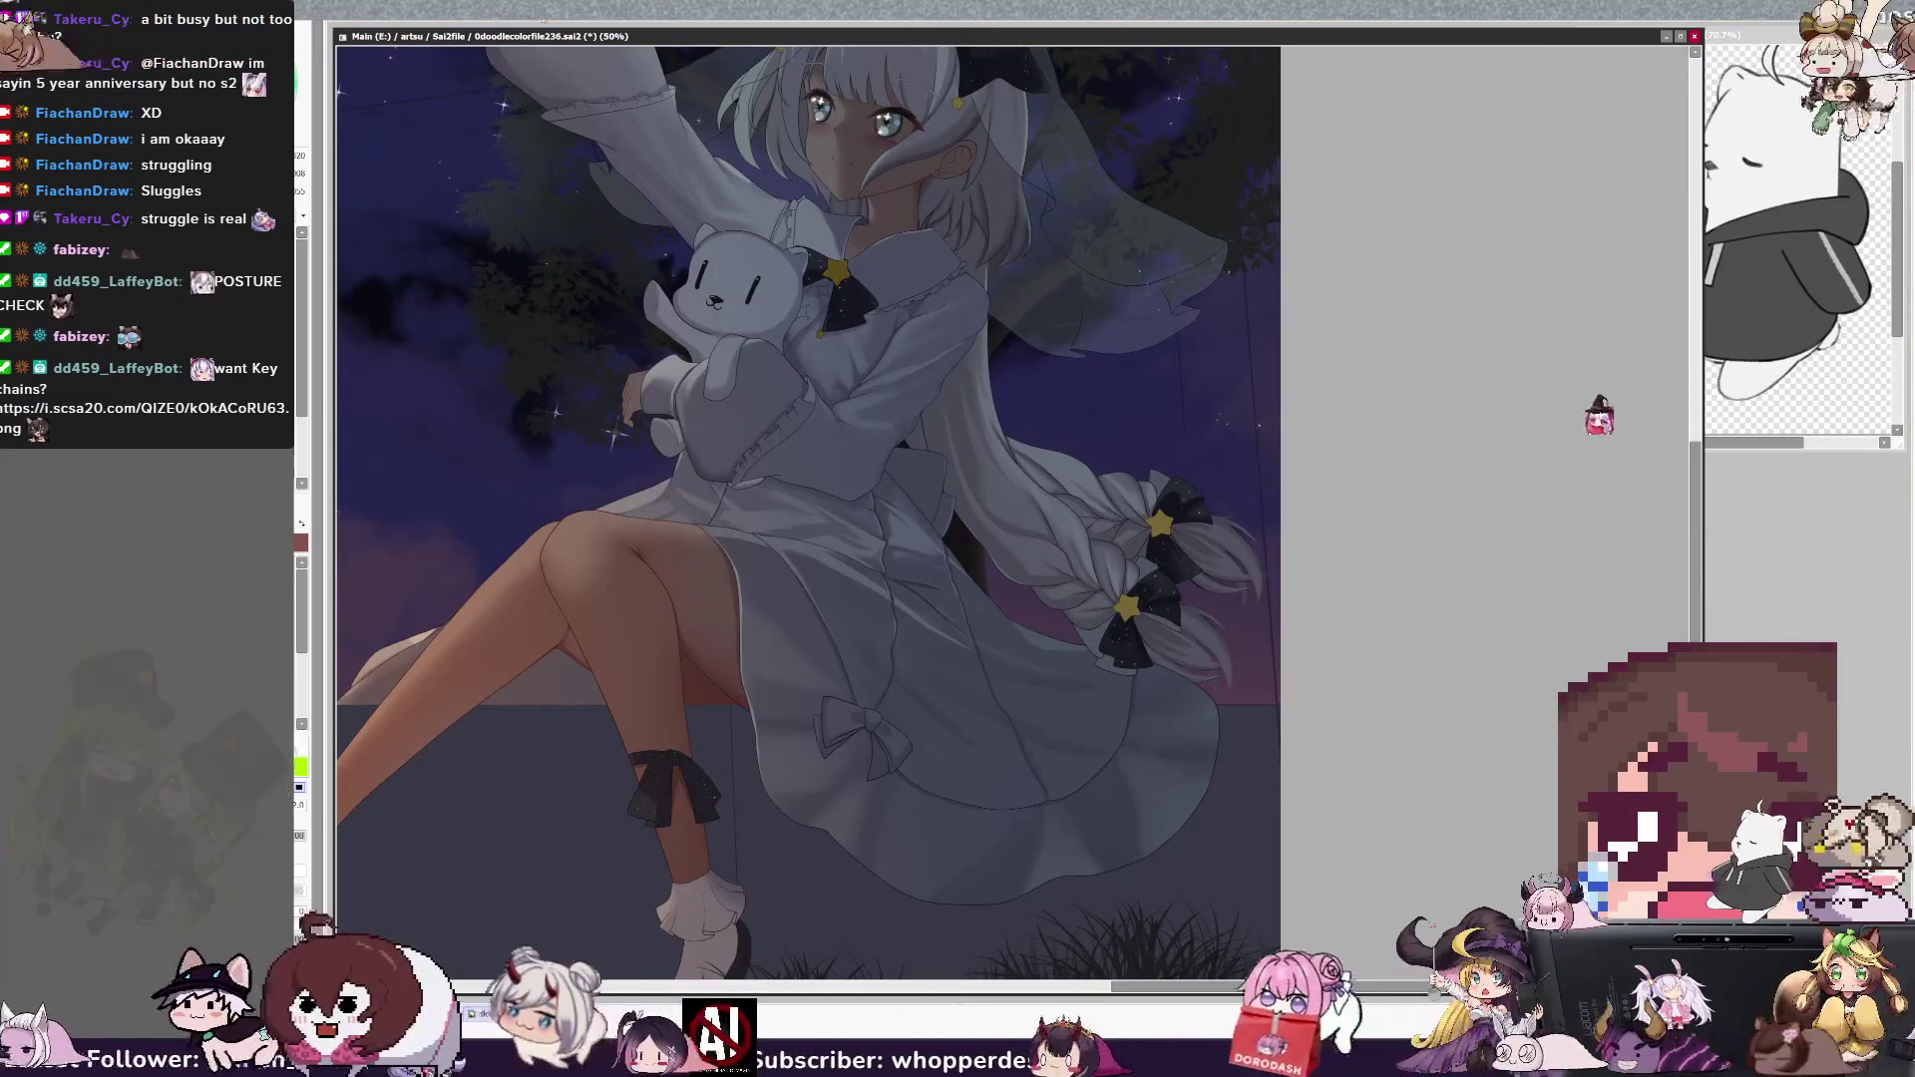
left_click_drag(1694, 598, 1683, 517)
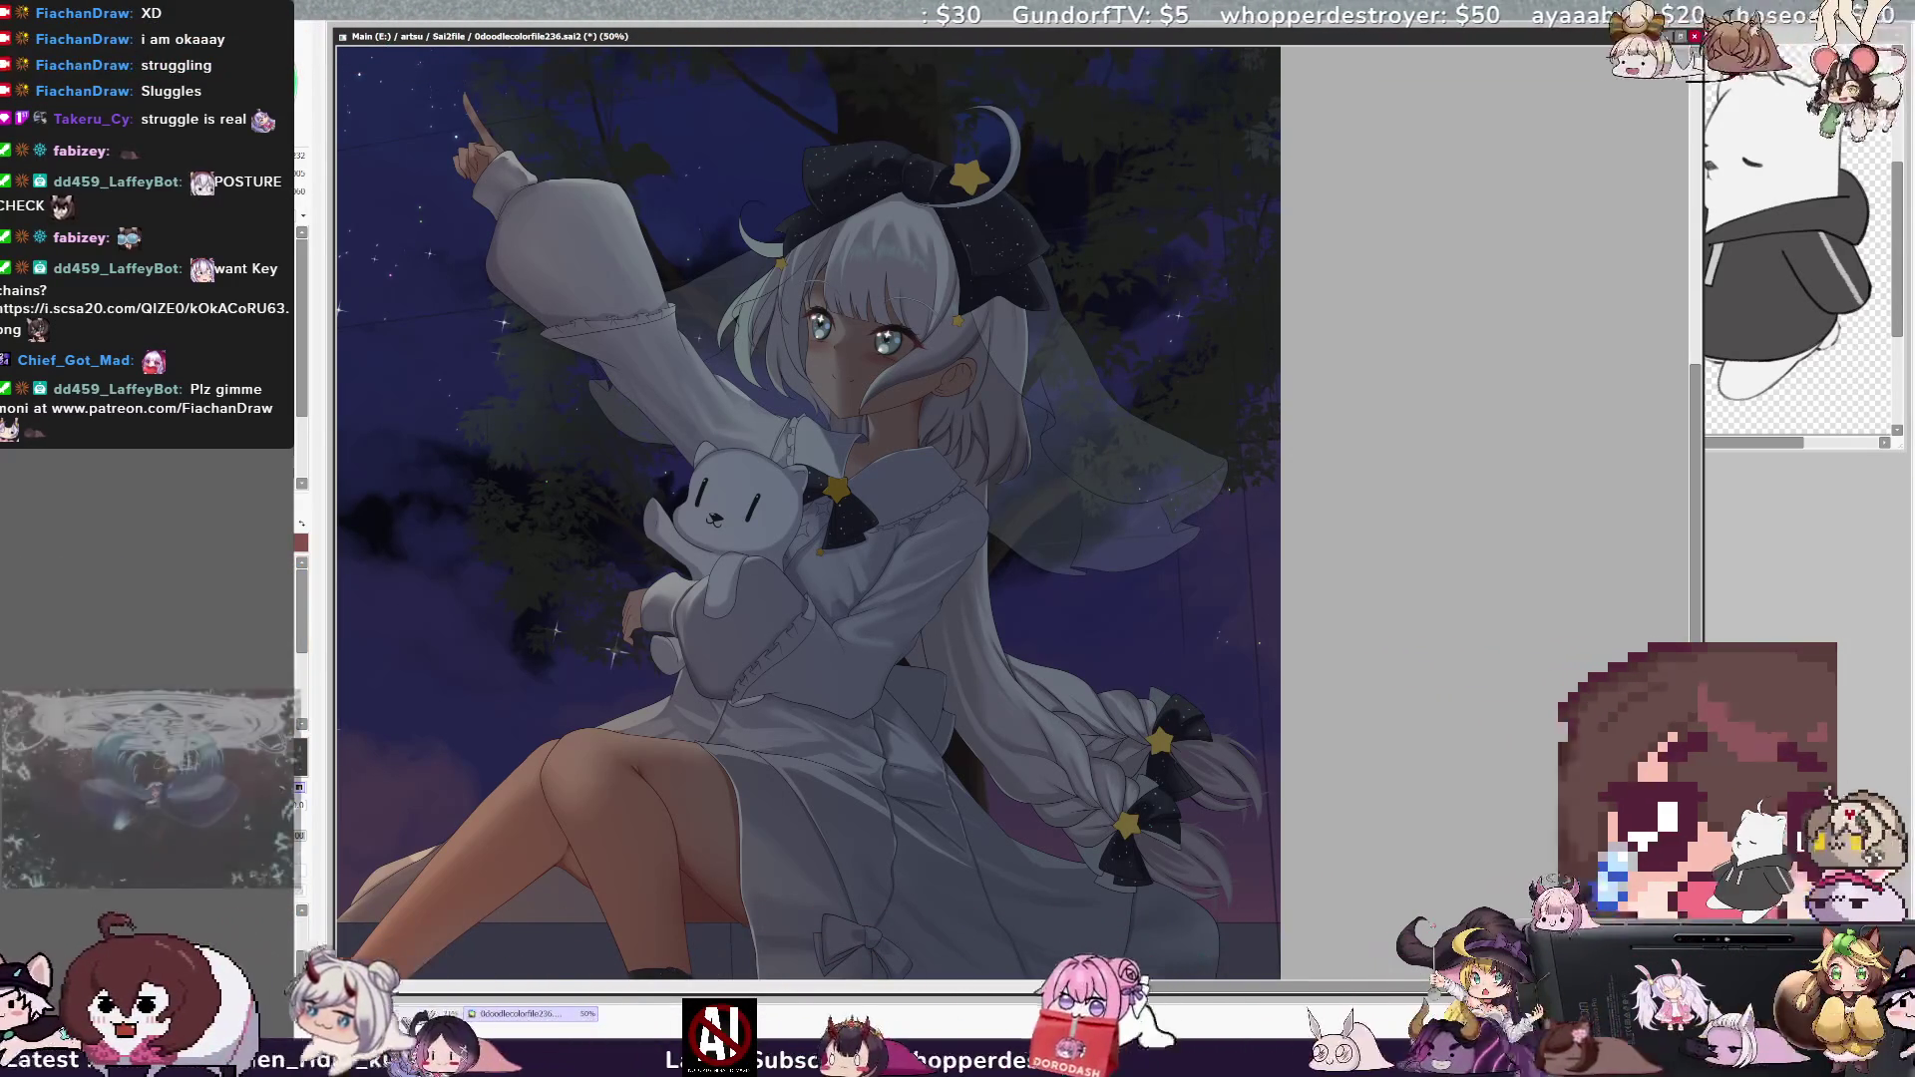
key("ctrl+minus")
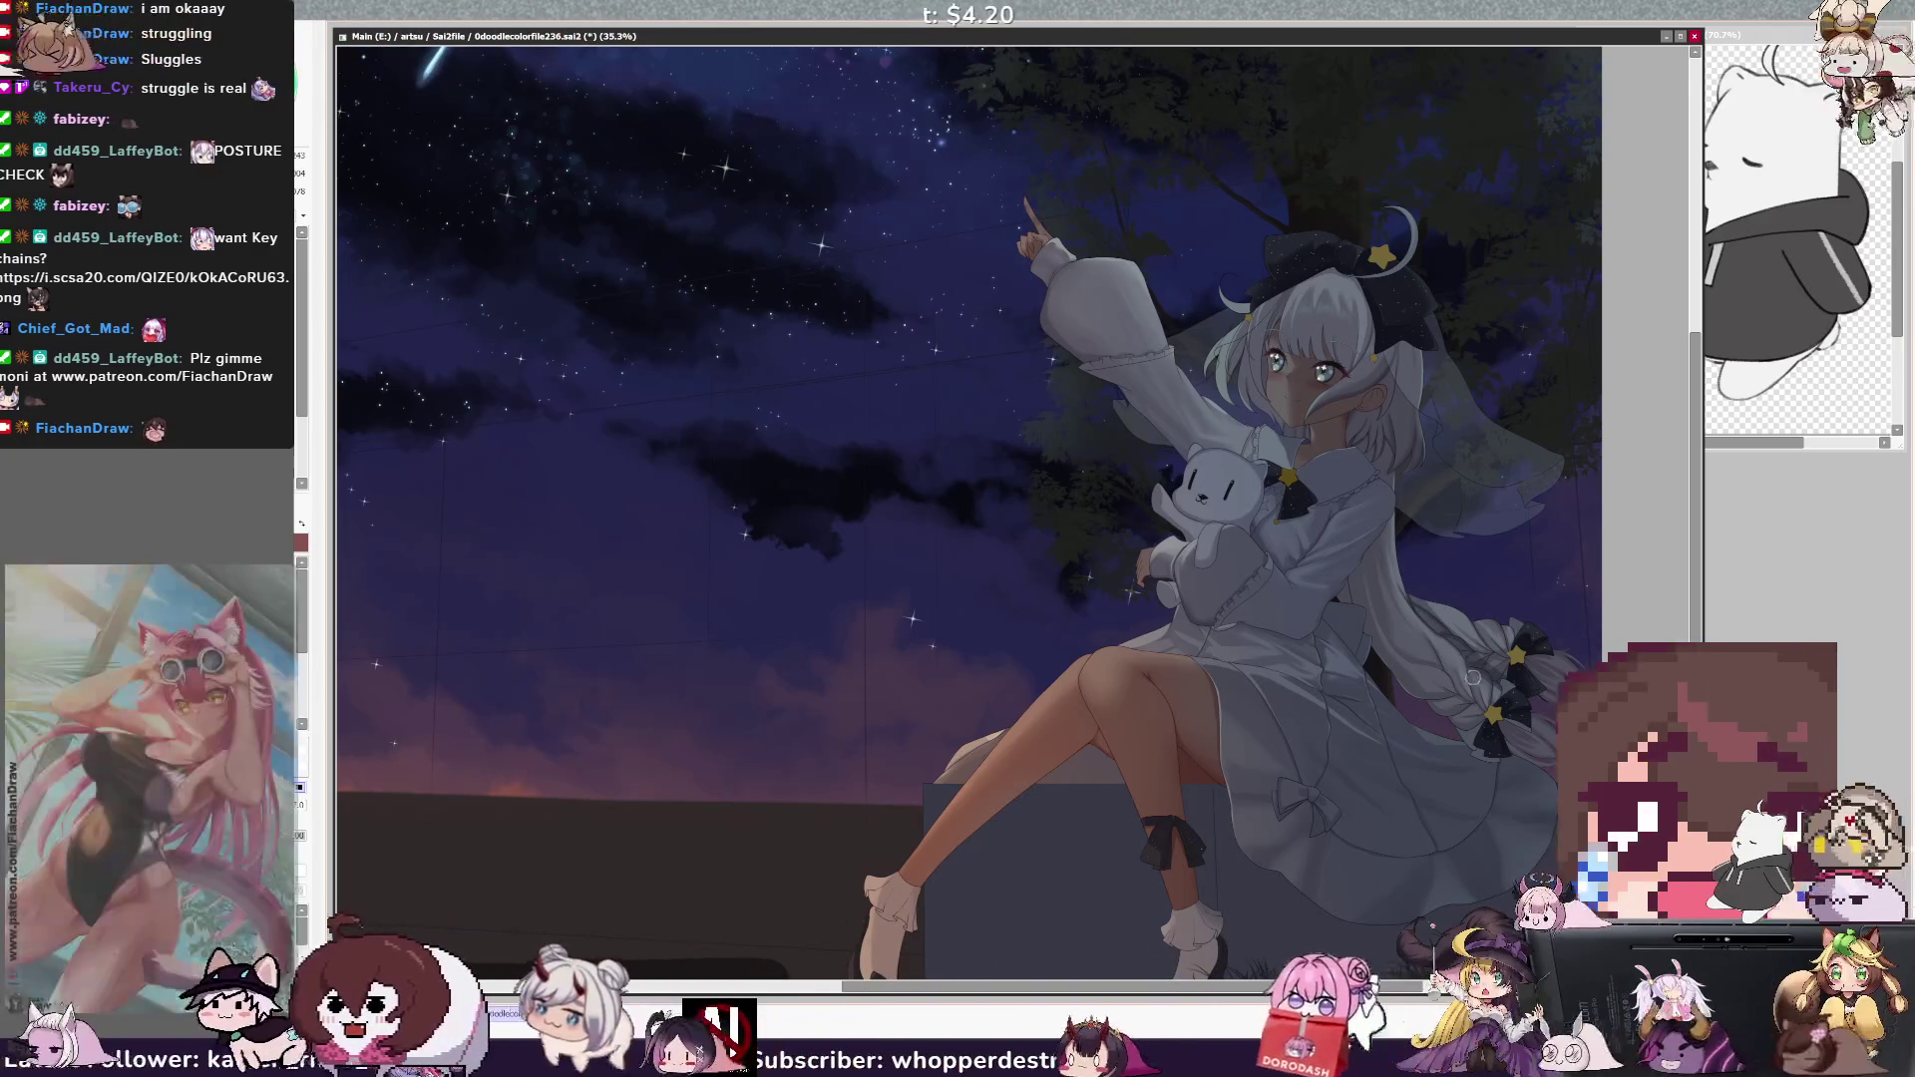
- Dab small twinkling stars across the dark sky around the pointing girl, resizing the brush between strokes
key("bracketright")
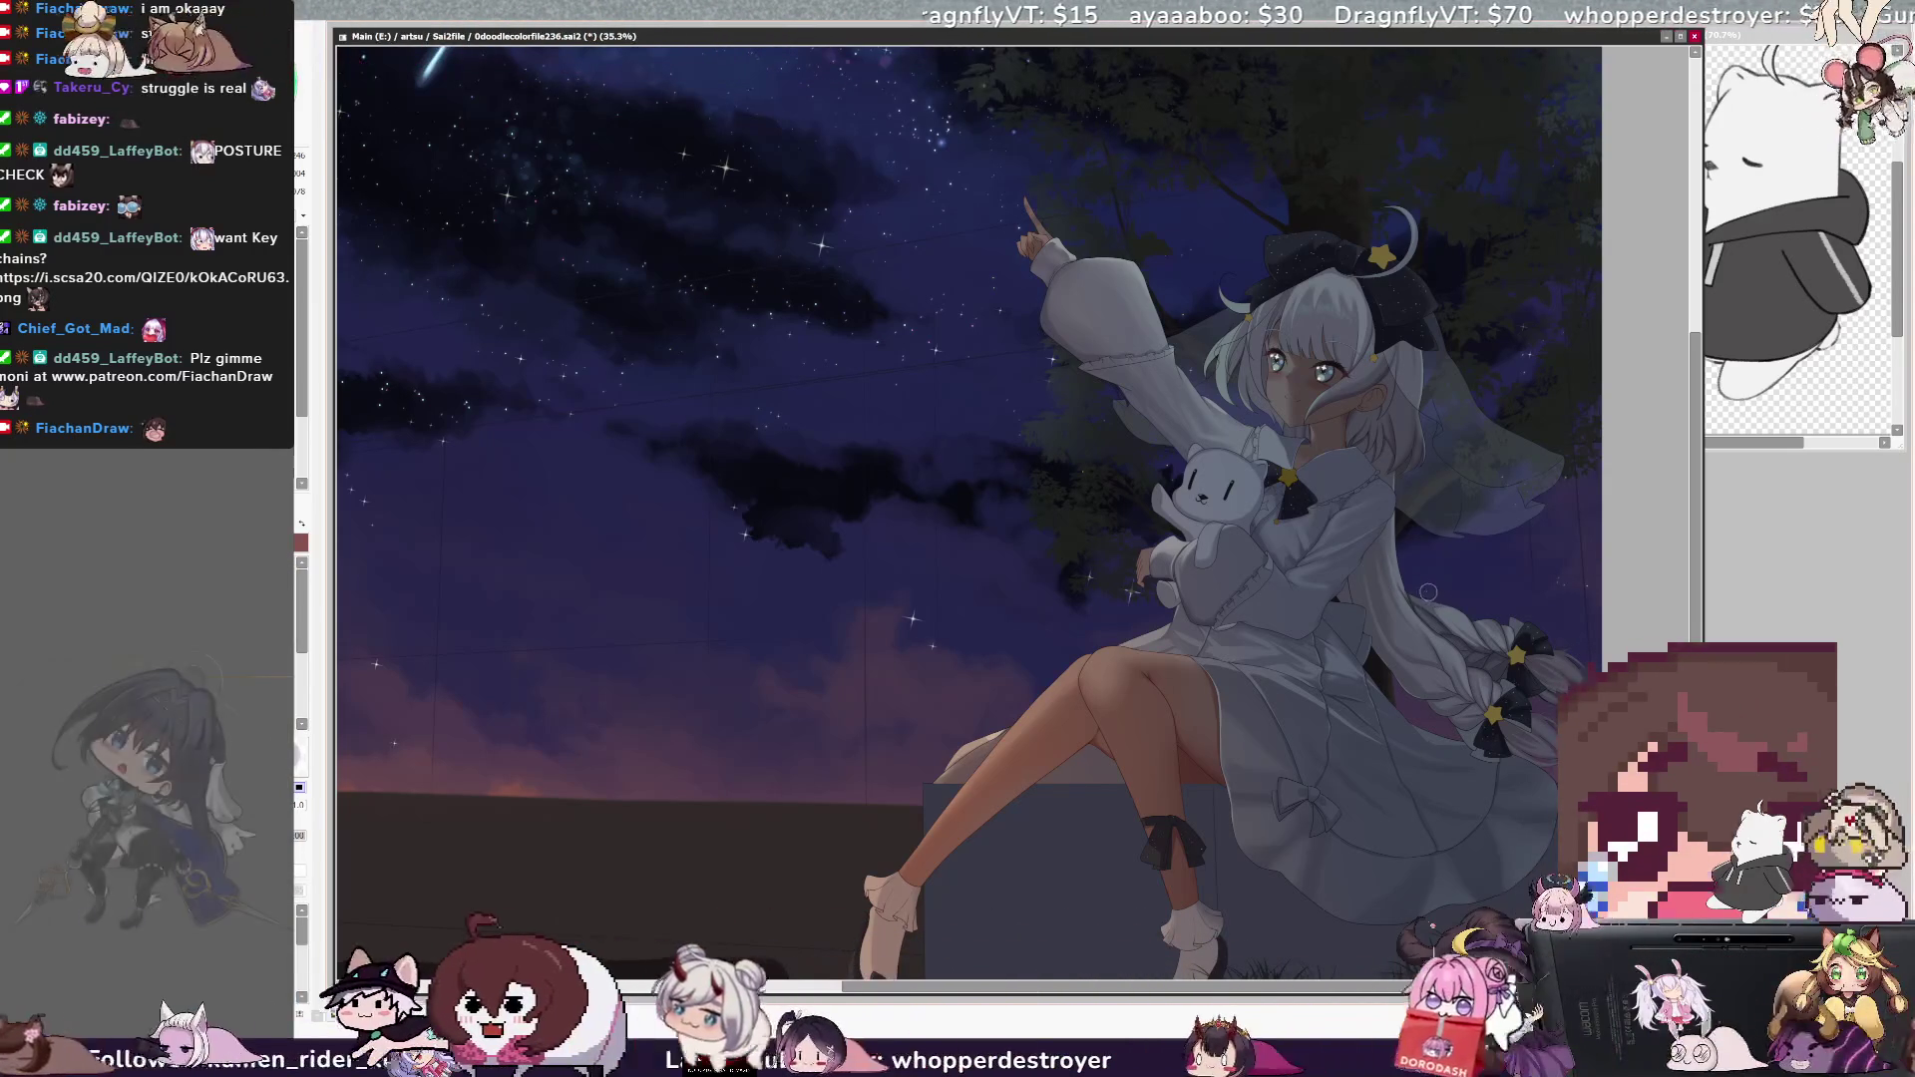
key("bracketright")
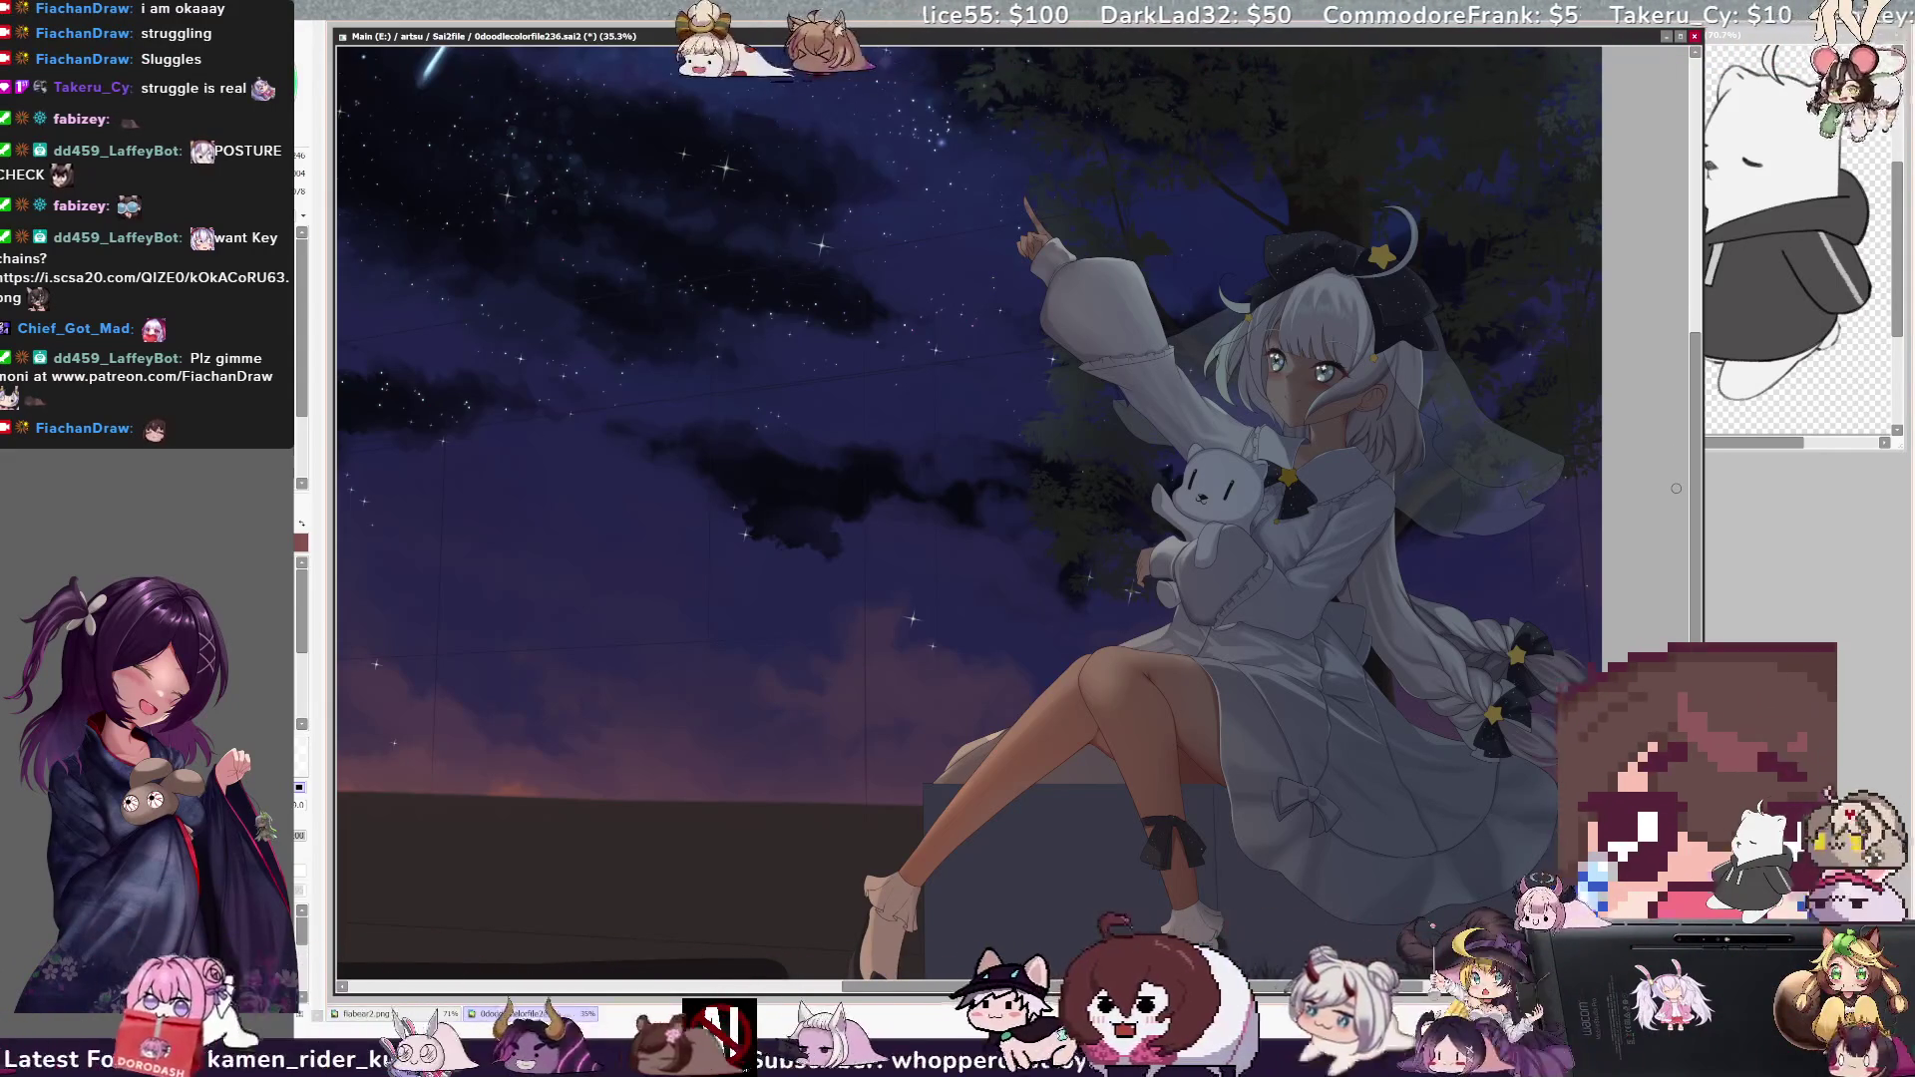
scroll(1676, 488, "down", 2)
scroll(967, 508, "down", 1)
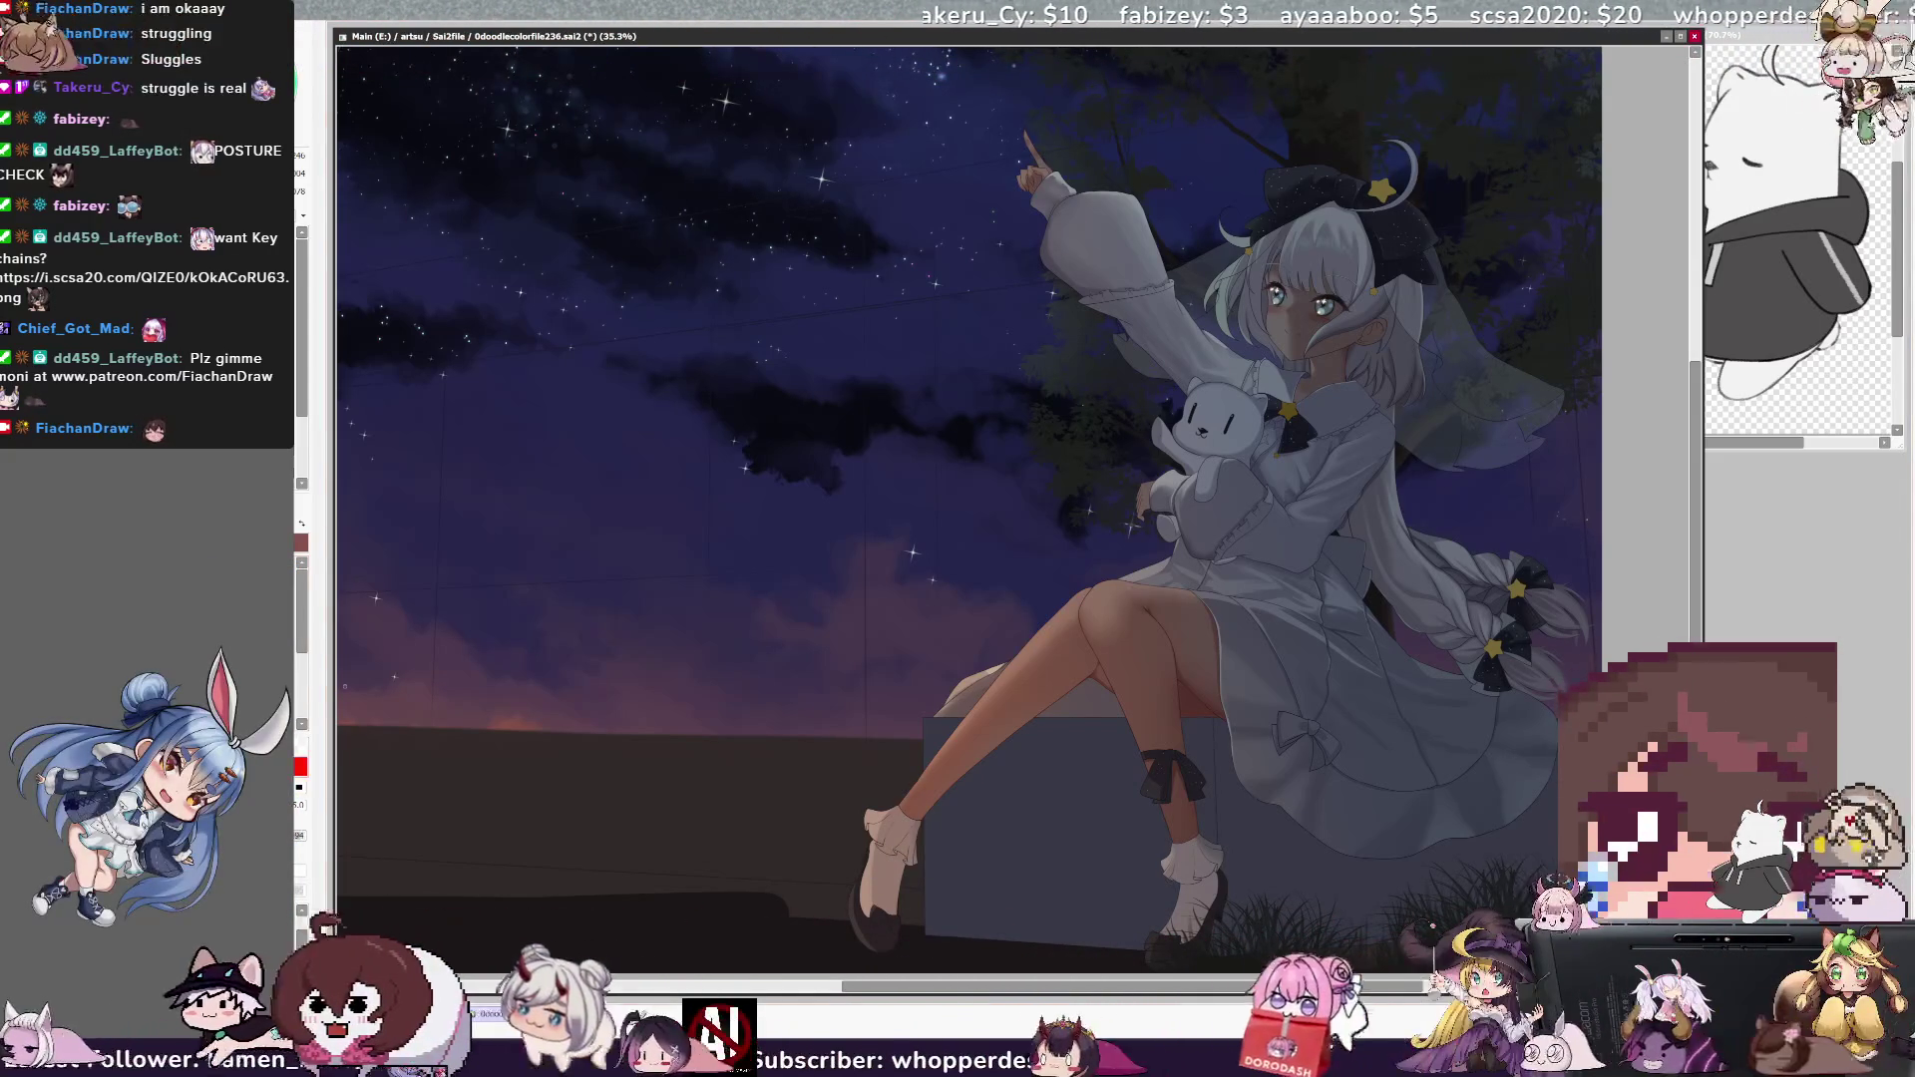
key("ctrl+alt")
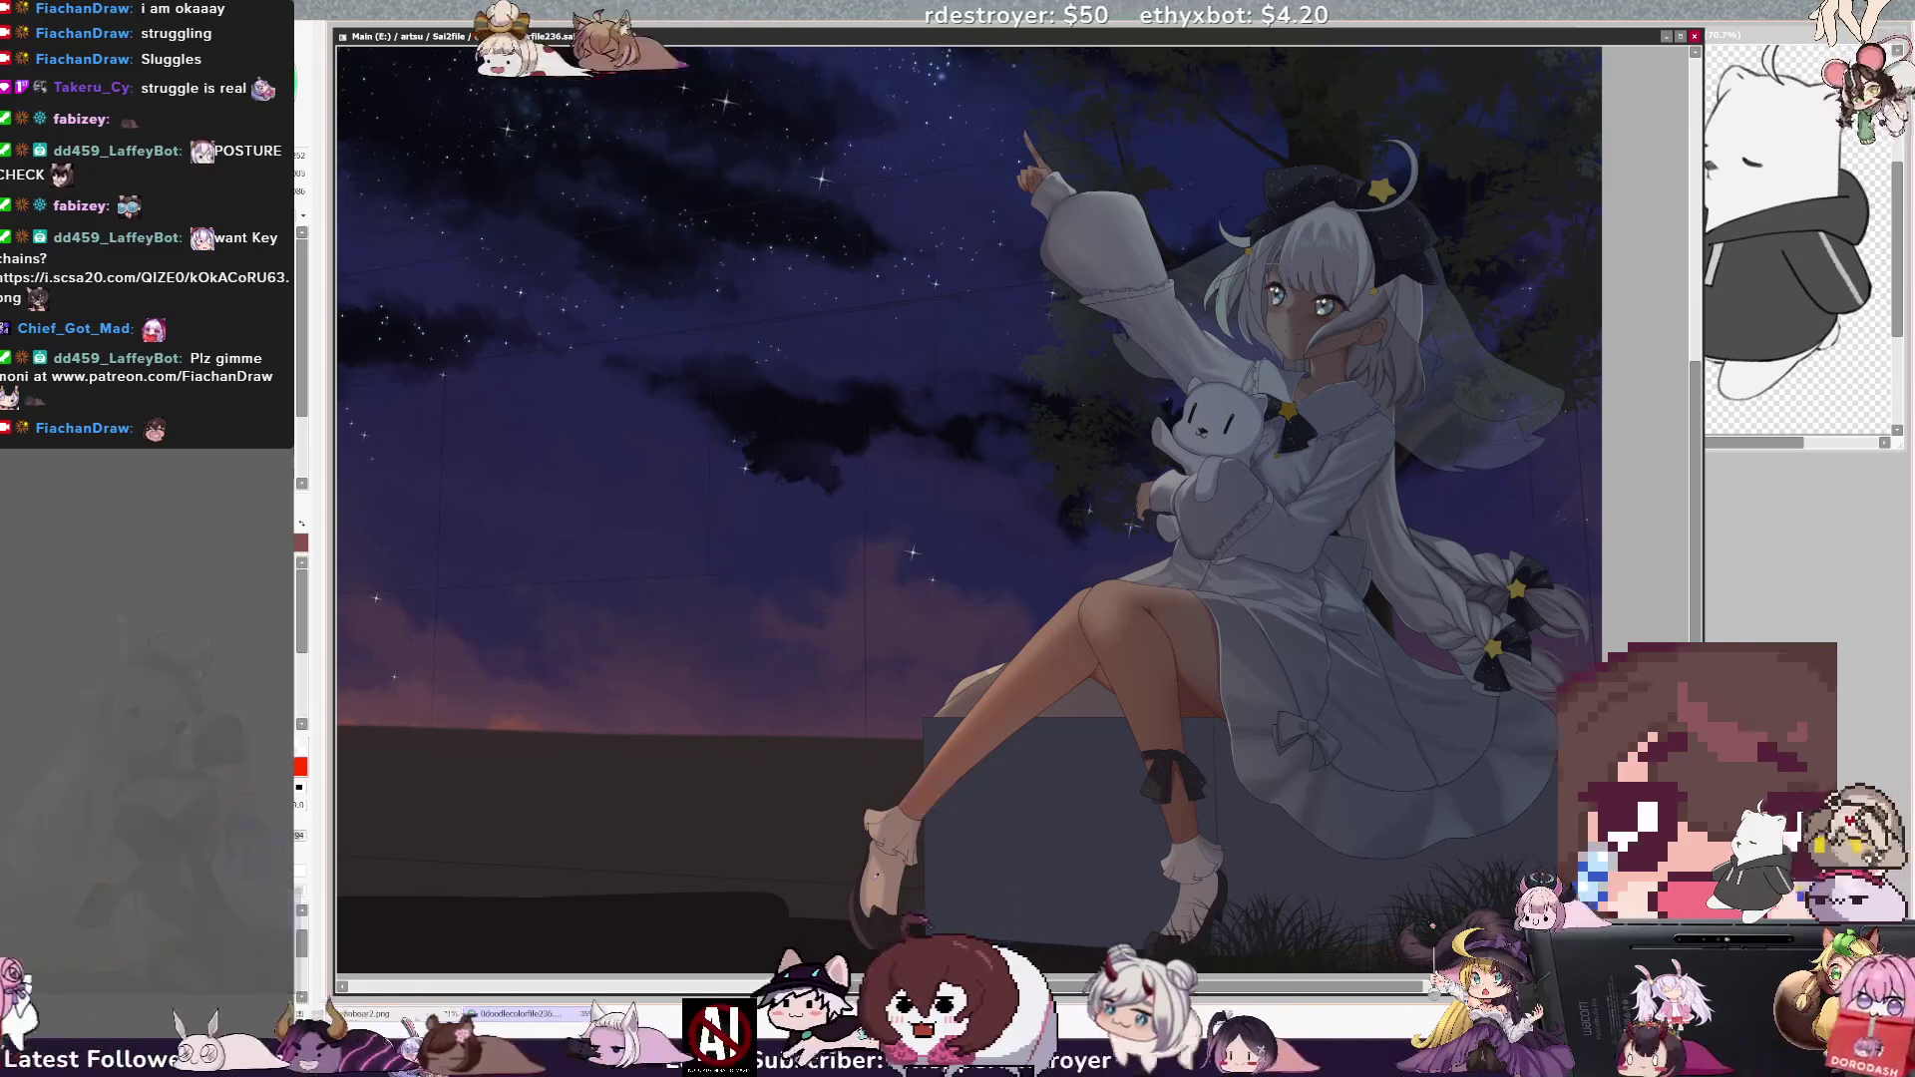
right_click(877, 856)
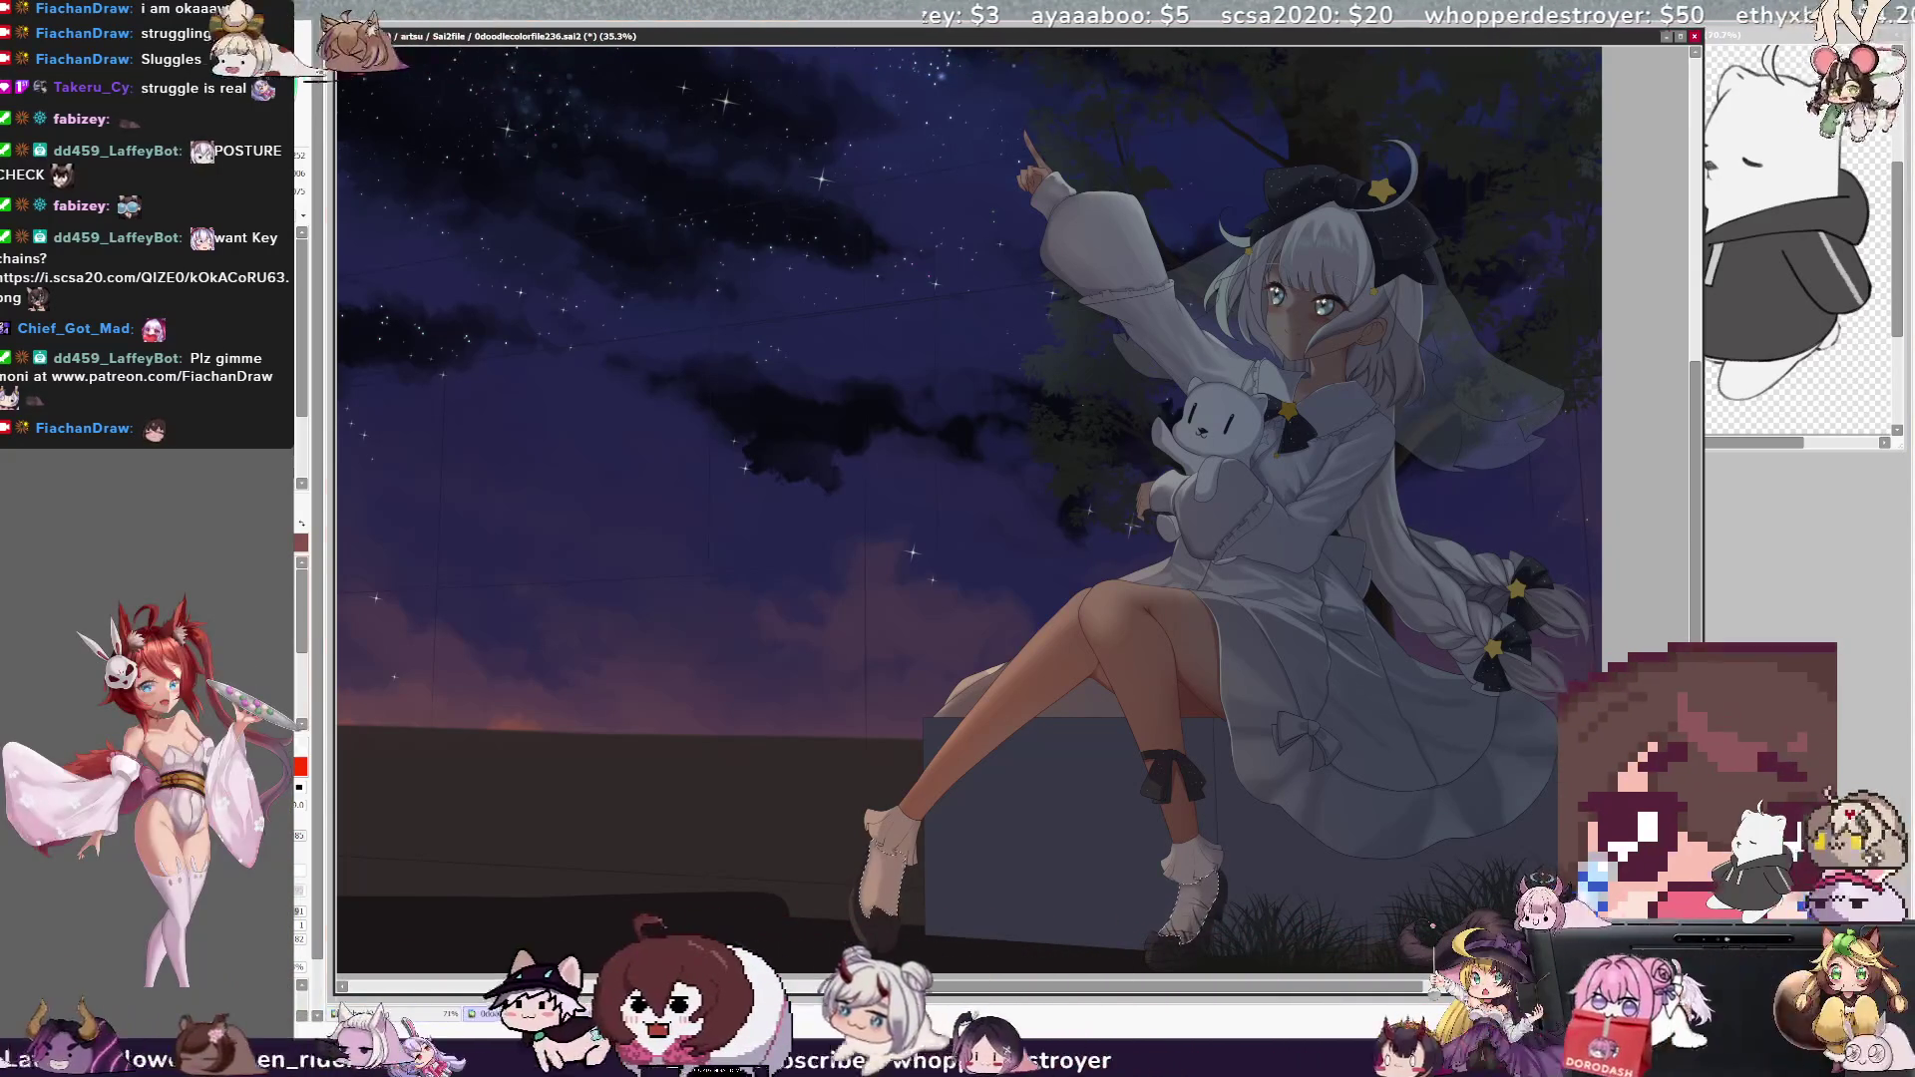
key("ctrl+plus")
- Zoom to 50%, pan to the feet and mark the dark shoes as a Selection Pen selection
scroll(1017, 498, "down", 5)
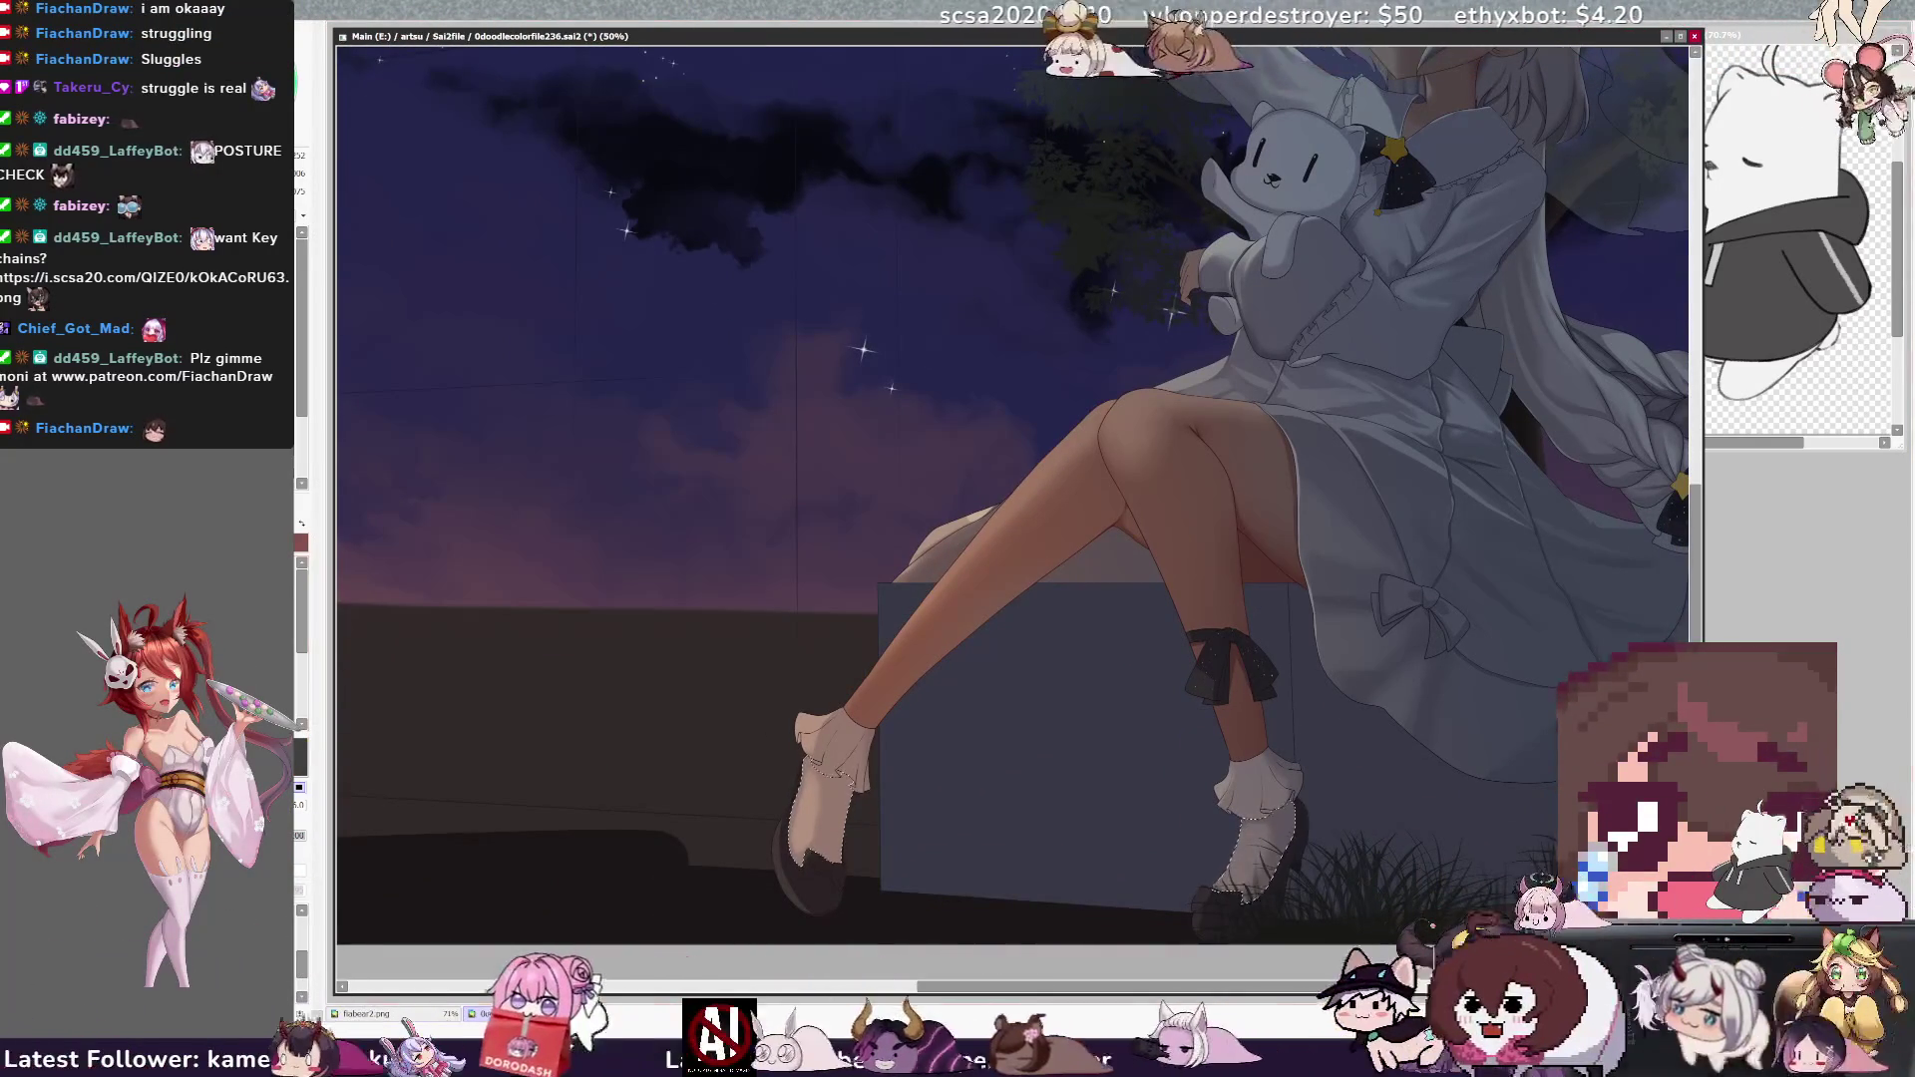
left_click_drag(1193, 989, 1162, 991)
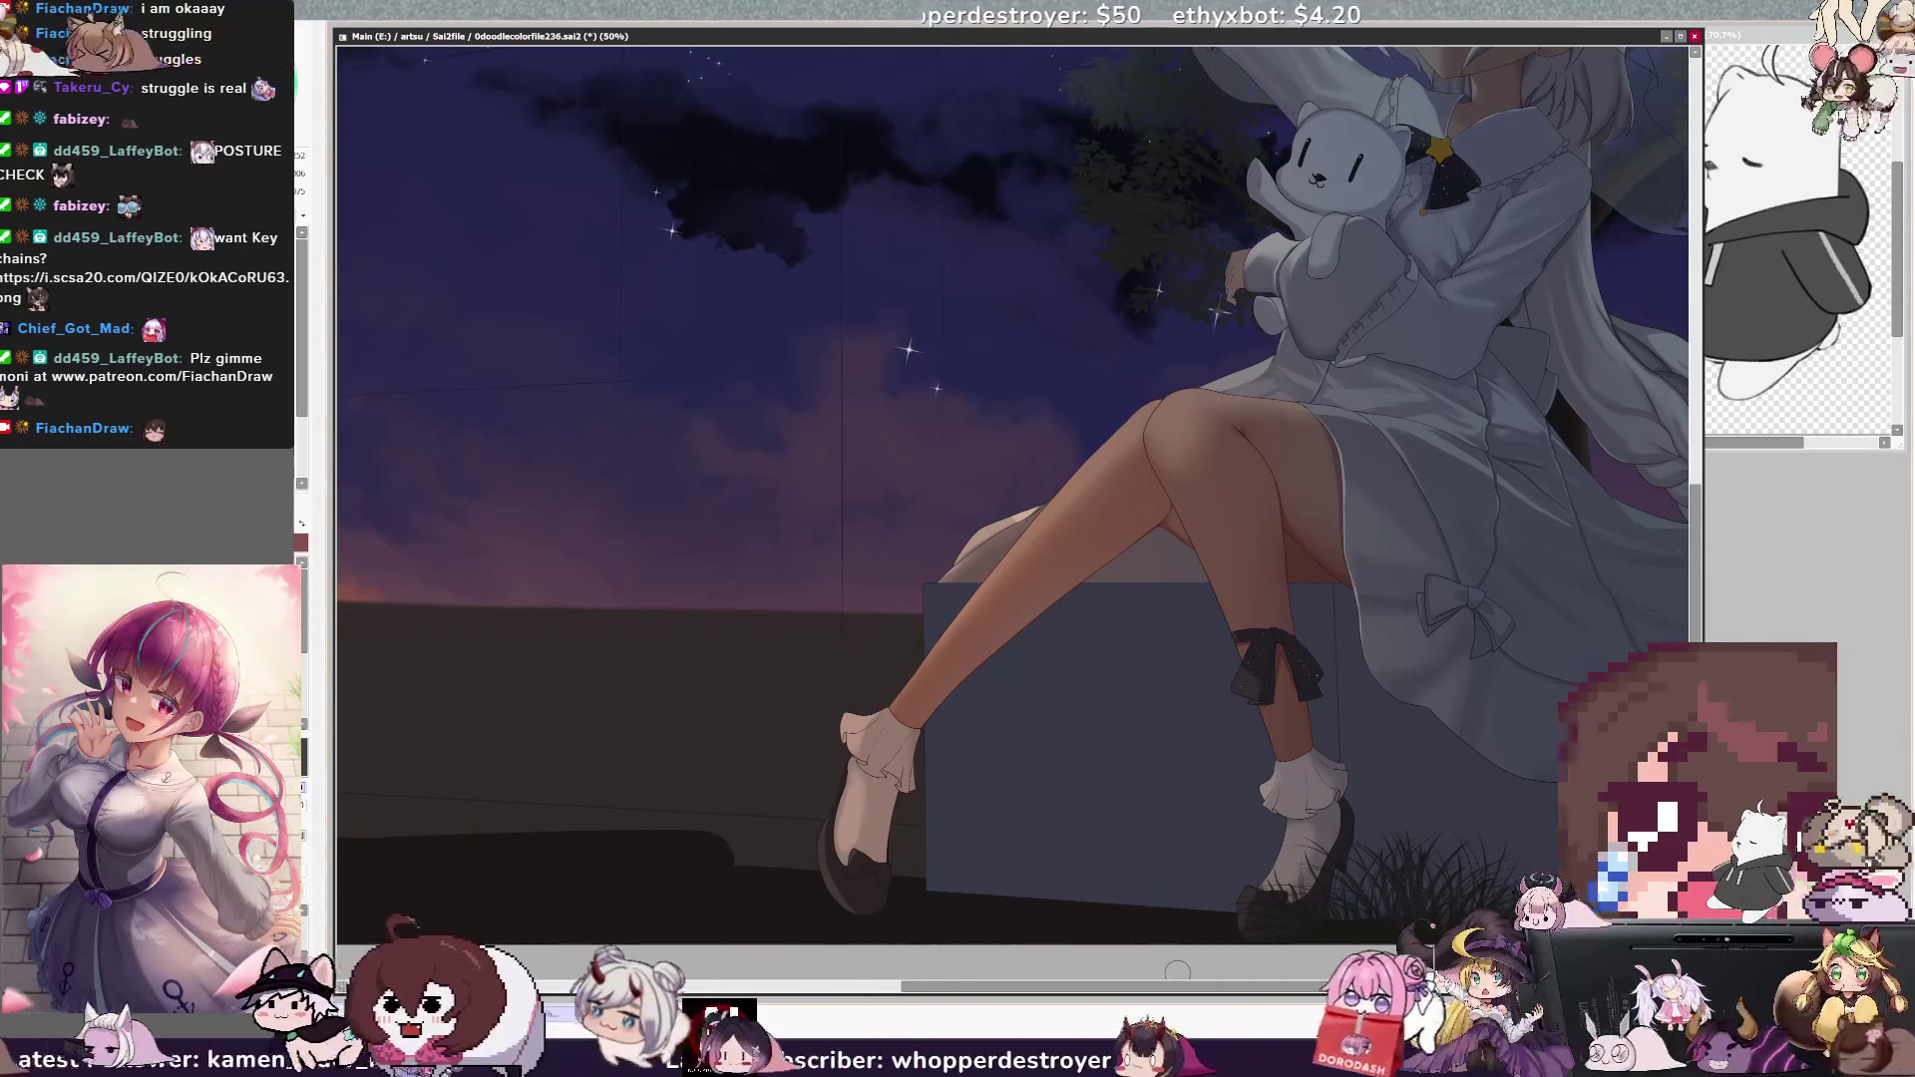
left_click_drag(883, 788, 890, 788)
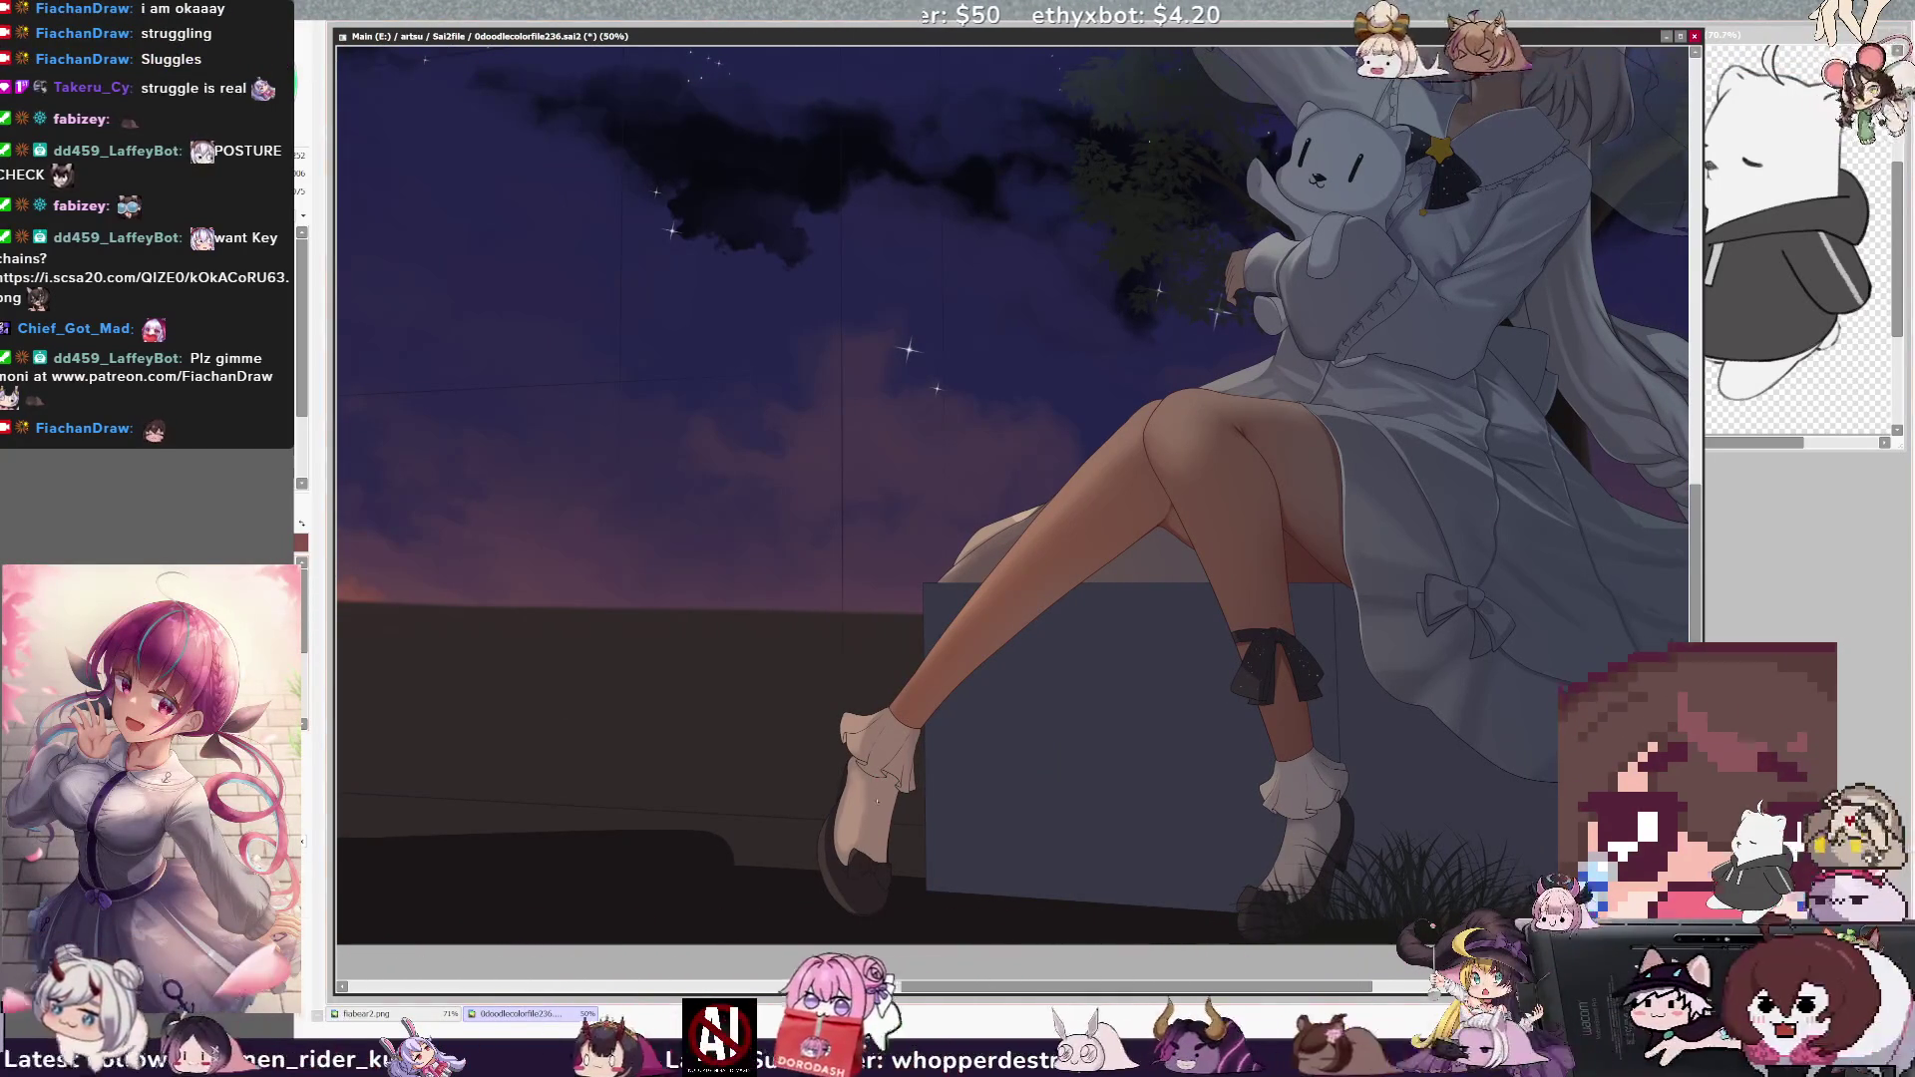
key("b")
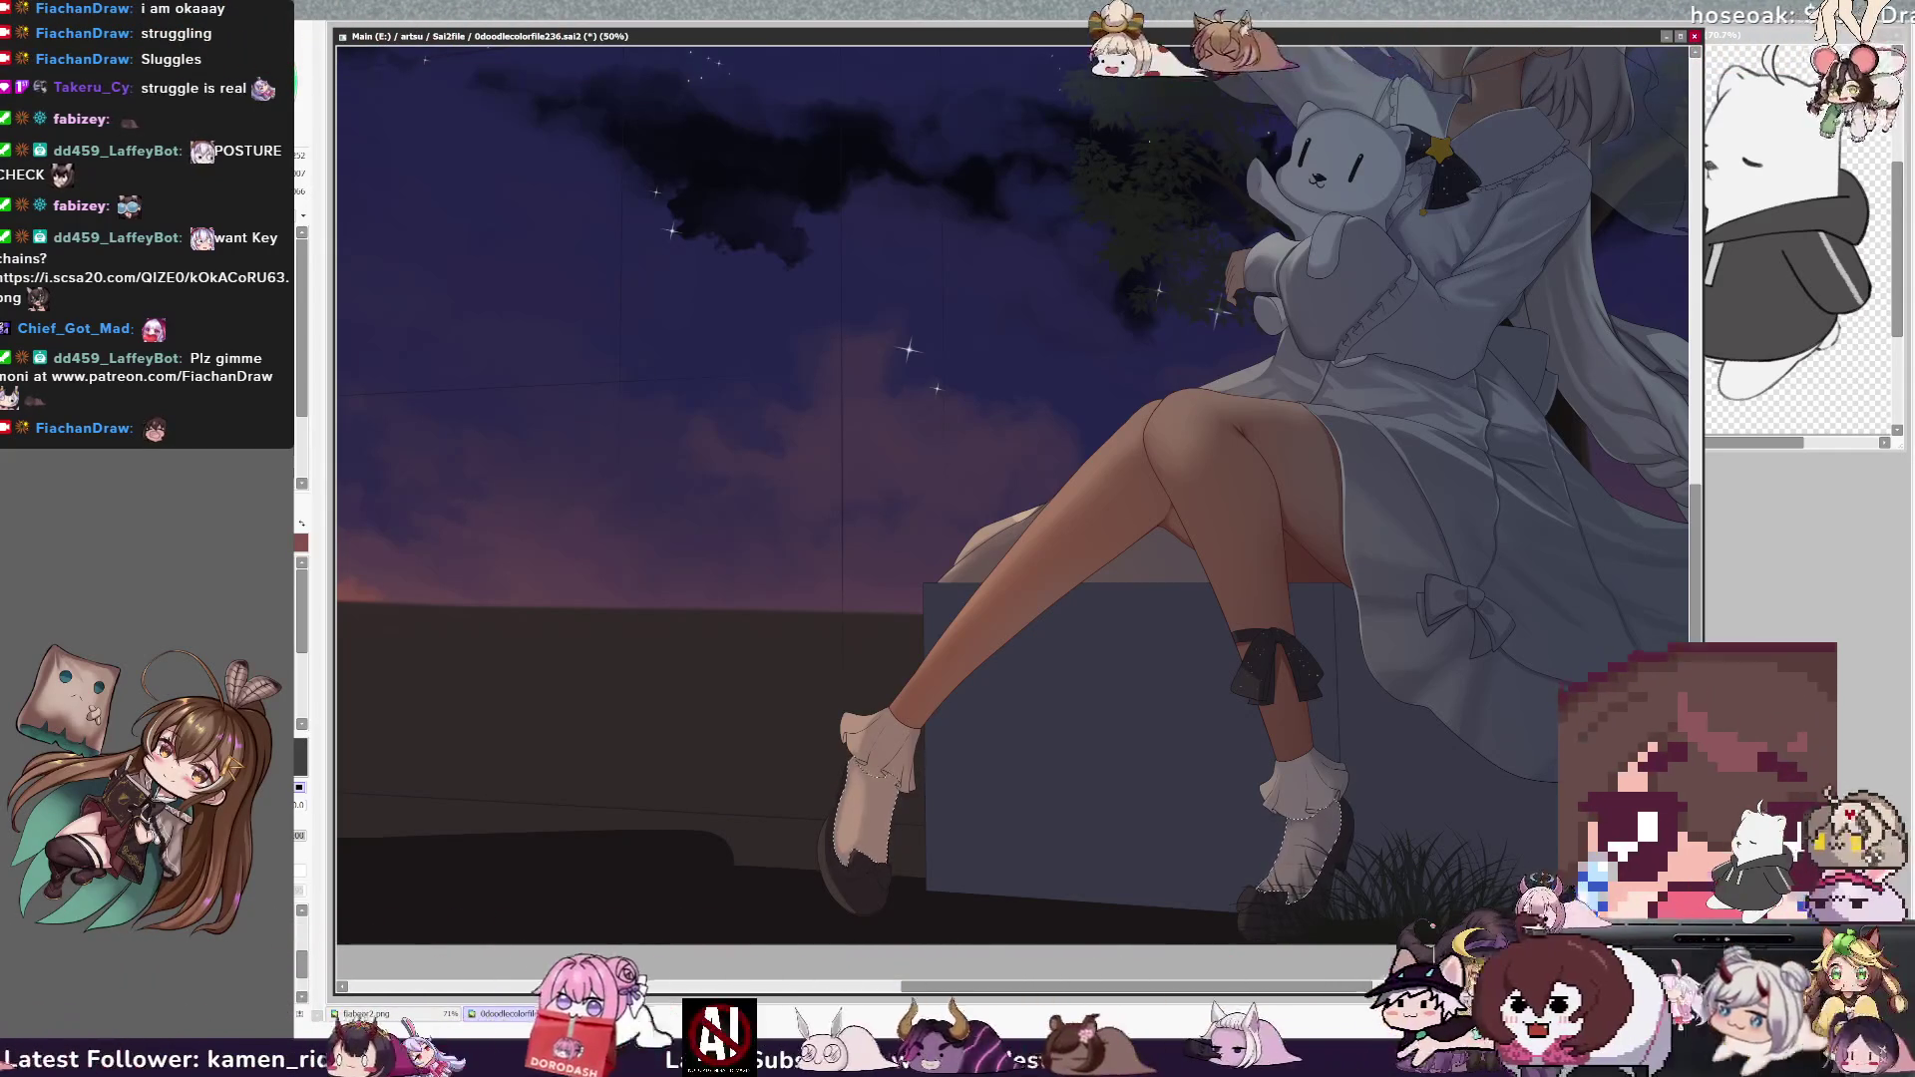
left_click_drag(1320, 987, 1358, 987)
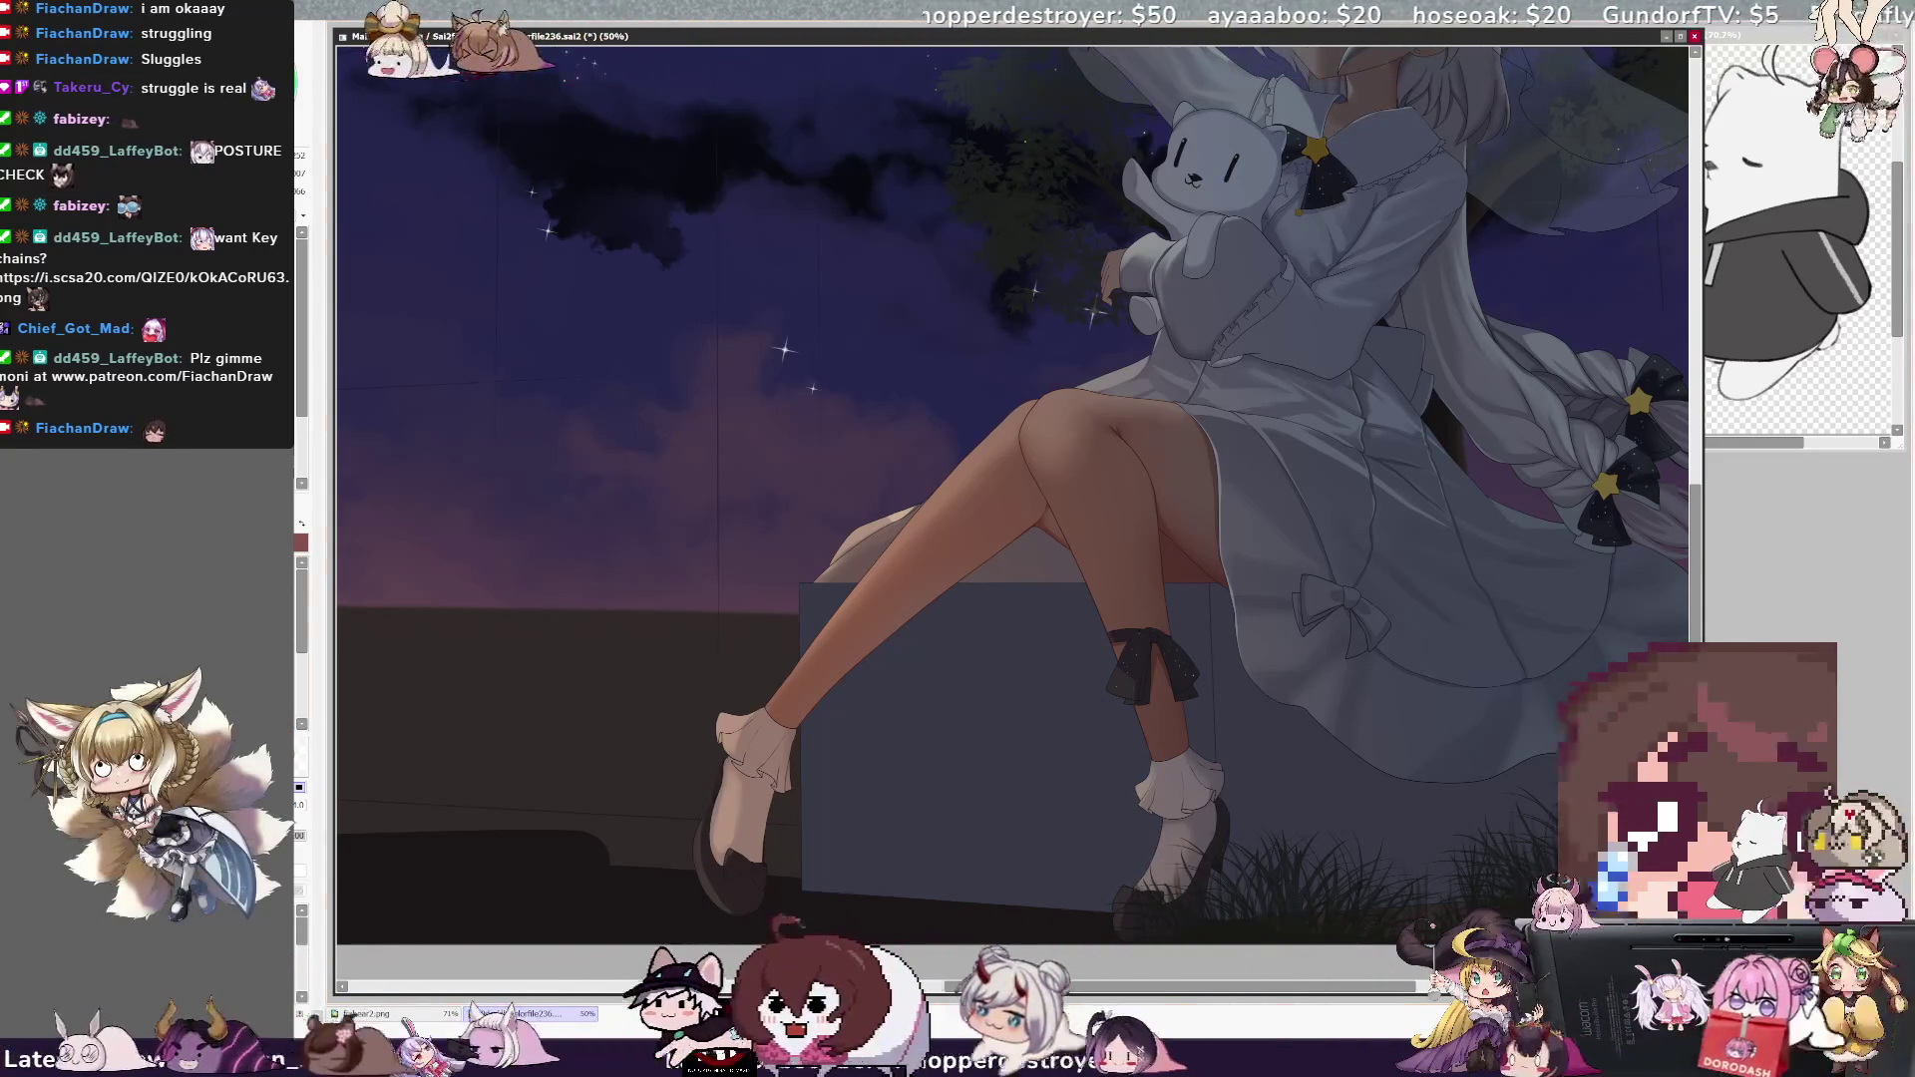
- Add the left sock to the selection, finish the socks and shoes, then deselect with Ctrl+D
left_click(770, 753)
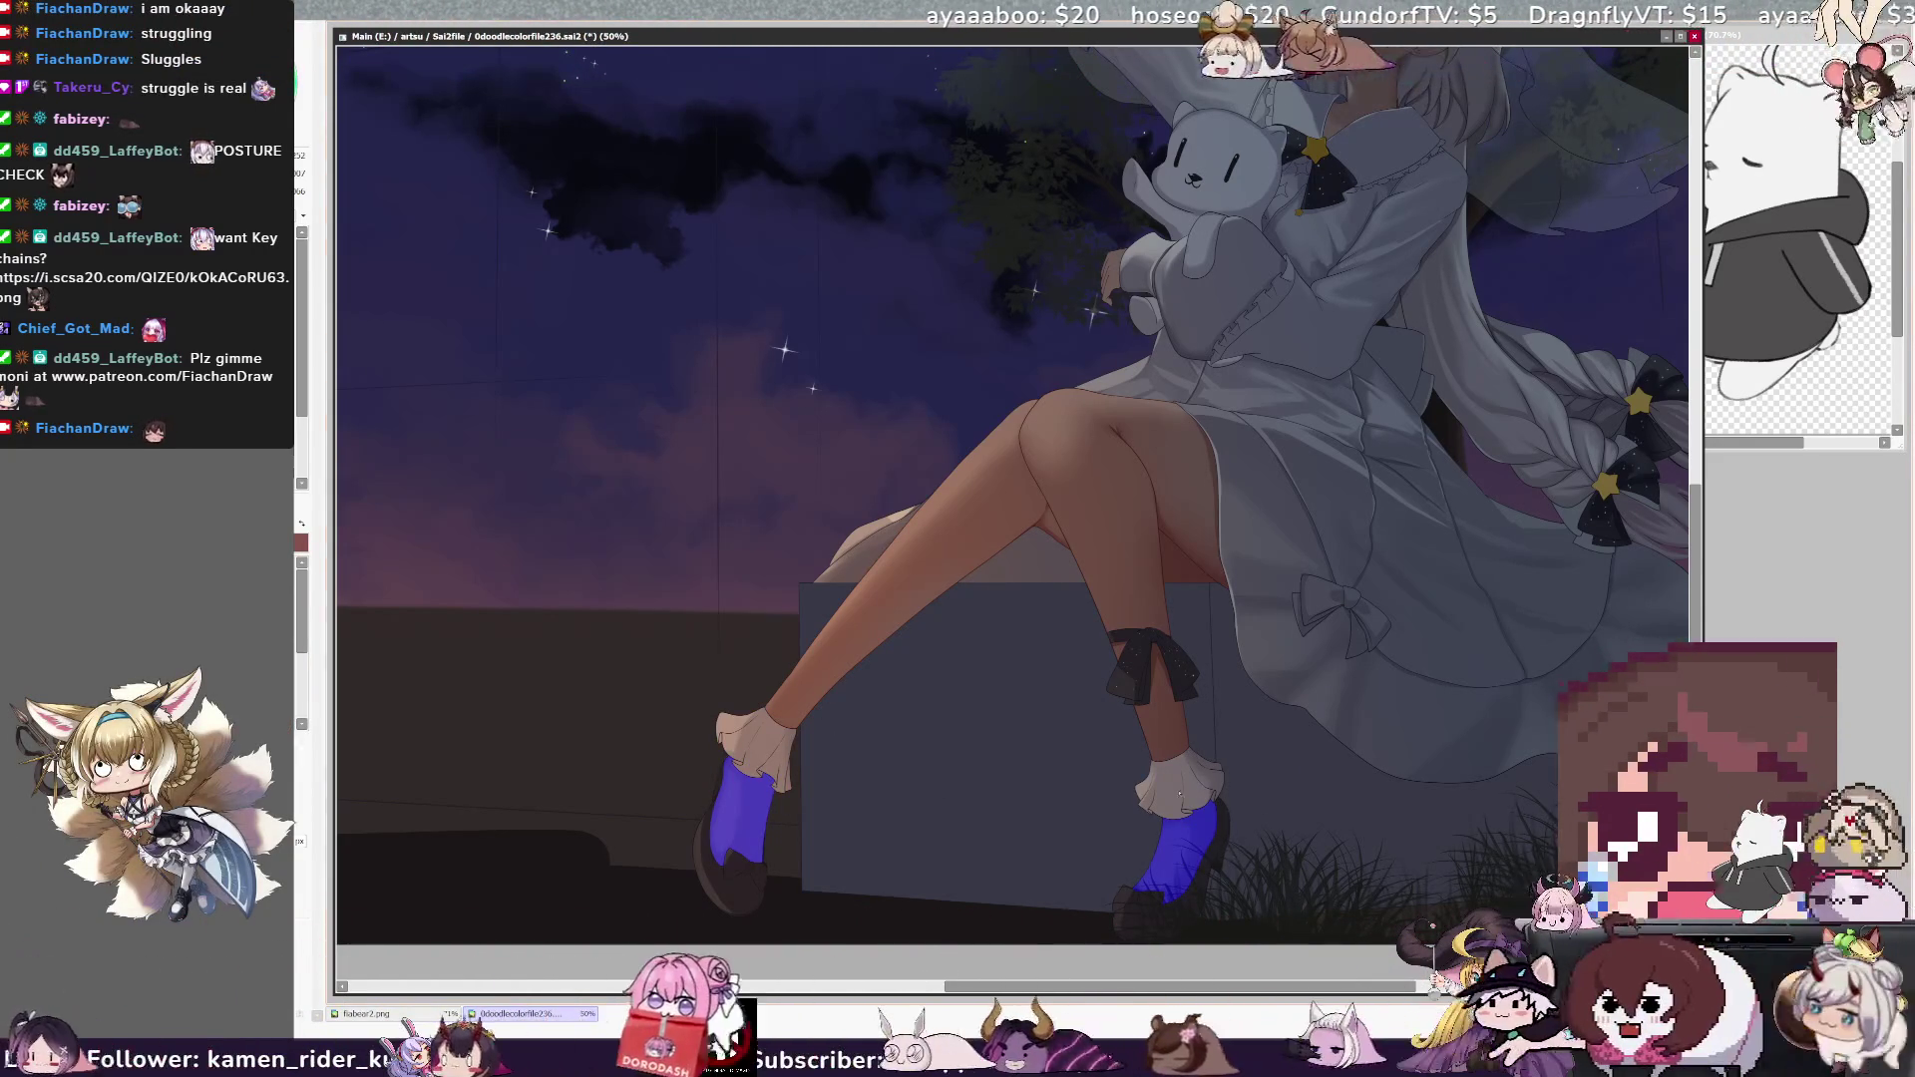
key("b")
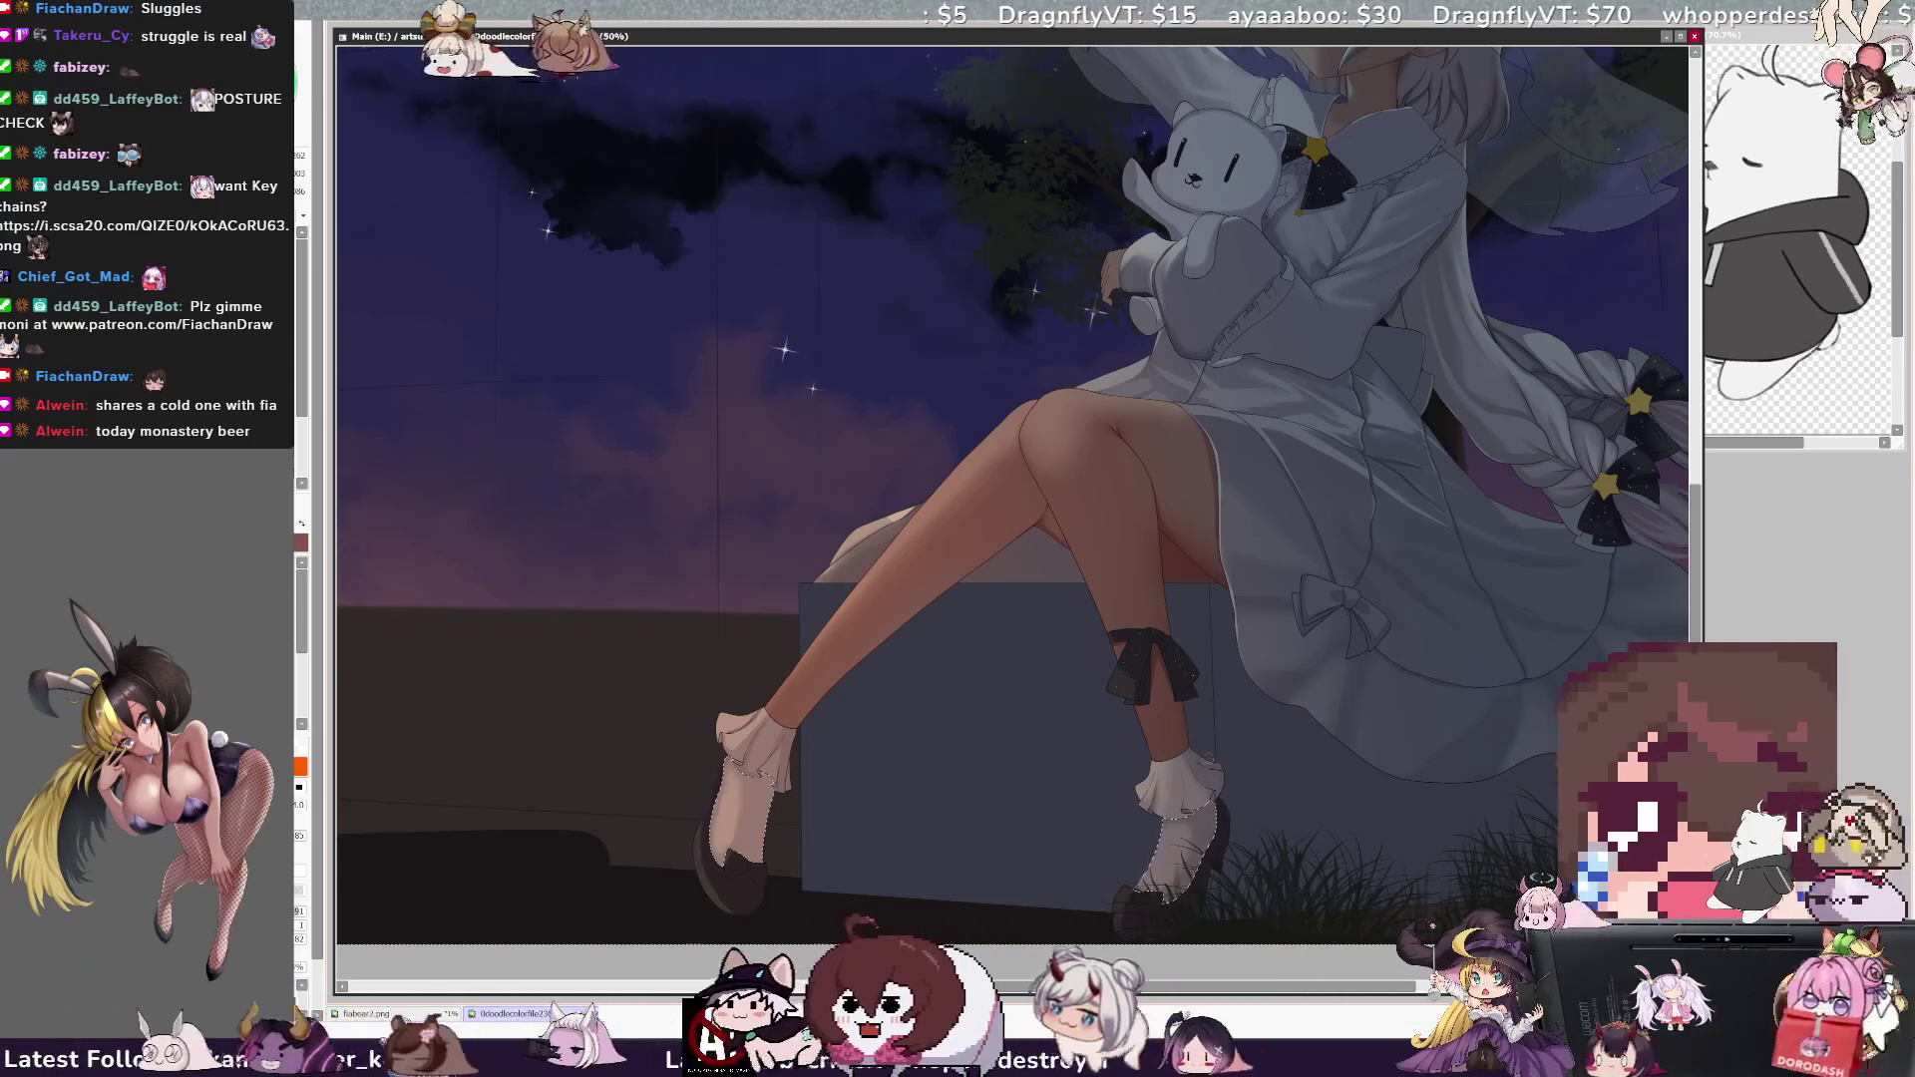
key("ctrl+d")
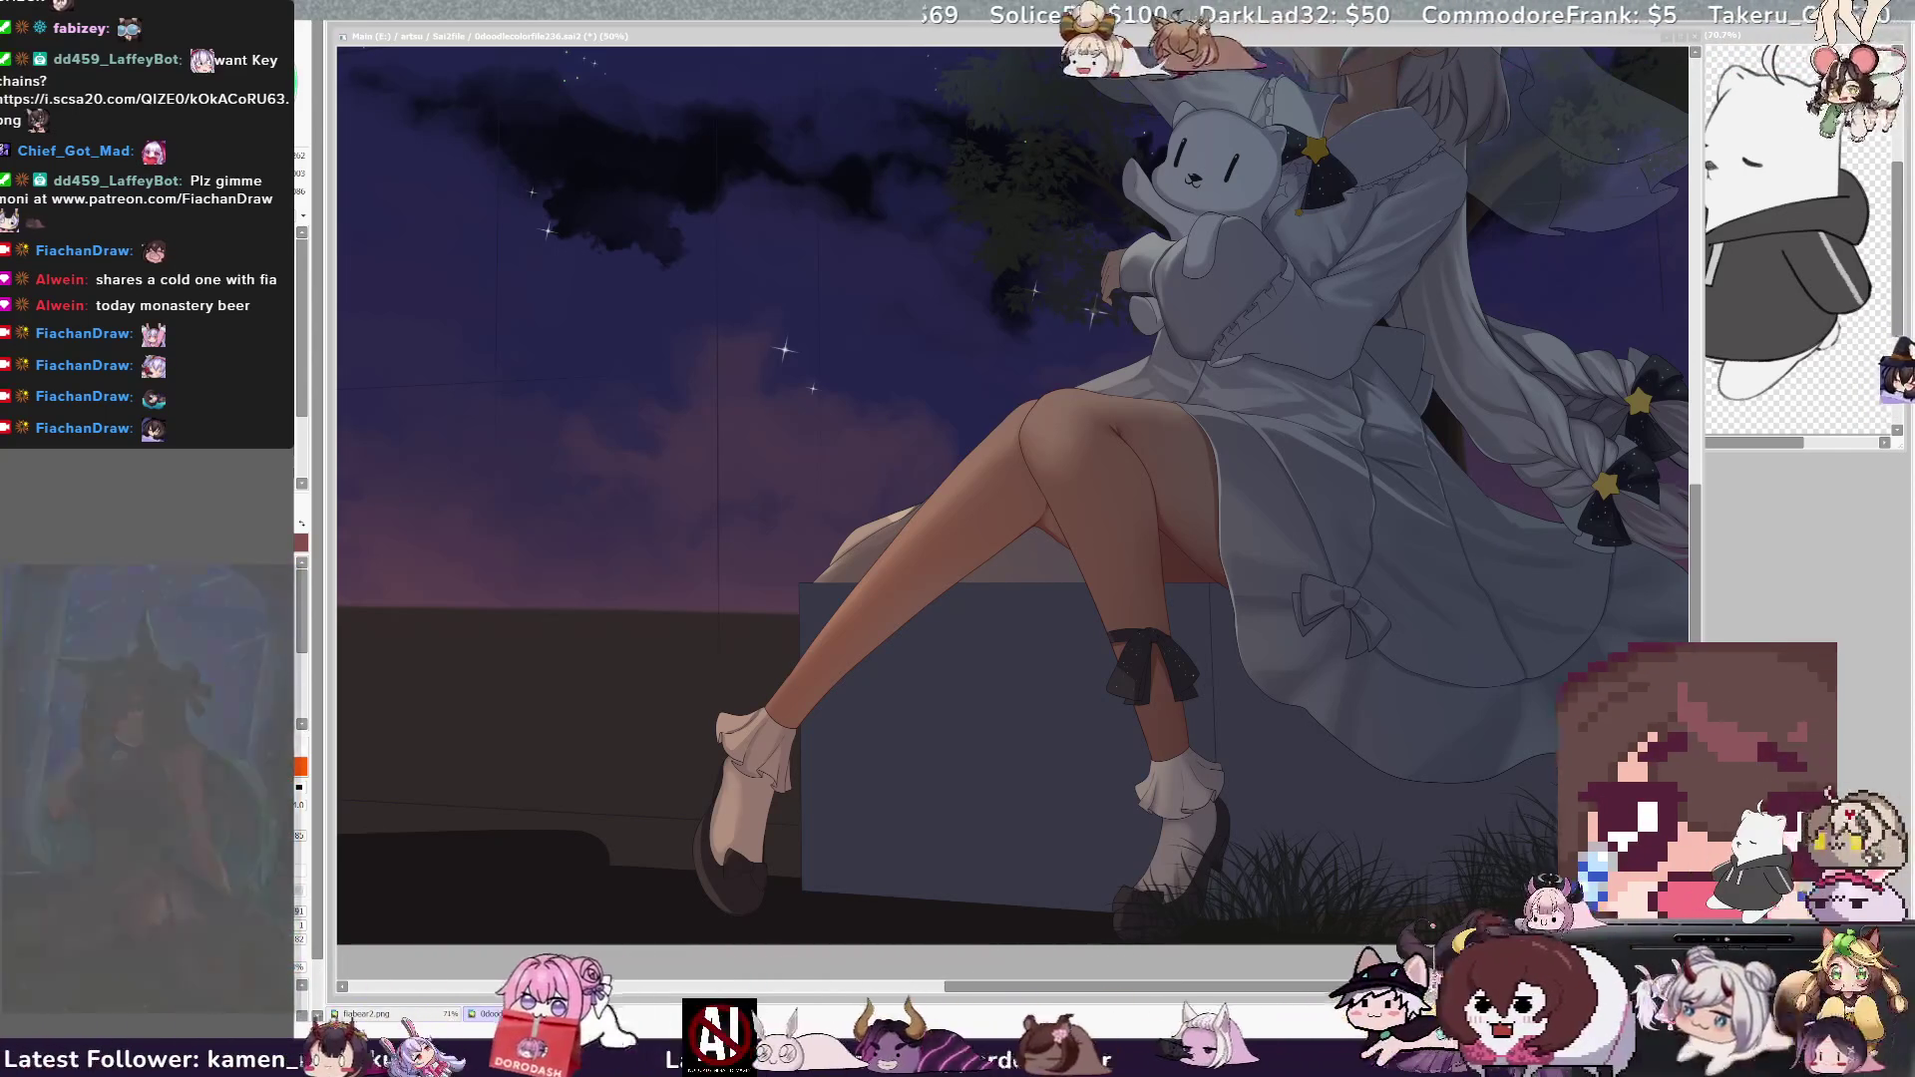
- Touch up the lower legs and socks, shrinking the brush for detail work
left_click_drag(1388, 991, 1401, 992)
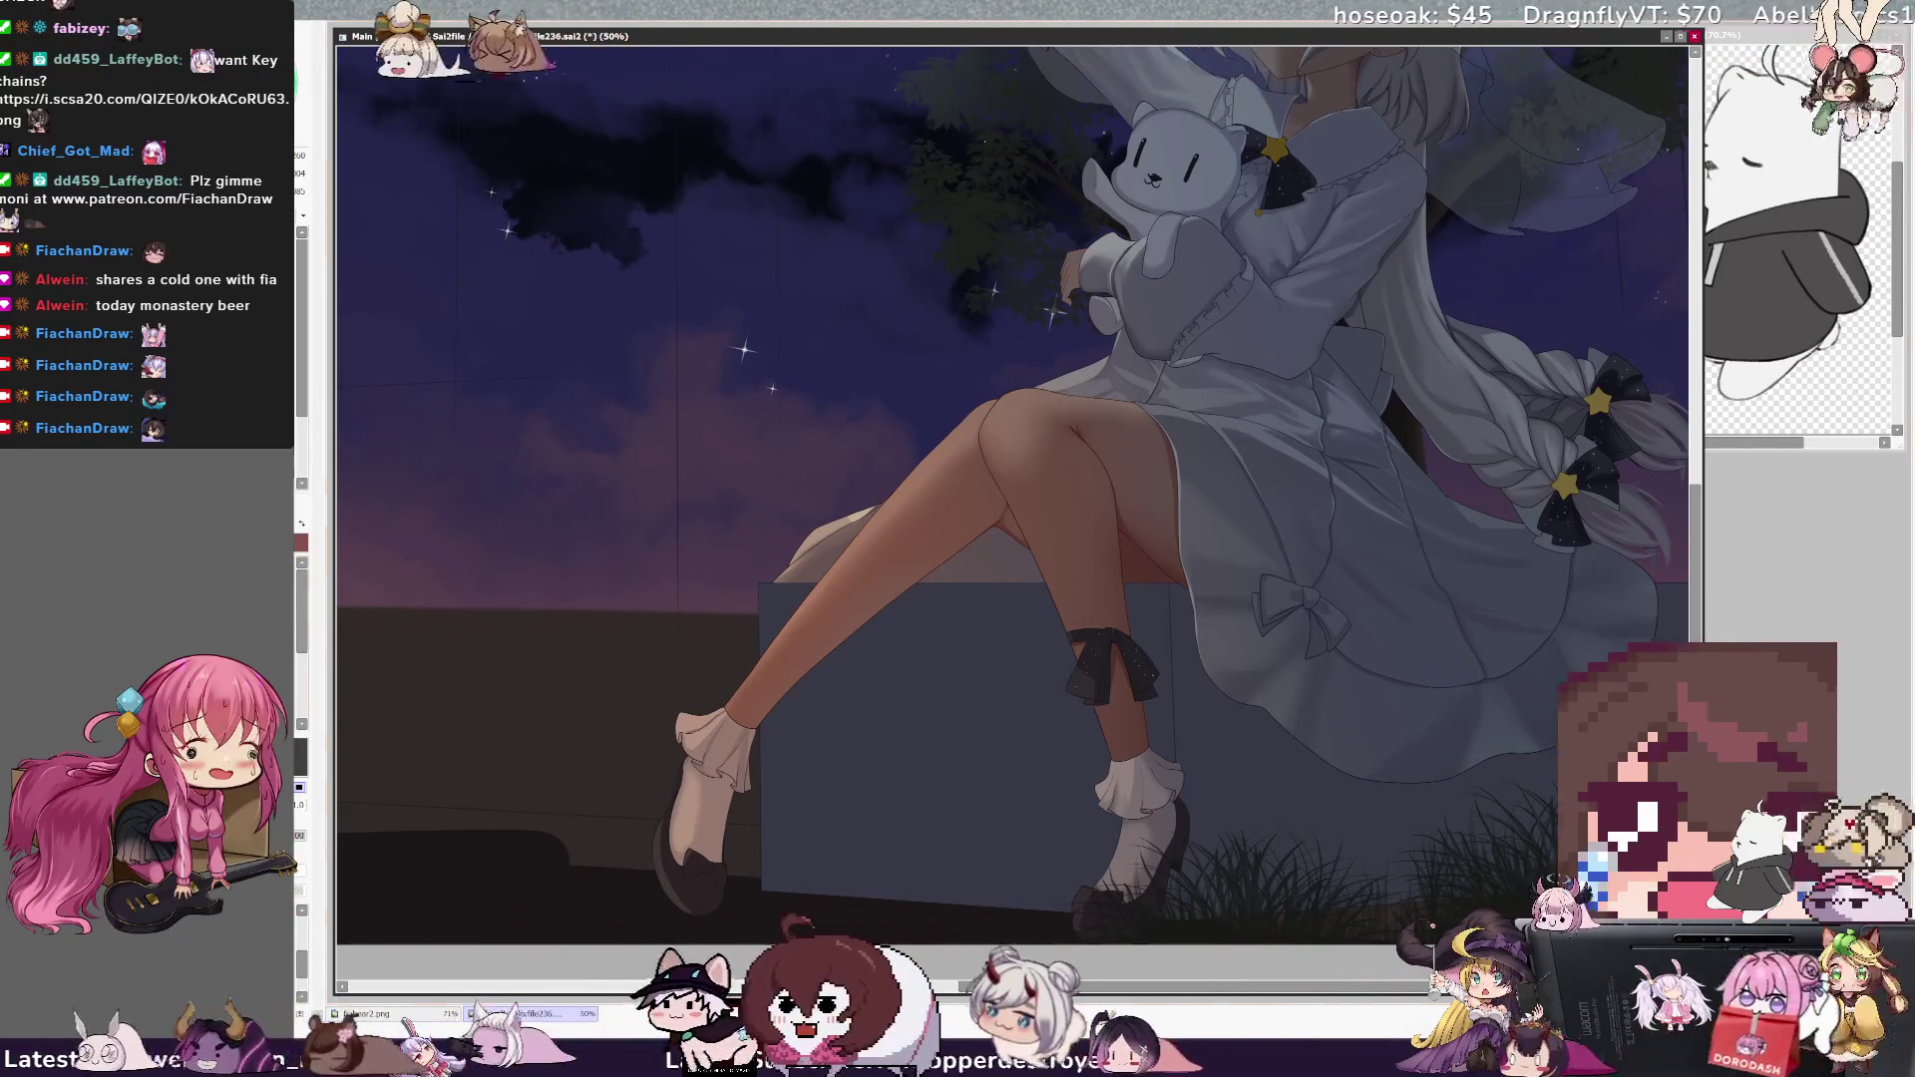
key("bracketleft")
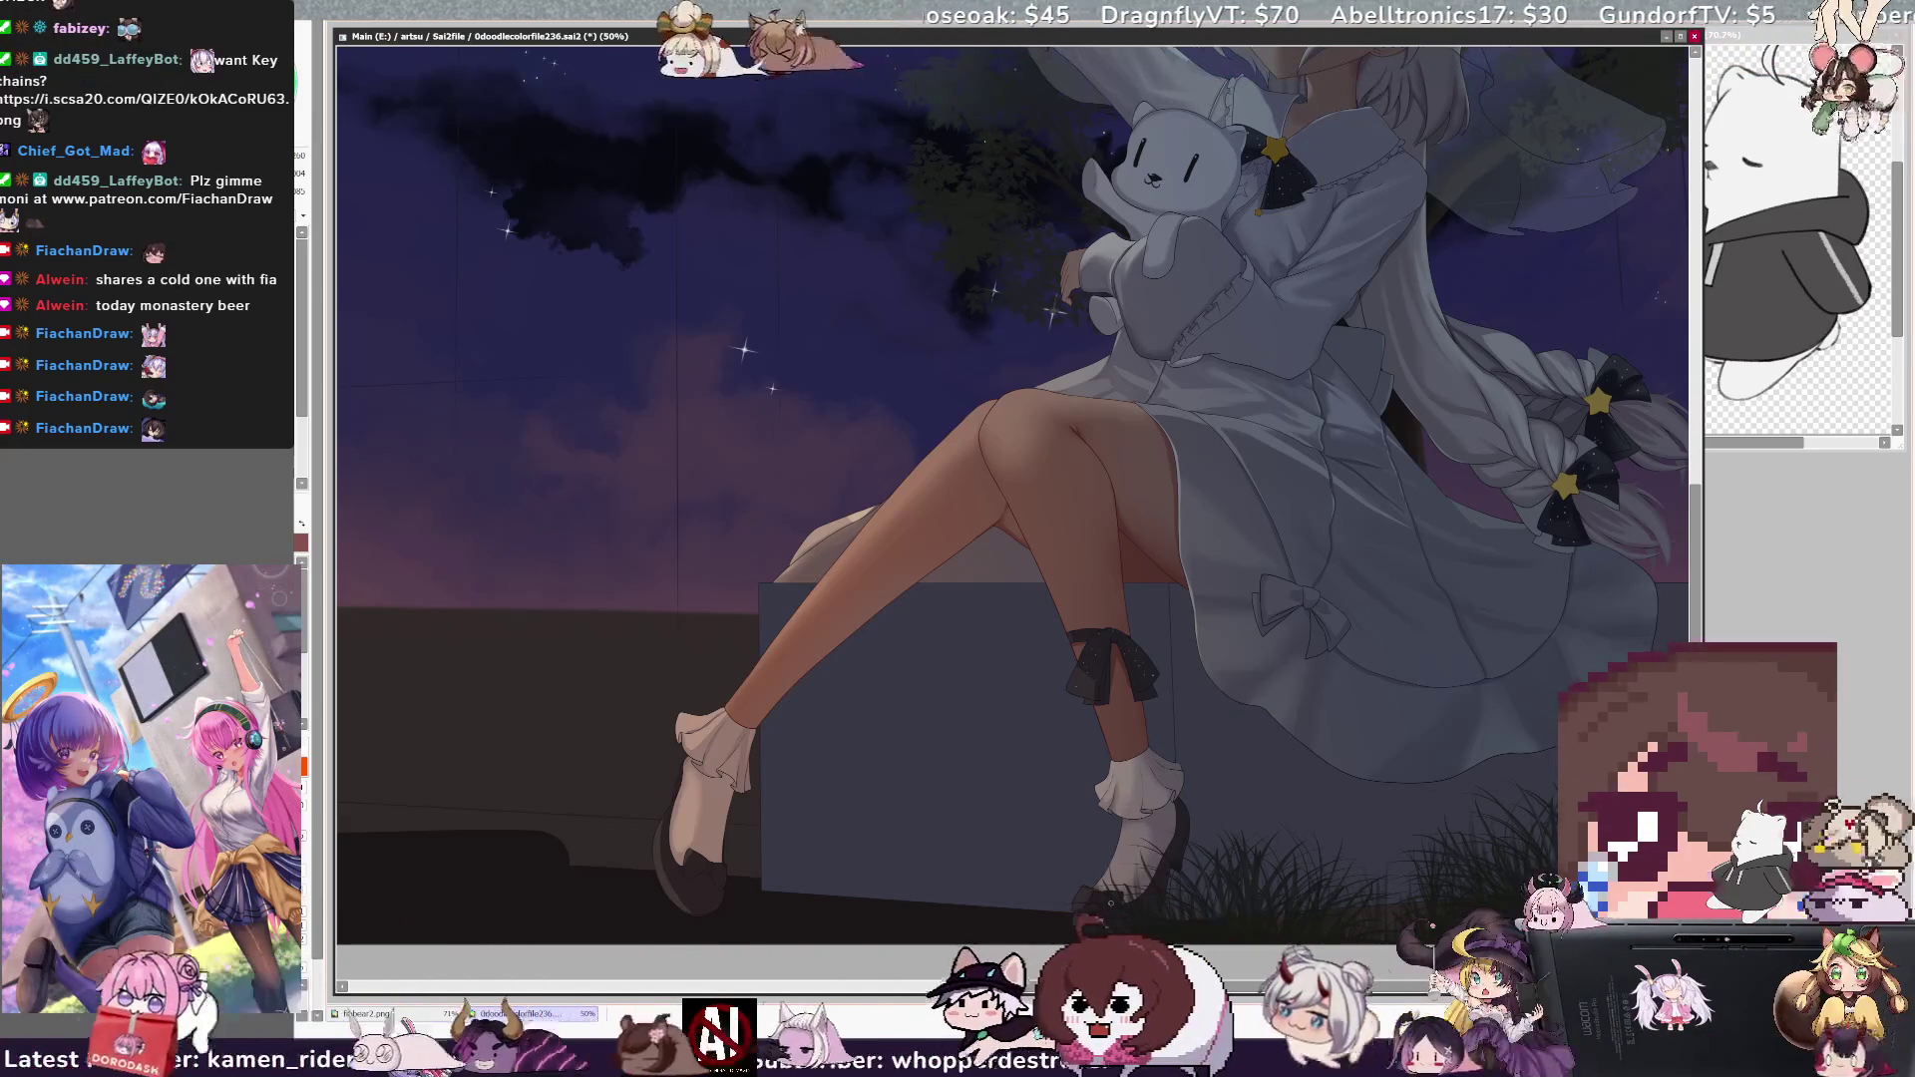
key("bracketleft")
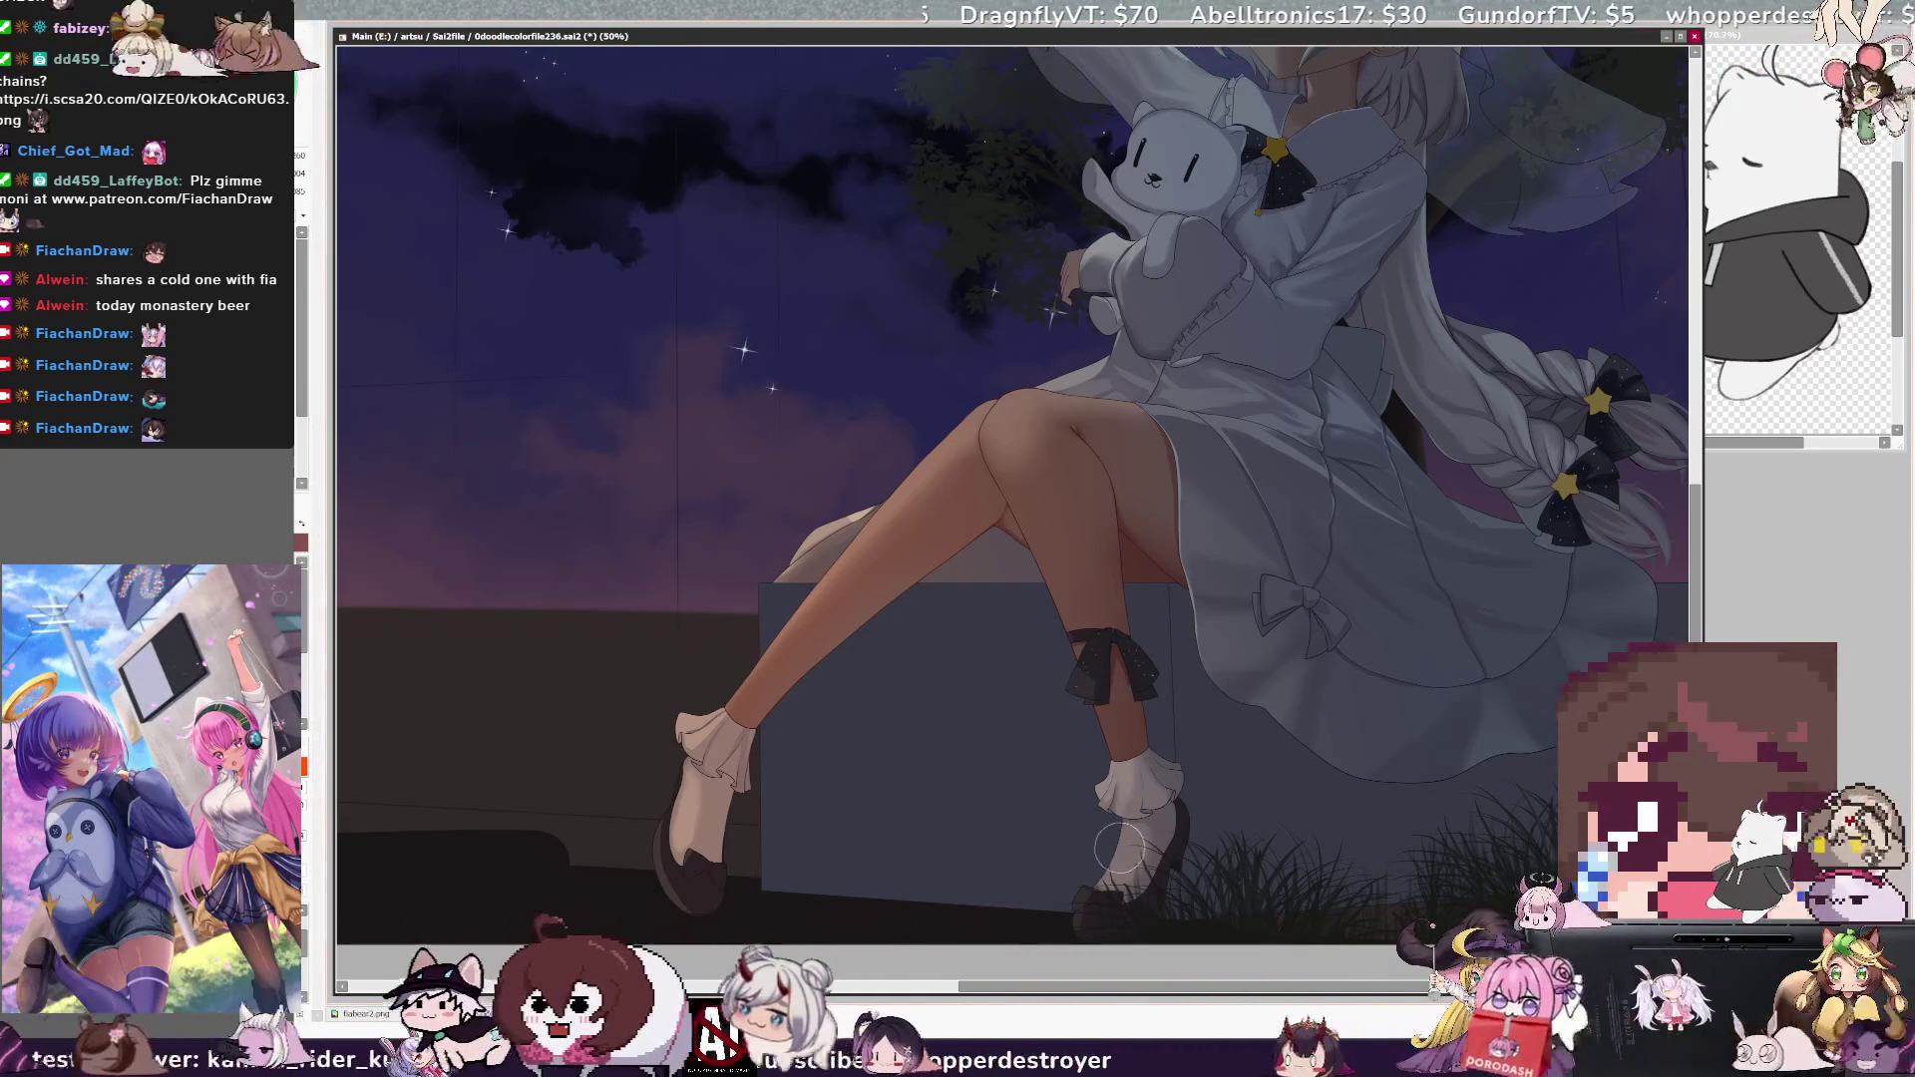
key("bracketleft")
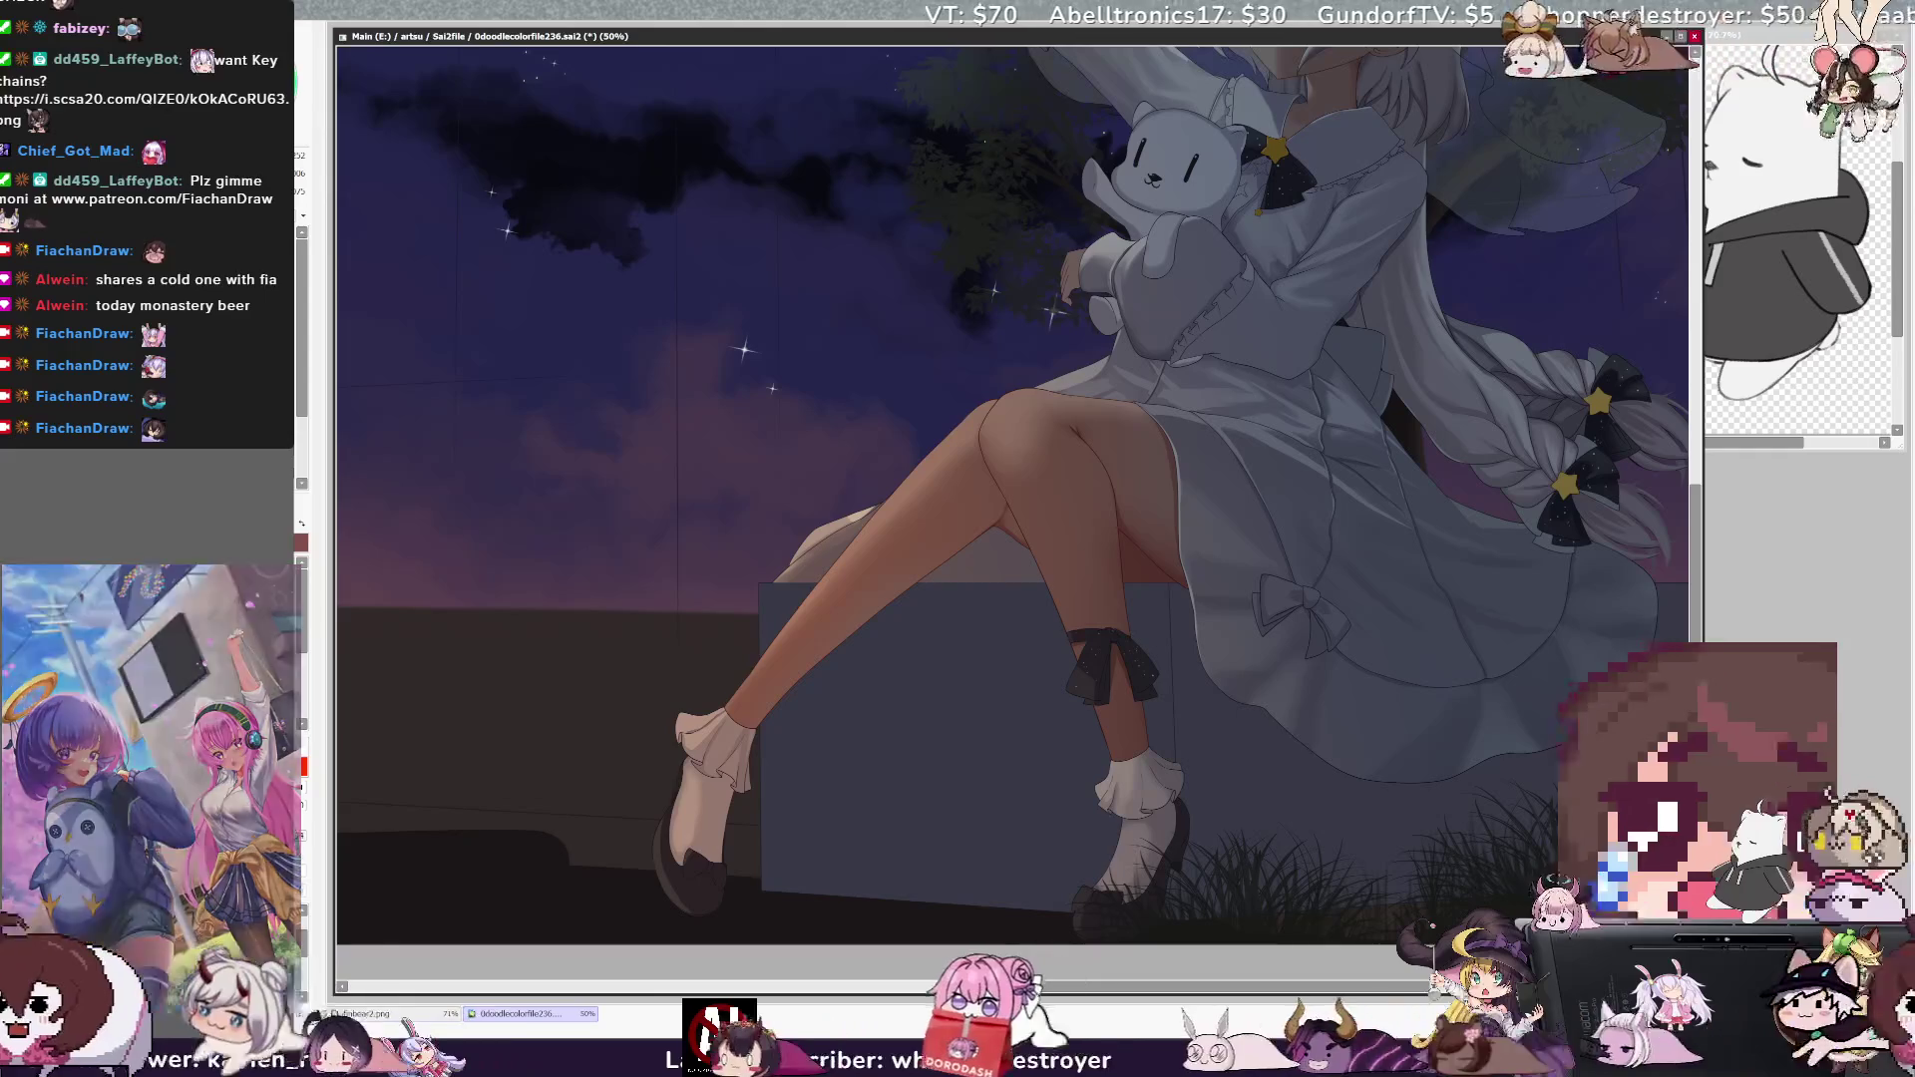
key("bracketleft")
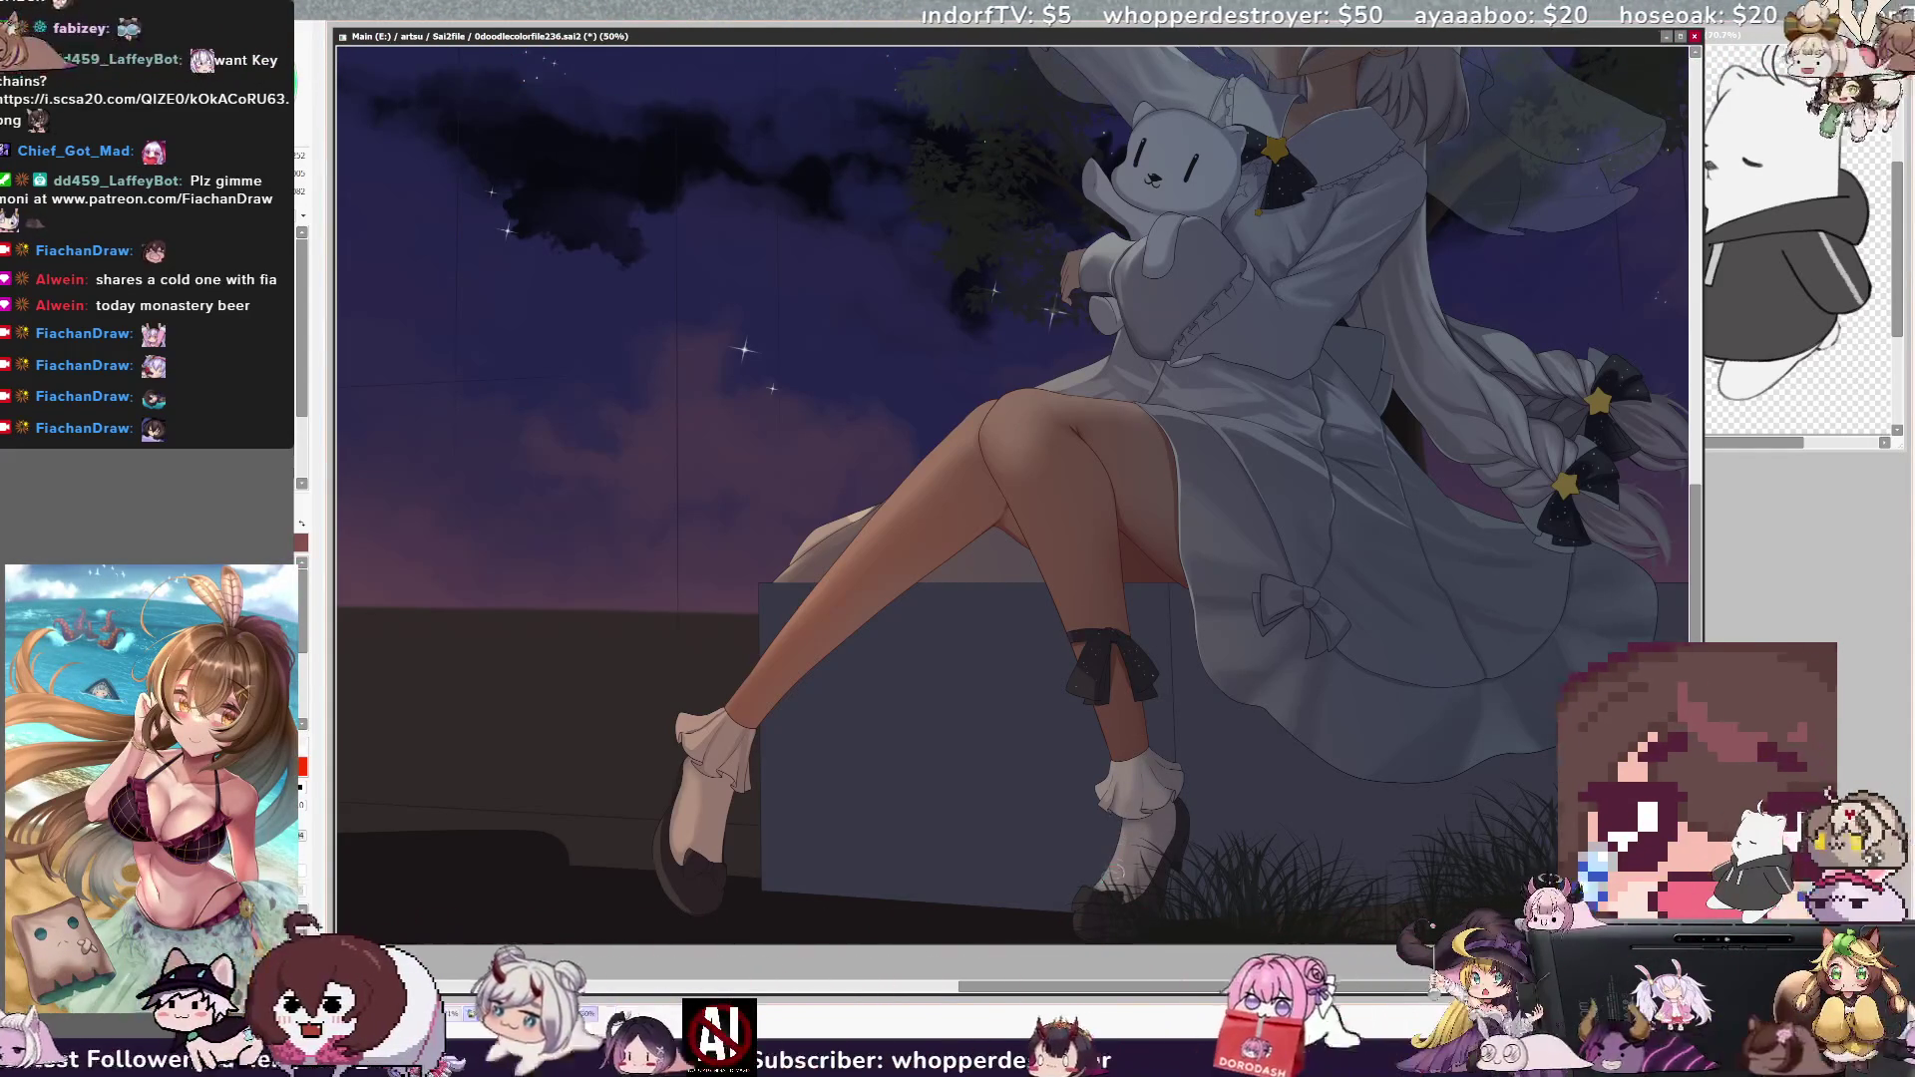
key("bracketleft")
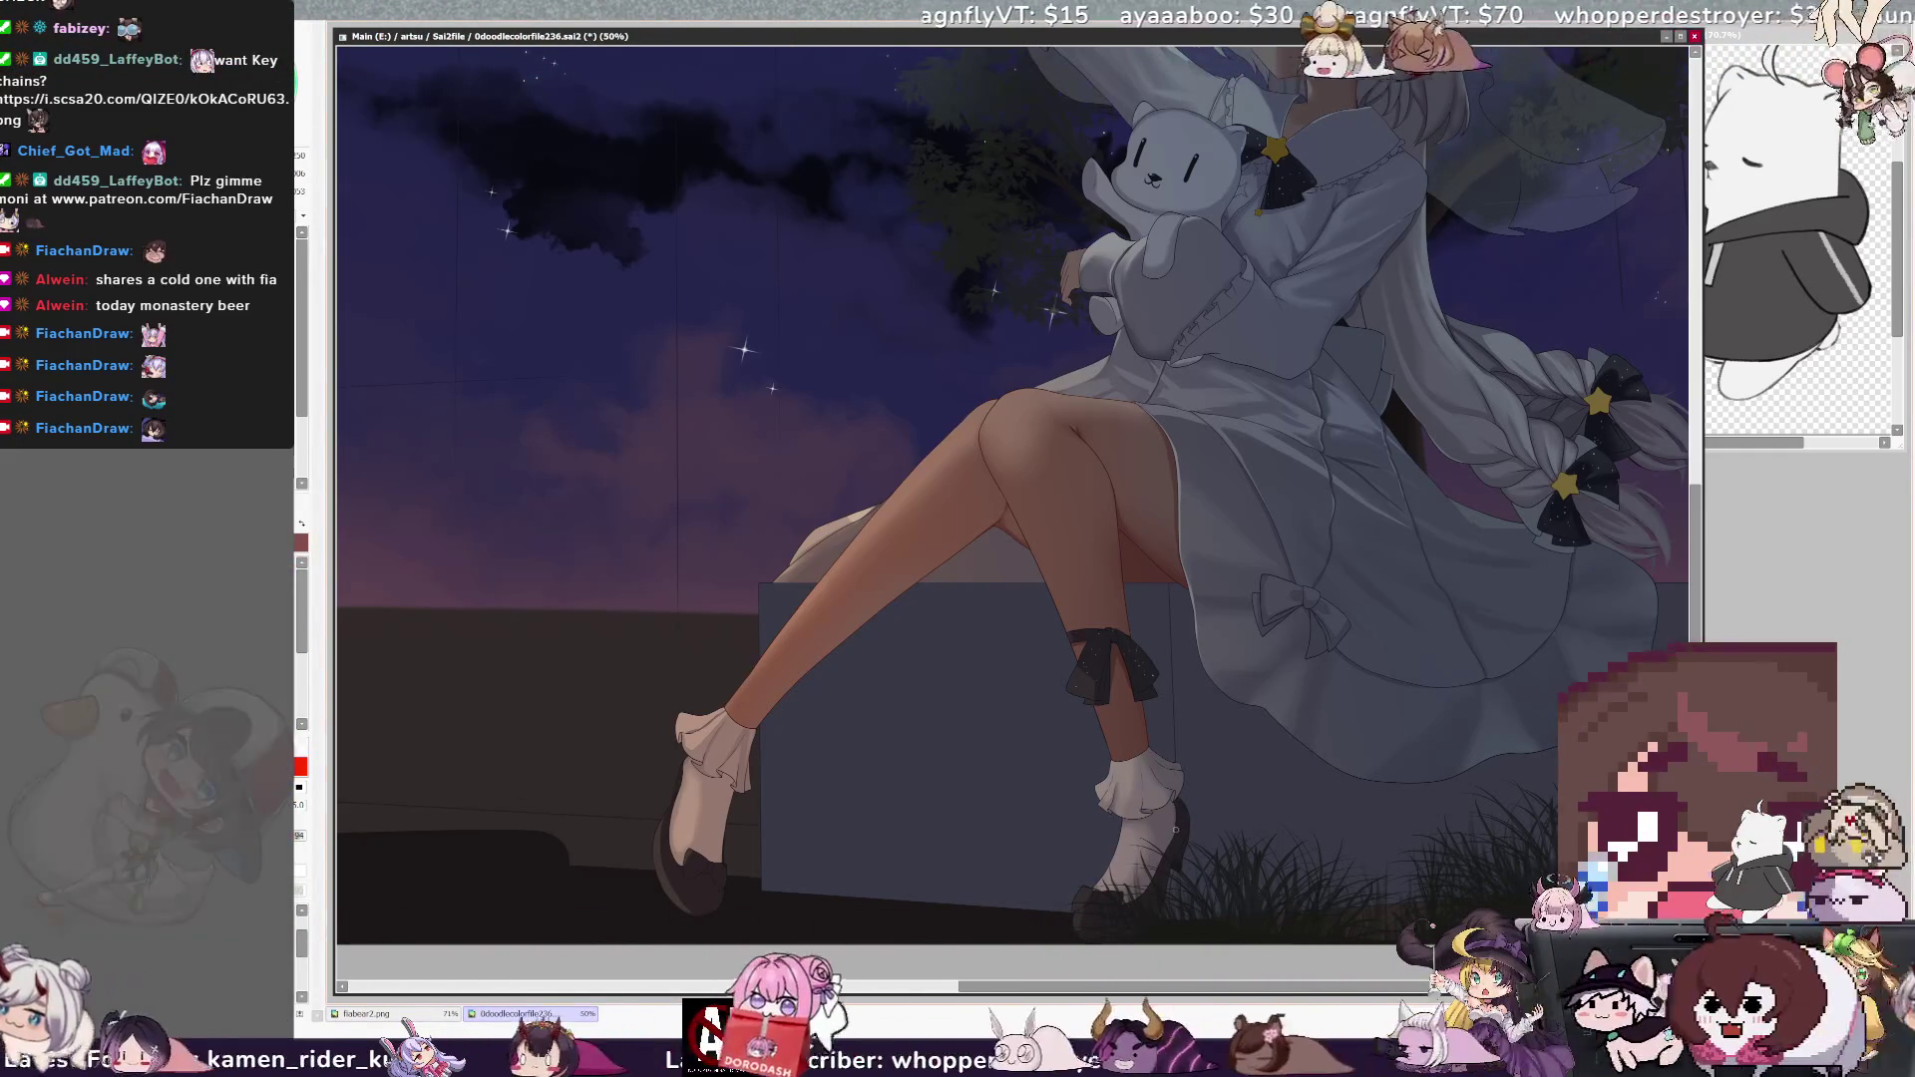
- Pick Layer36 from the shoe and paint touch-ups on the dark shoes
left_click(1184, 818, "ctrl+shift")
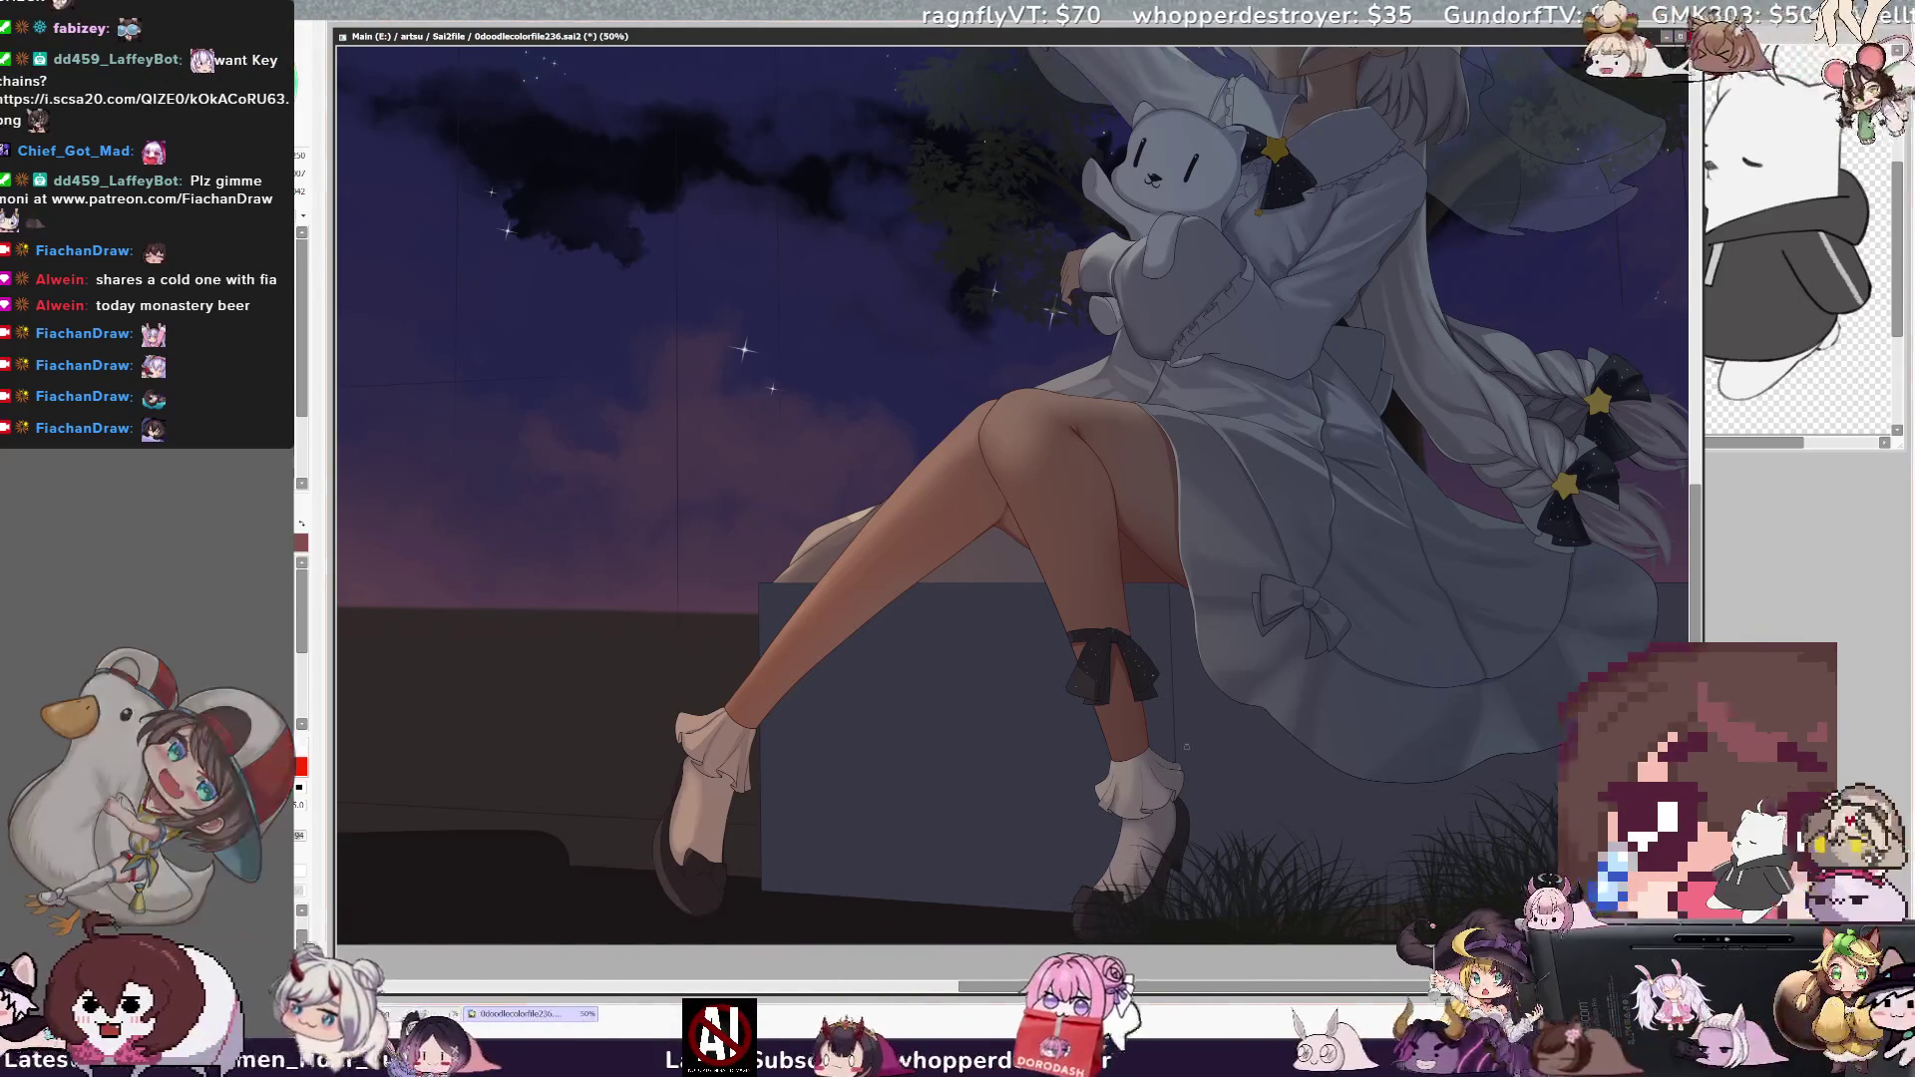
left_click(1185, 816, "ctrl+shift")
left_click_drag(1184, 816, 1177, 828)
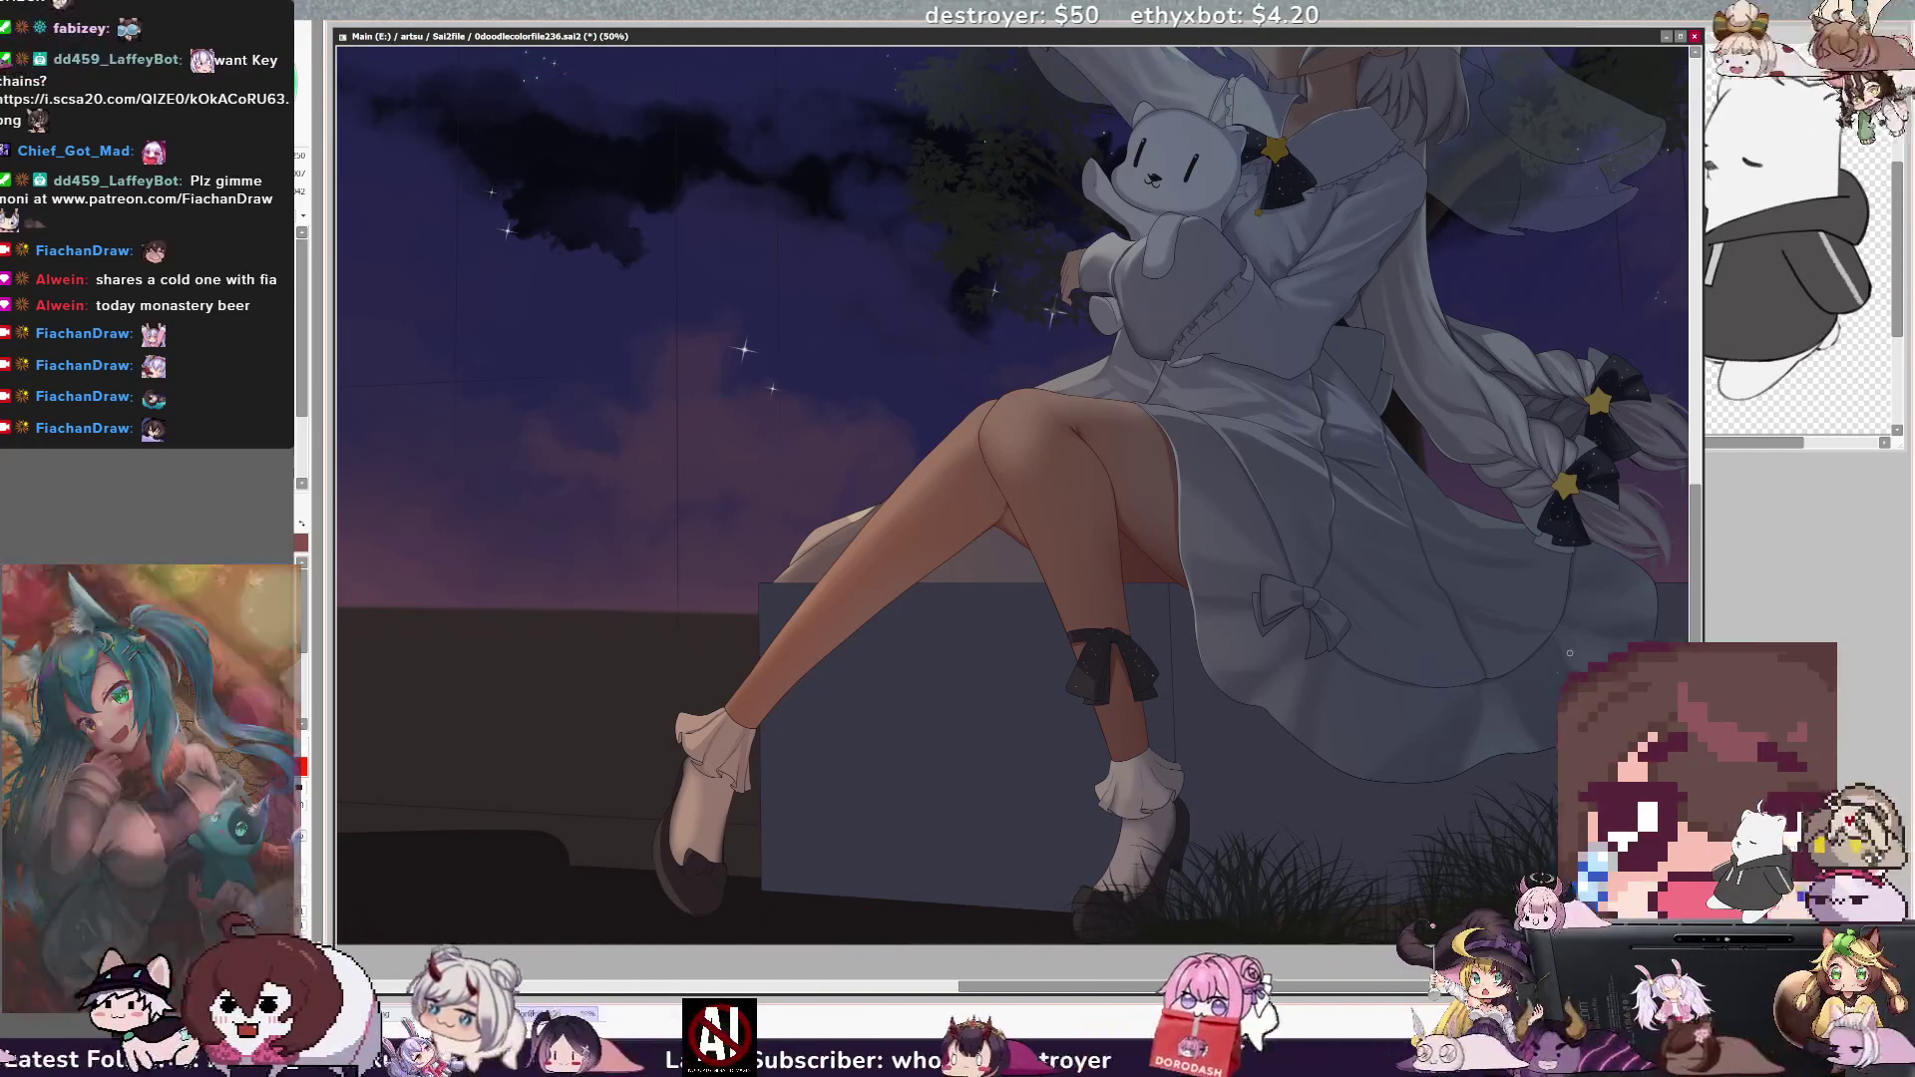
scroll(1013, 489, "right", 3)
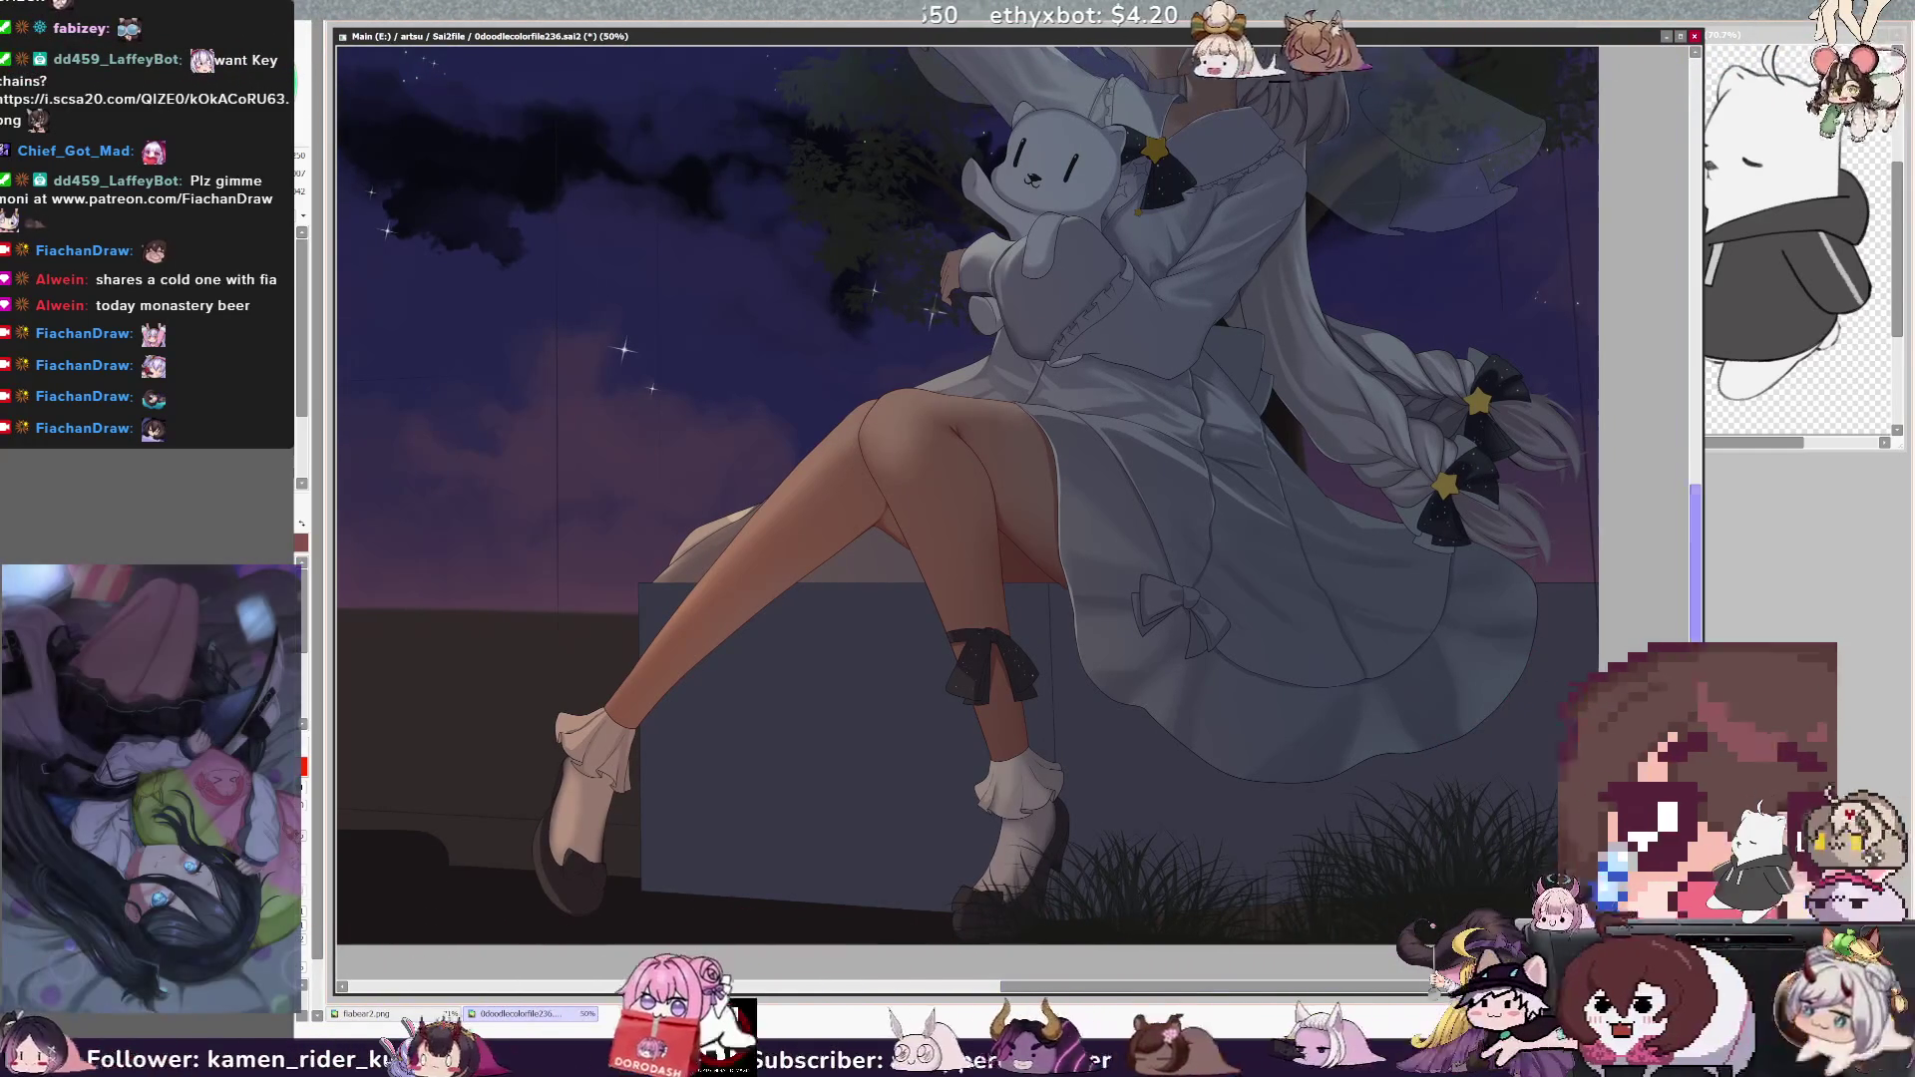
scroll(1477, 752, "up", 2)
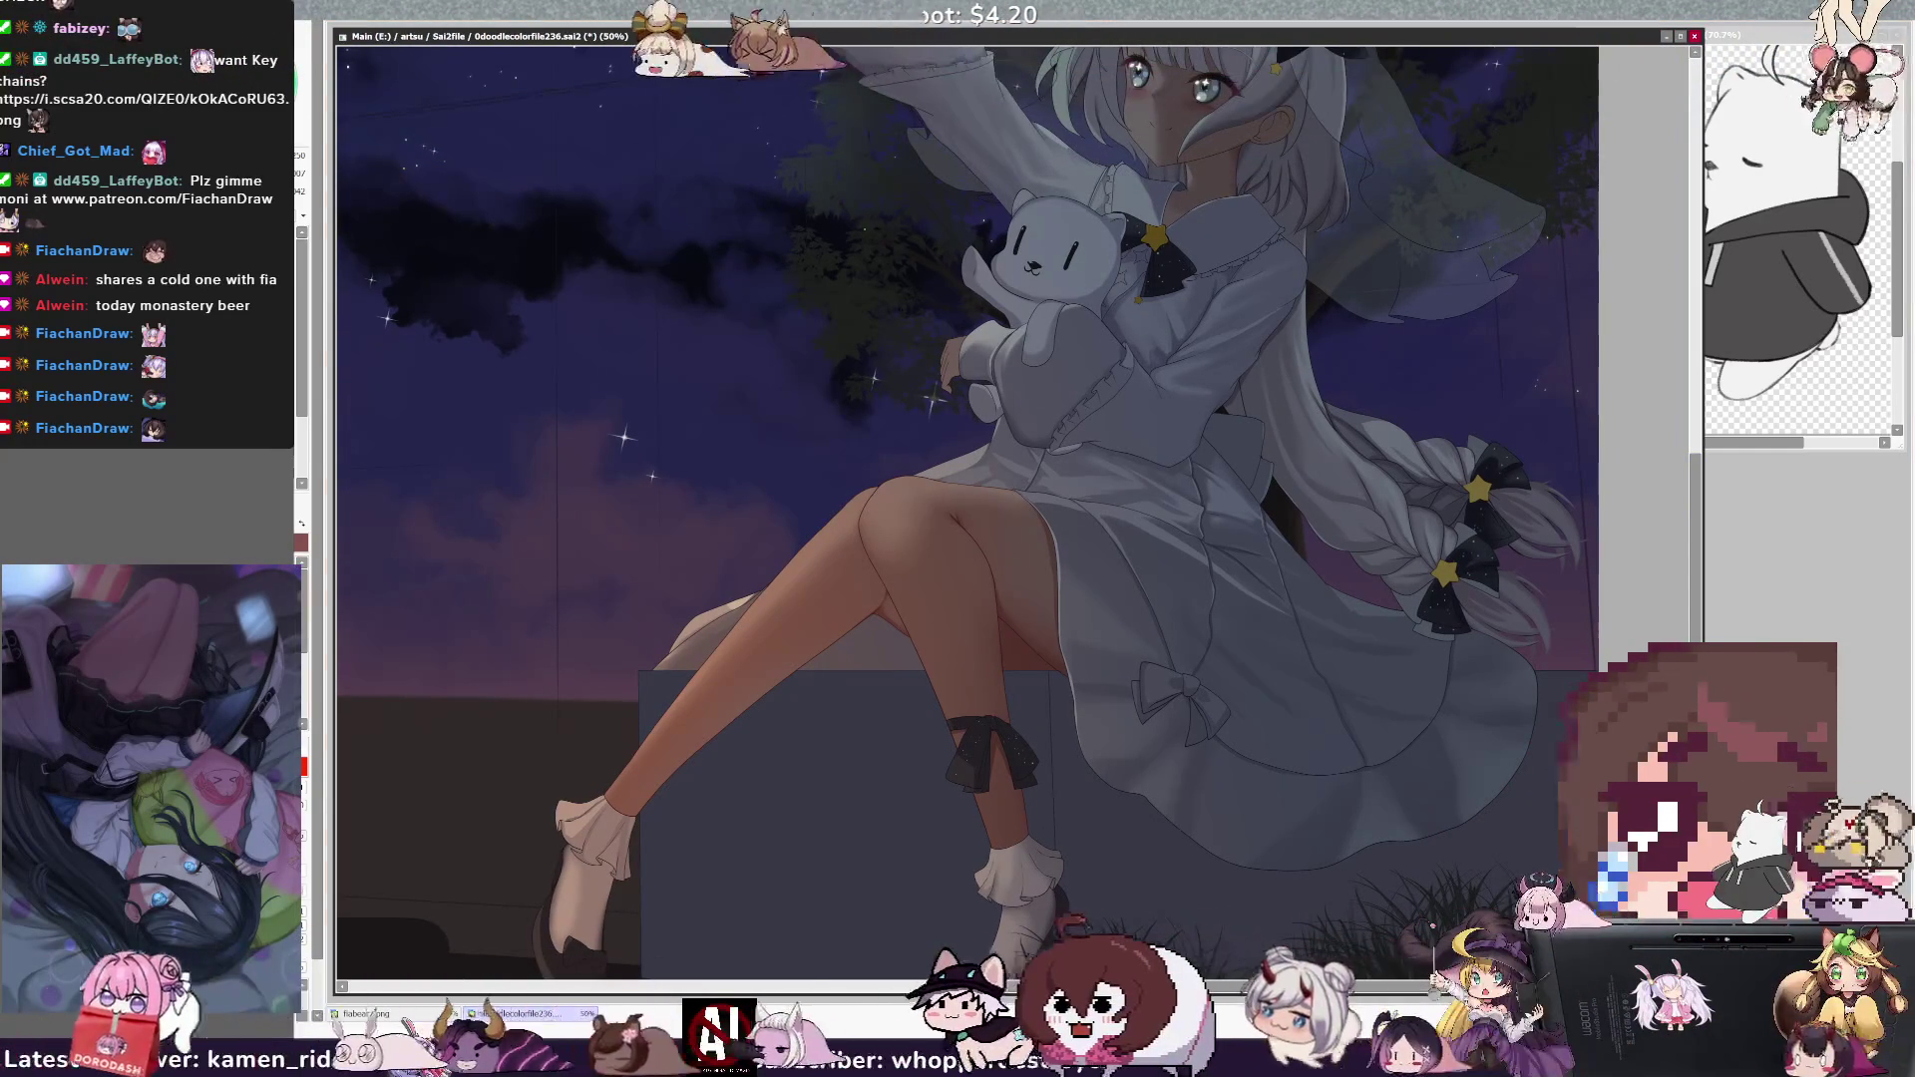
key("bracketright")
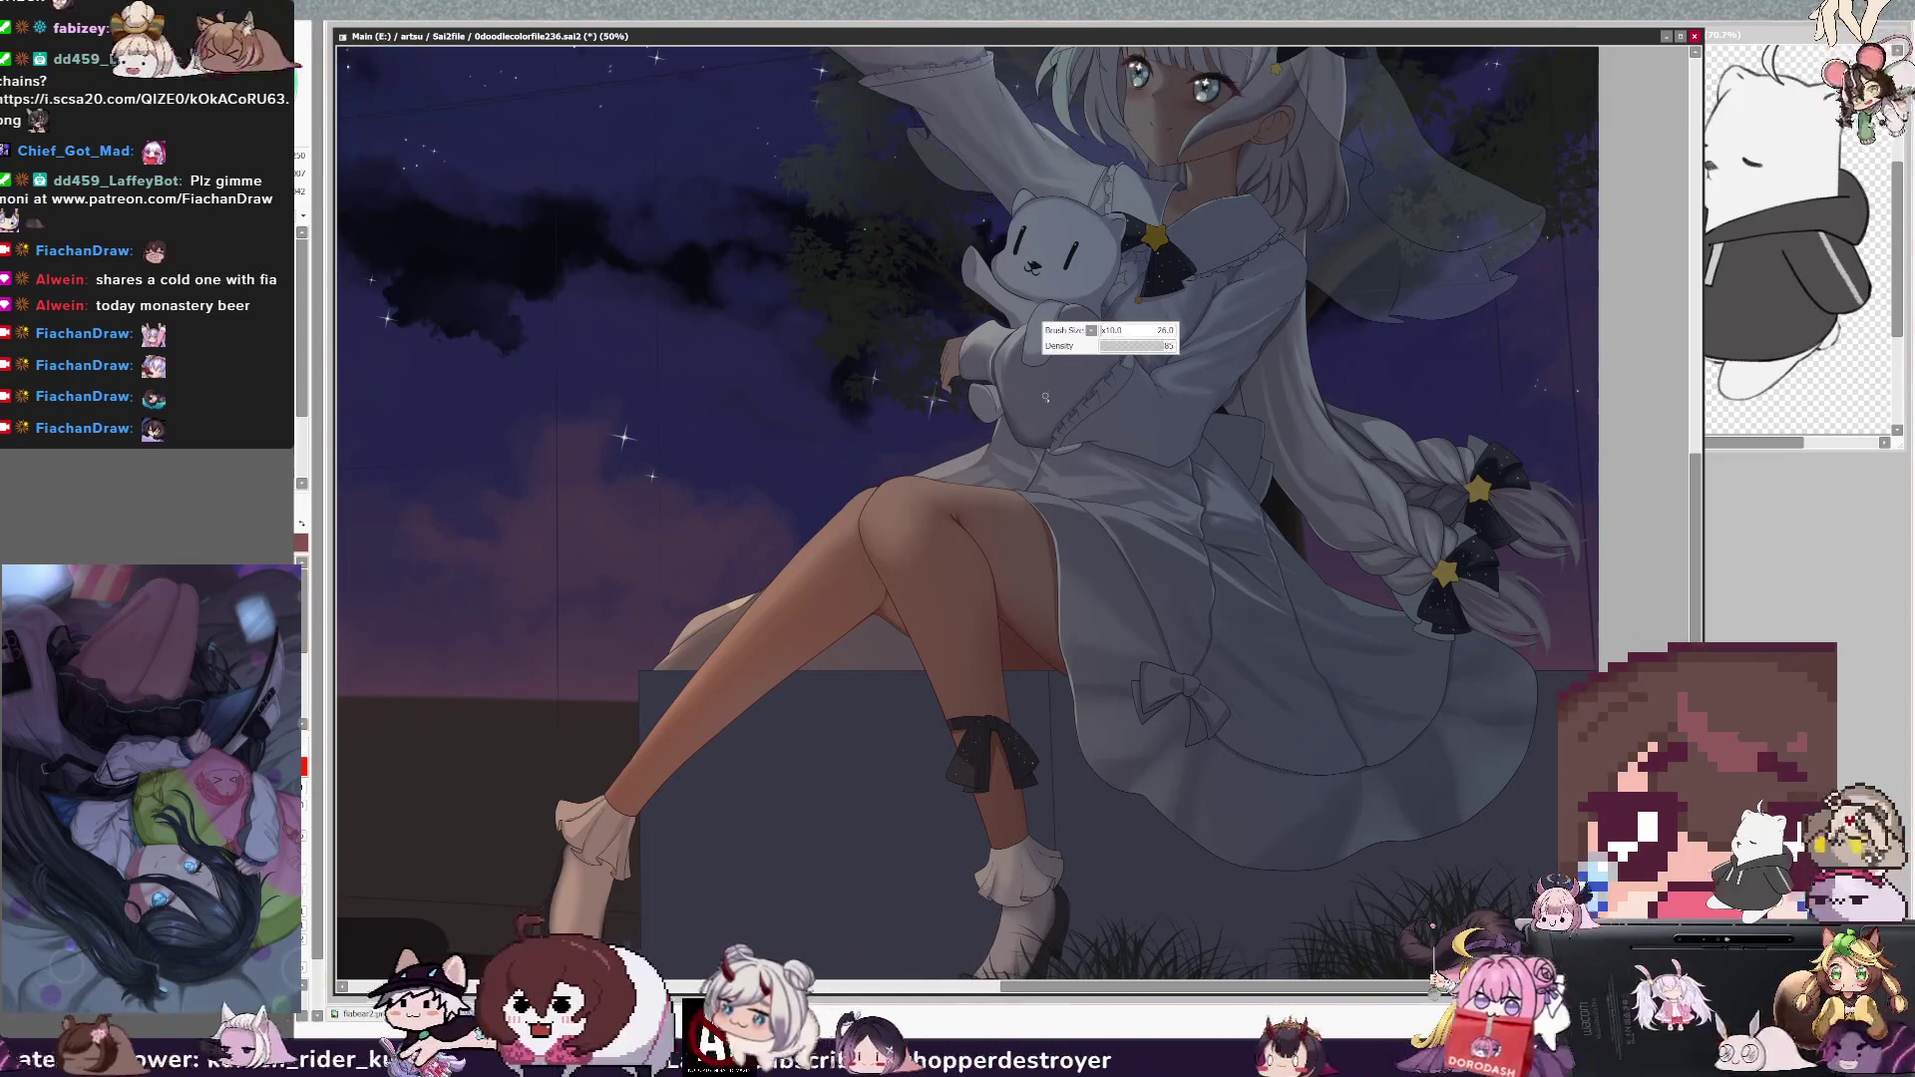
key("bracketright")
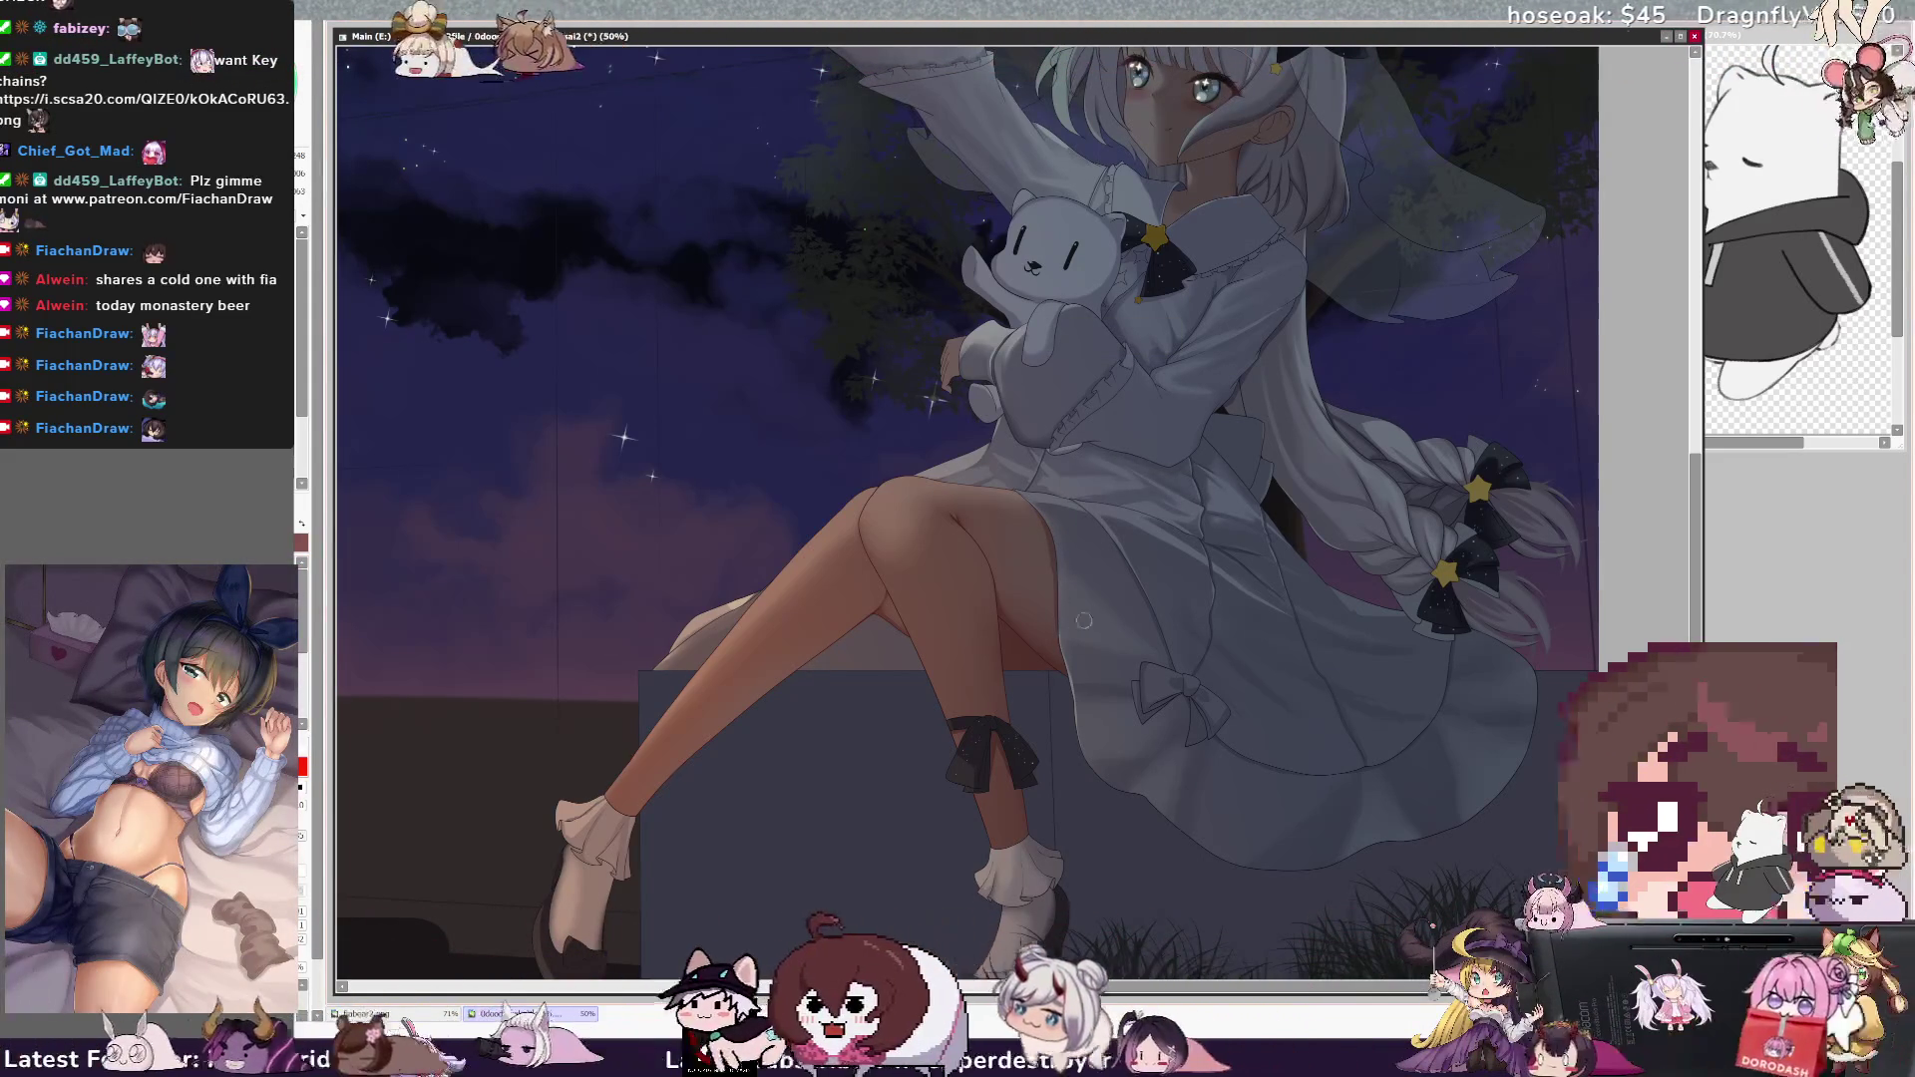
key("bracketleft")
key("bracketleft")
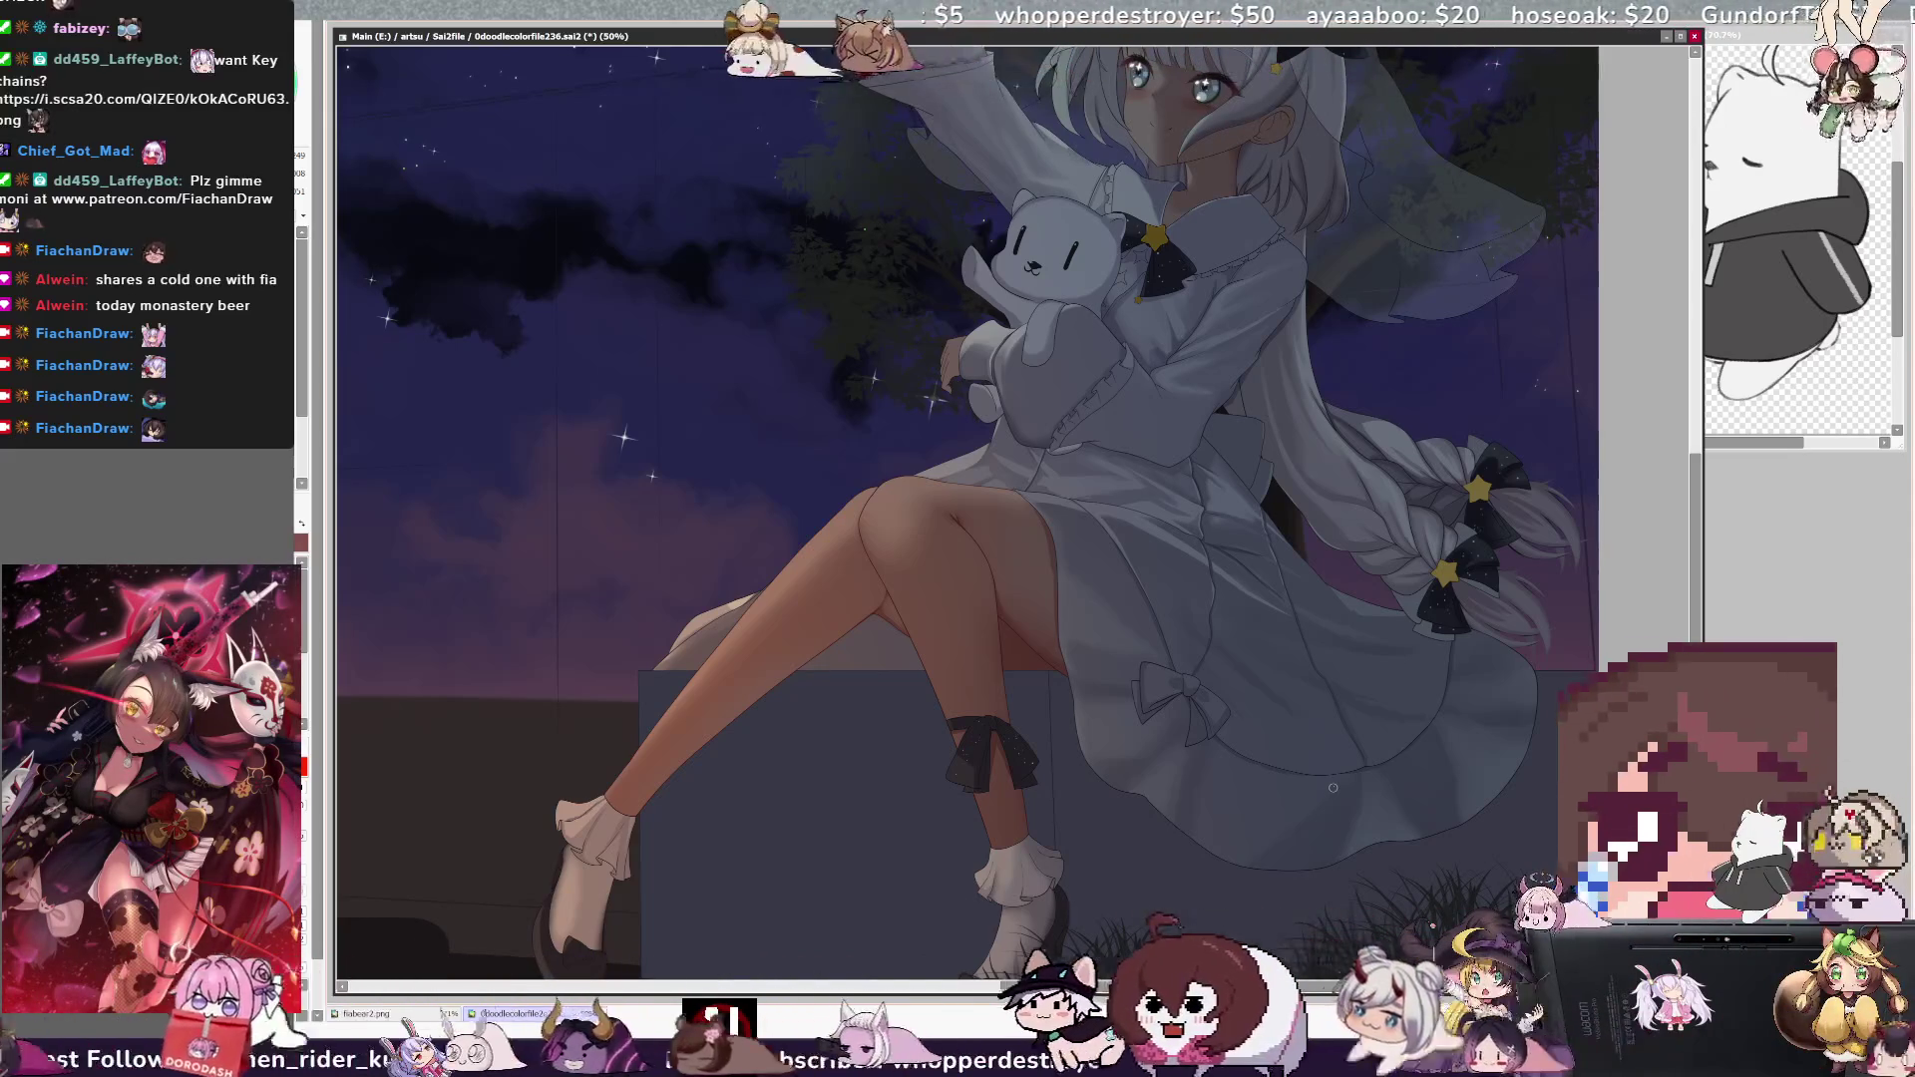
key("]")
key("]")
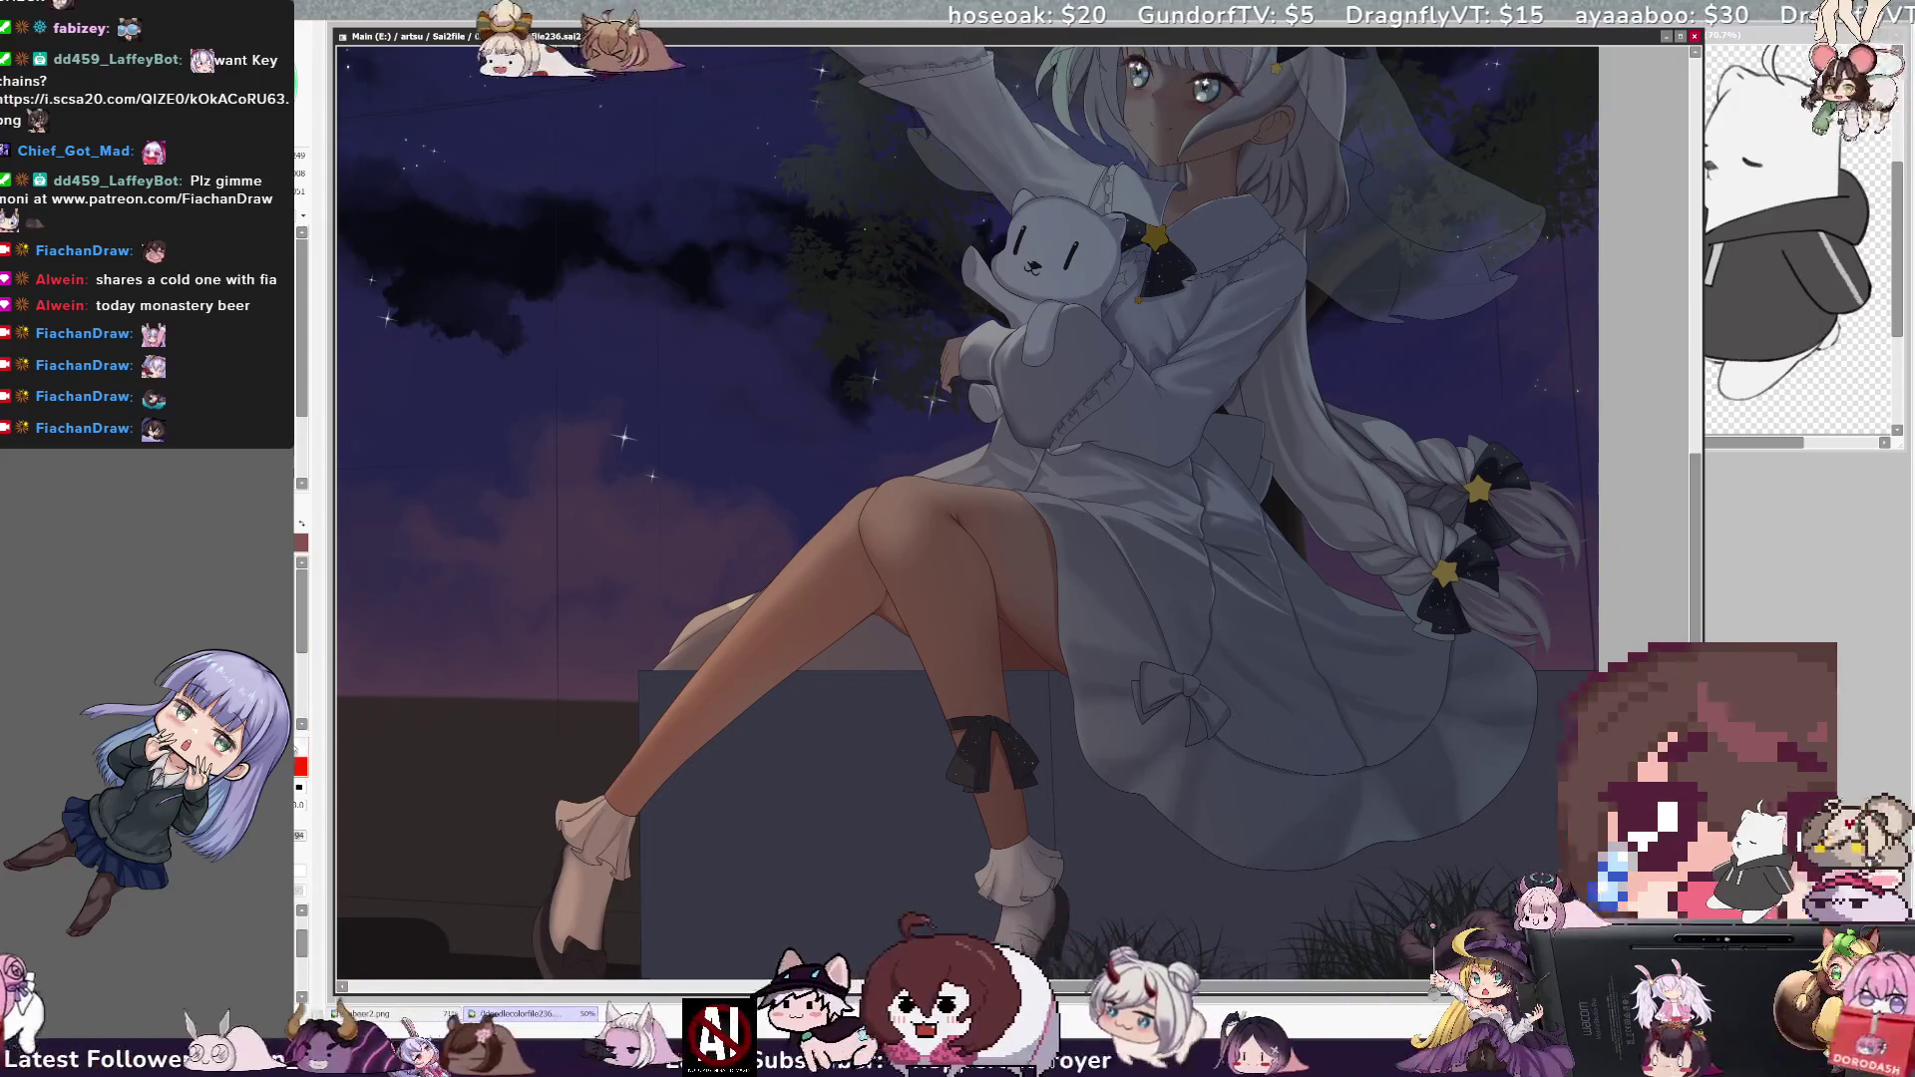
- Frame the girl in the window and save the .sai2 illustration with Ctrl+S
left_click_drag(998, 498, 918, 499)
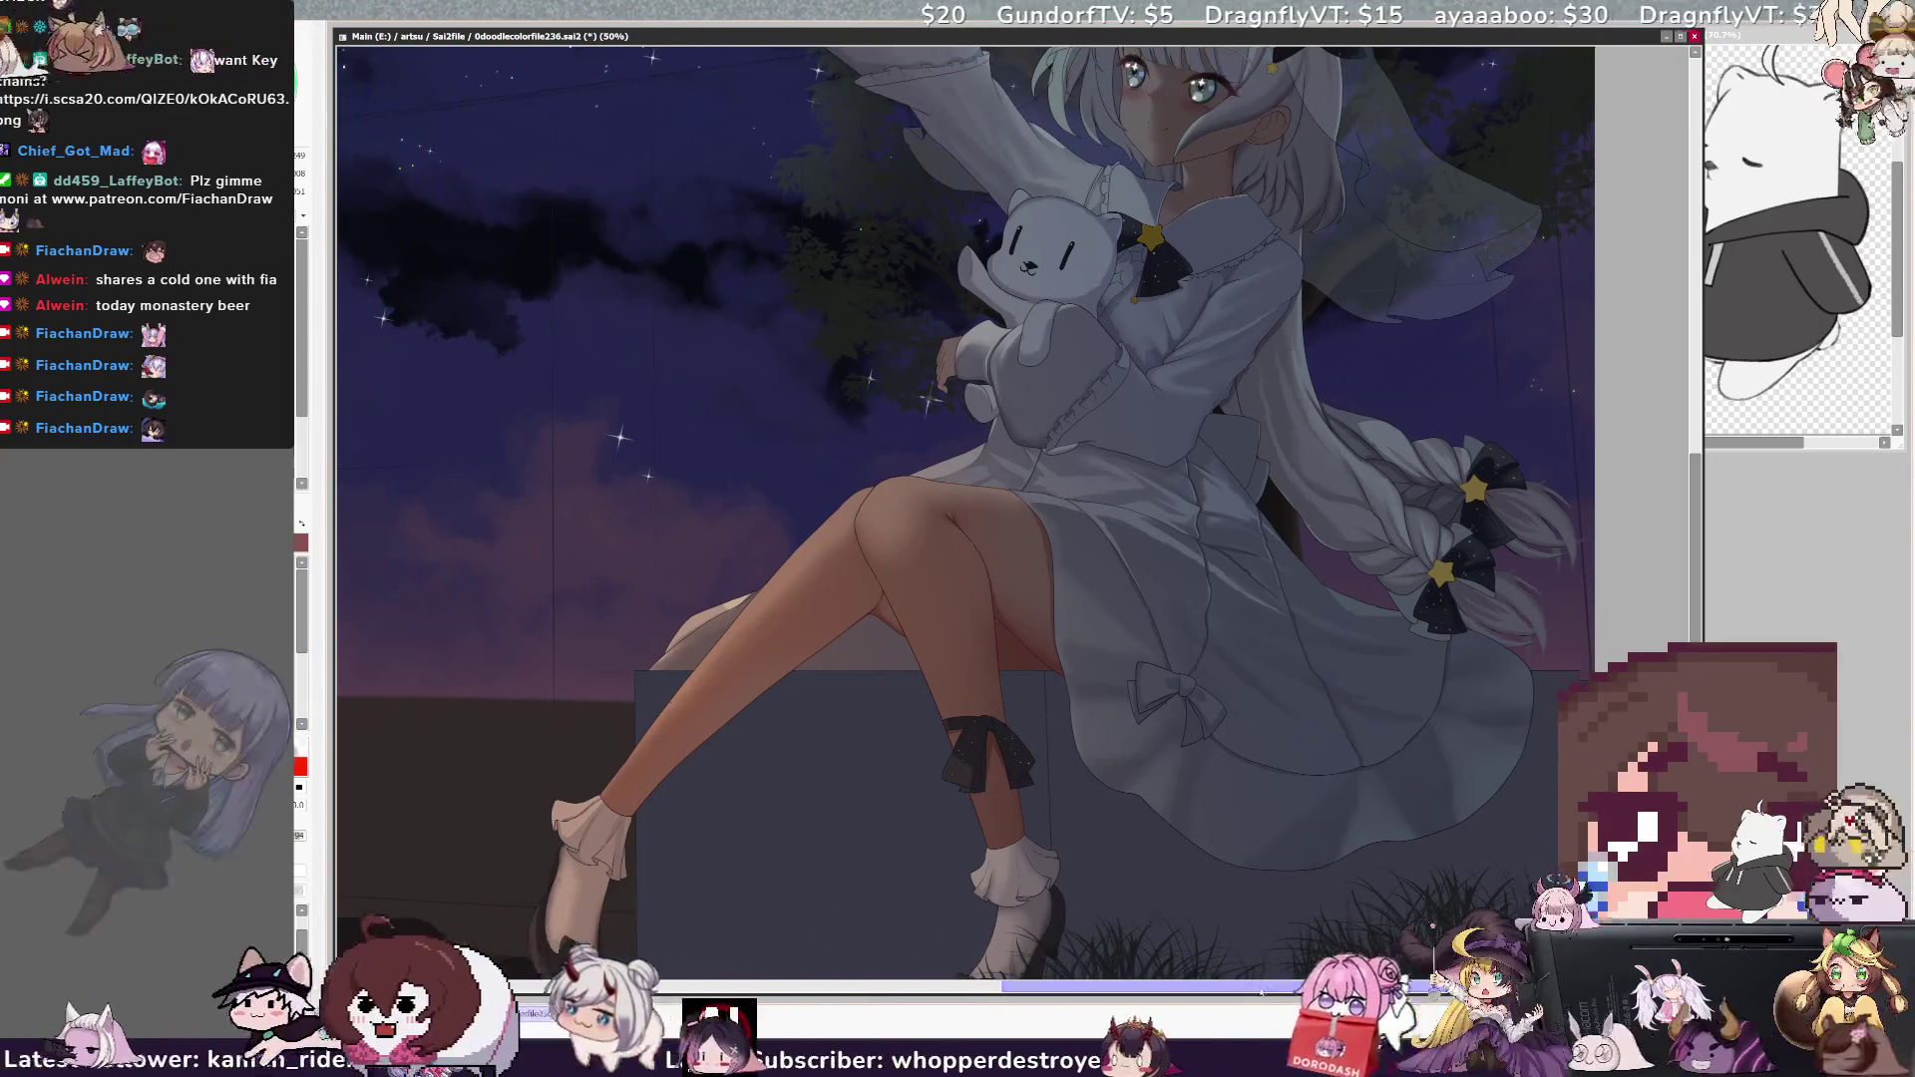
scroll(928, 498, "up", 5)
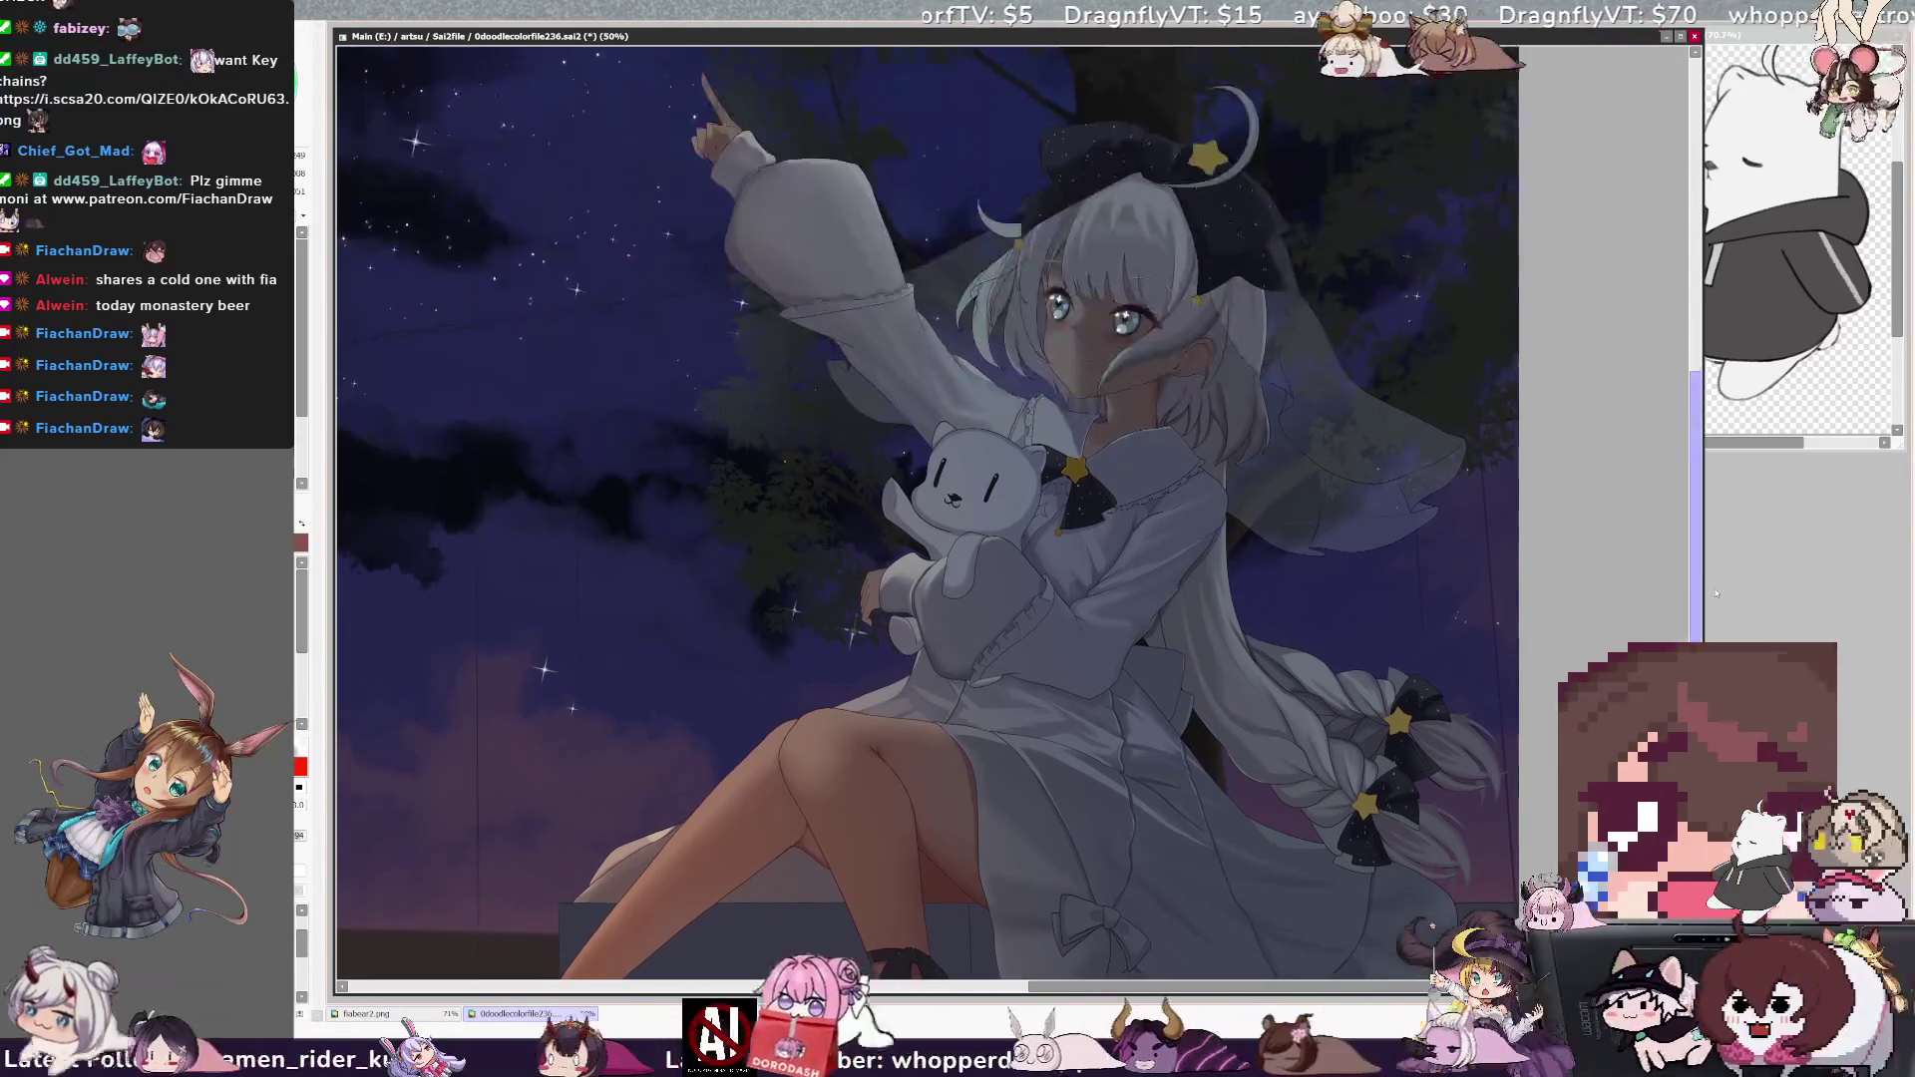
left_click_drag(1297, 968, 1461, 968)
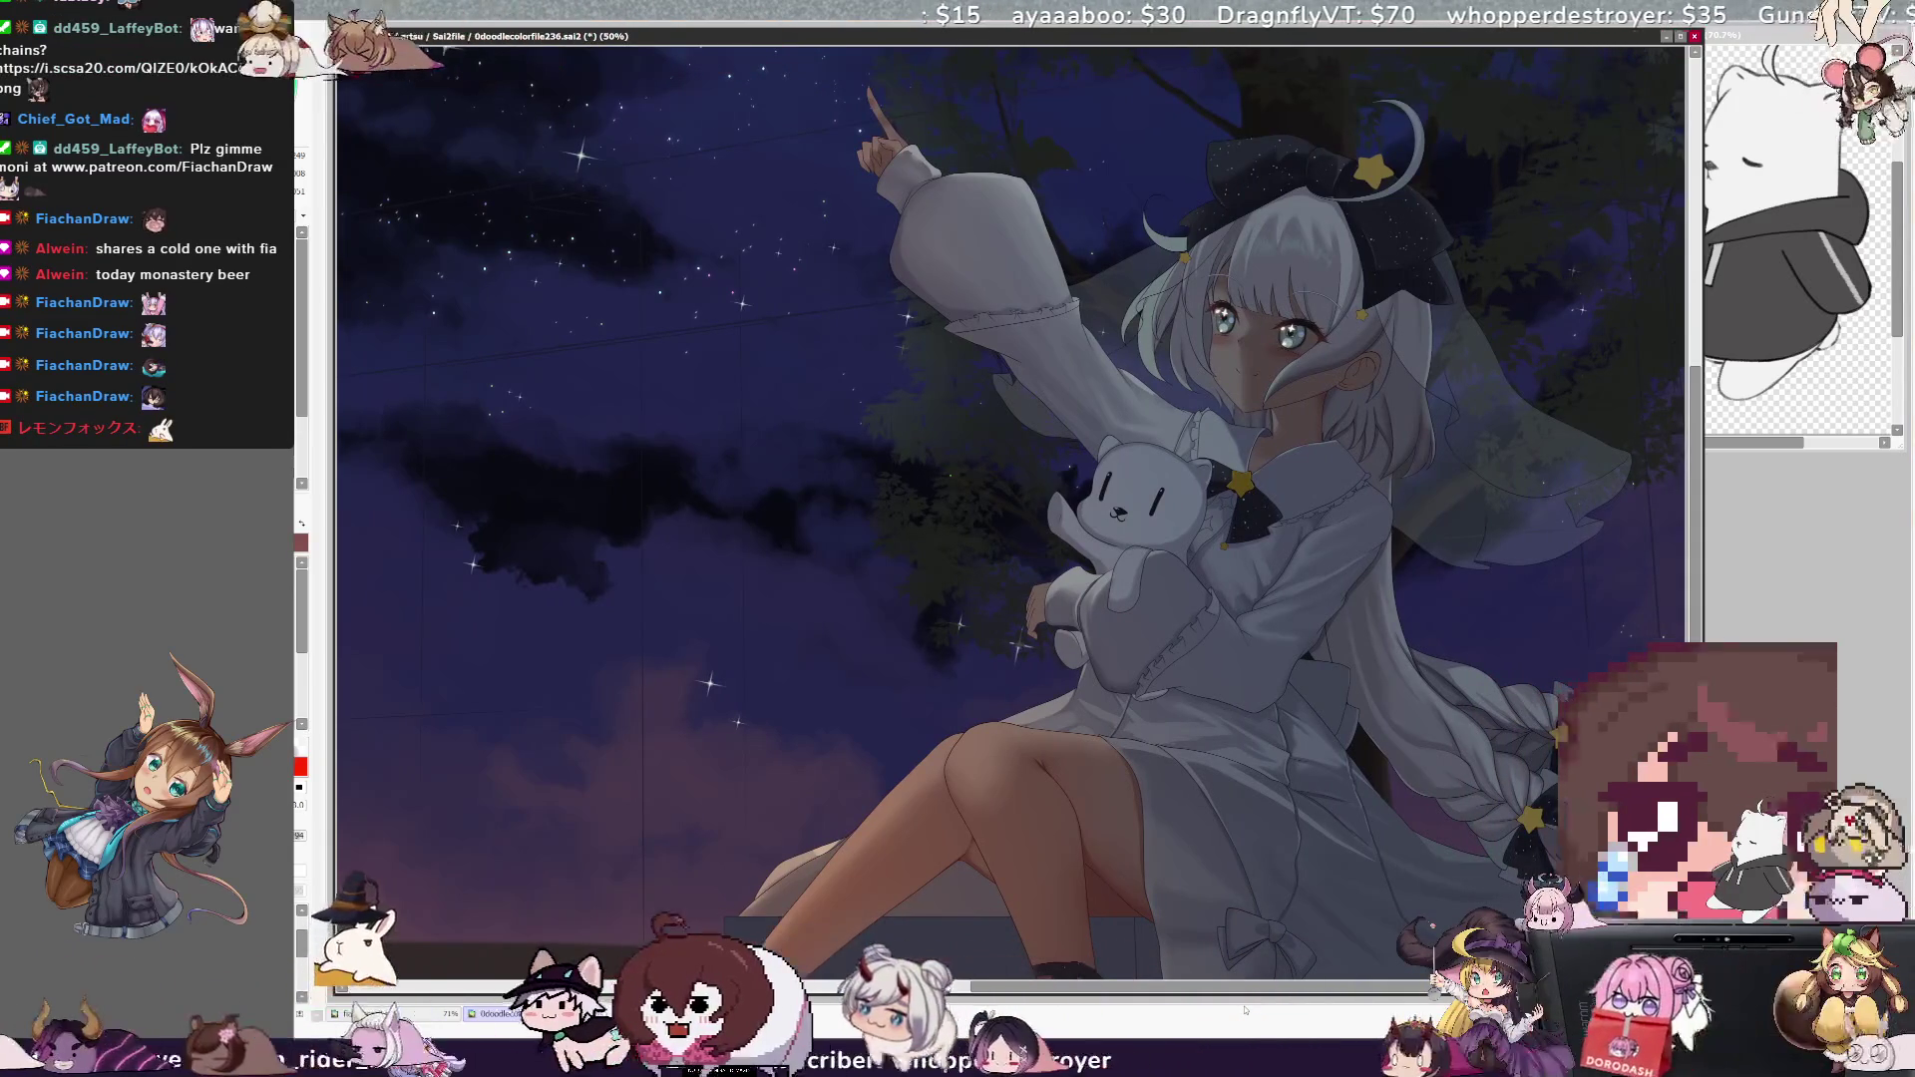
key("ctrl+s")
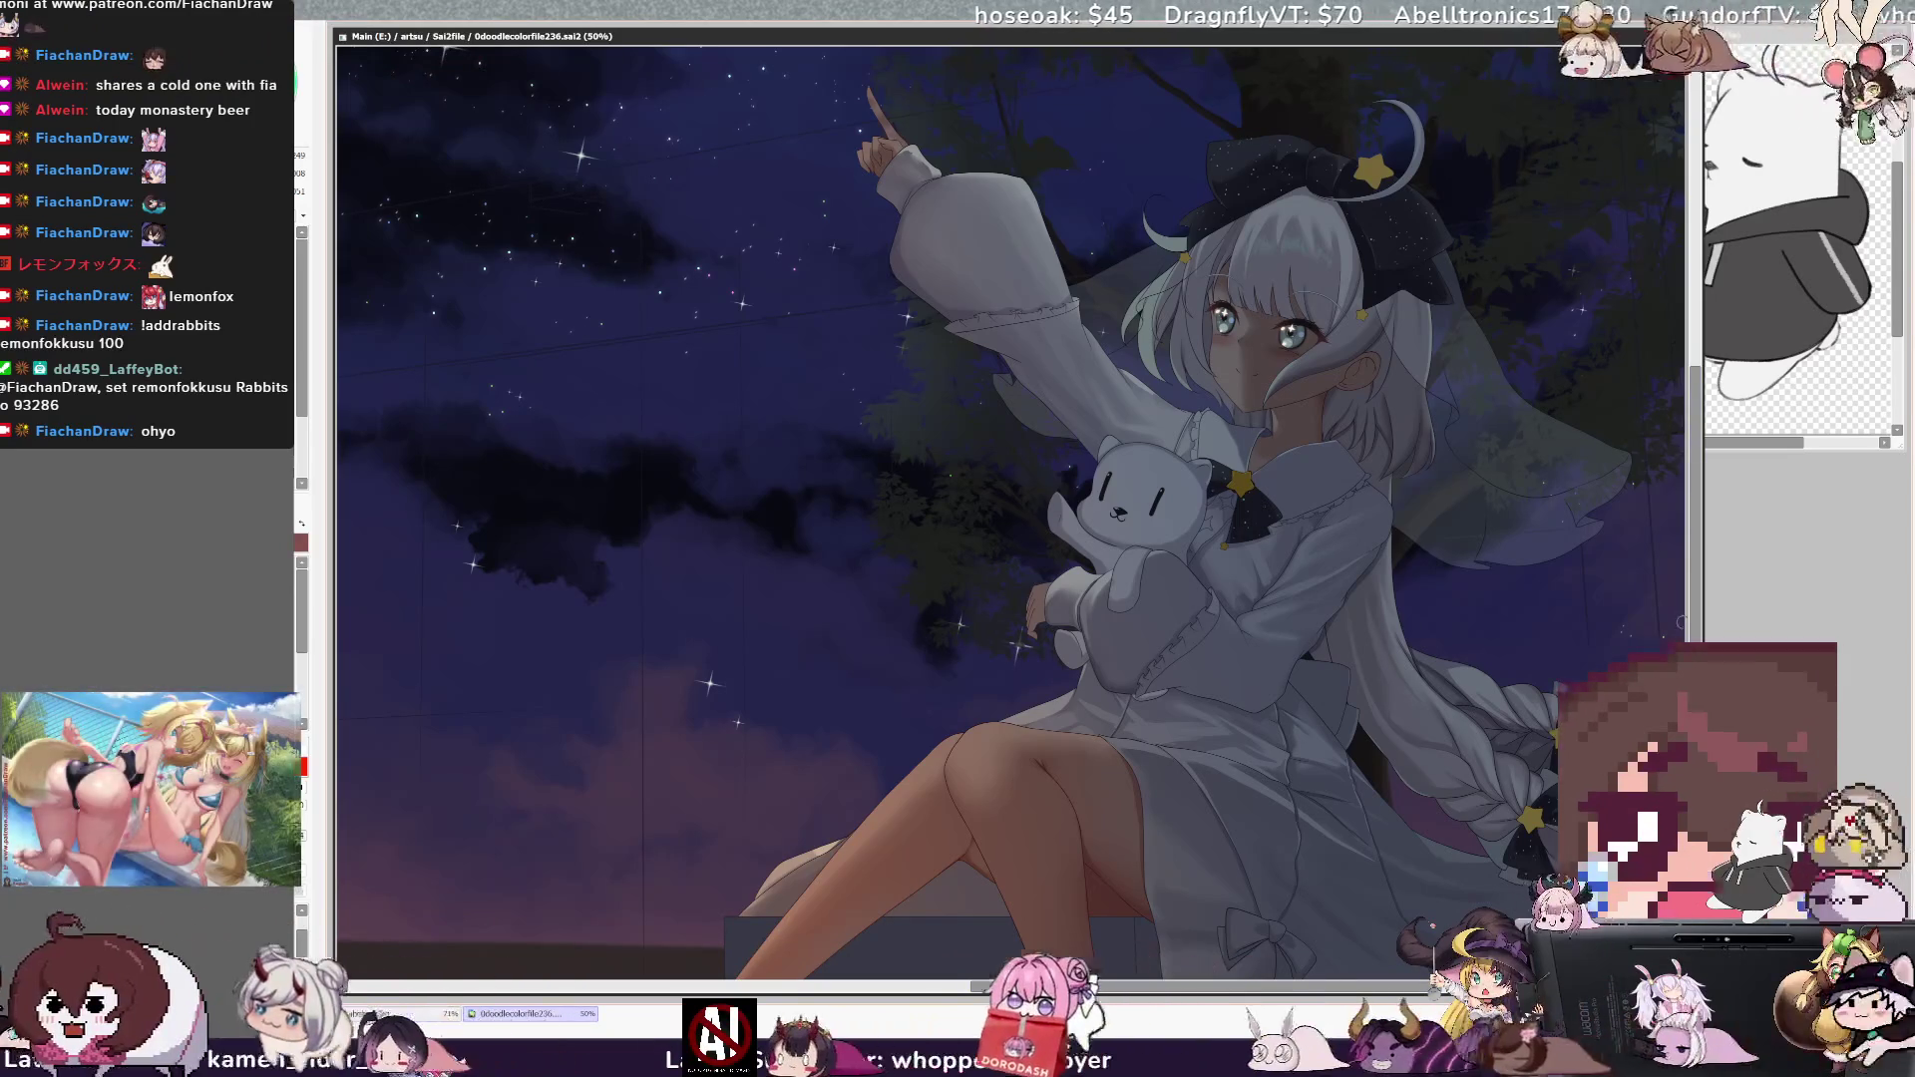
scroll(1358, 925, "down", 3)
scroll(1009, 479, "up", 1)
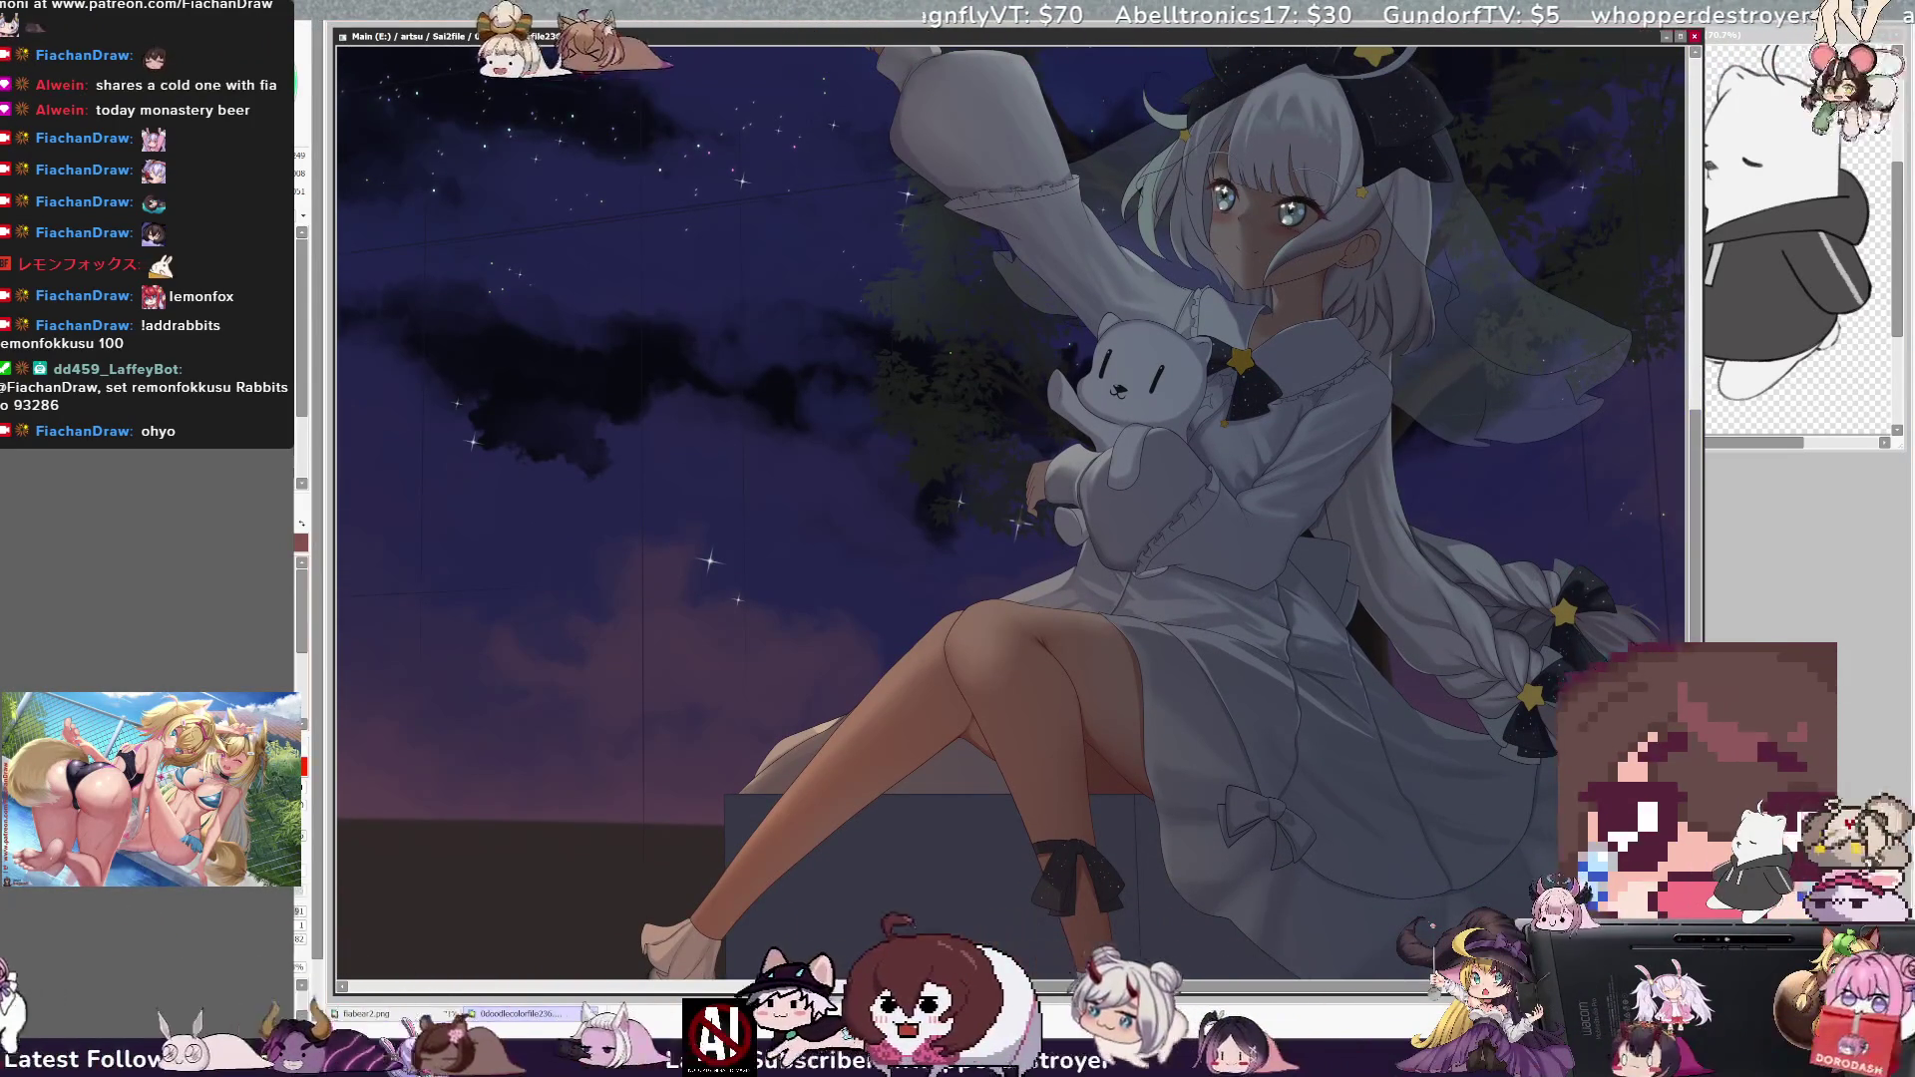
- Paint a brush stroke on the artwork and pan the view with the horizontal scrollbar
left_click_drag(1458, 731, 1496, 713)
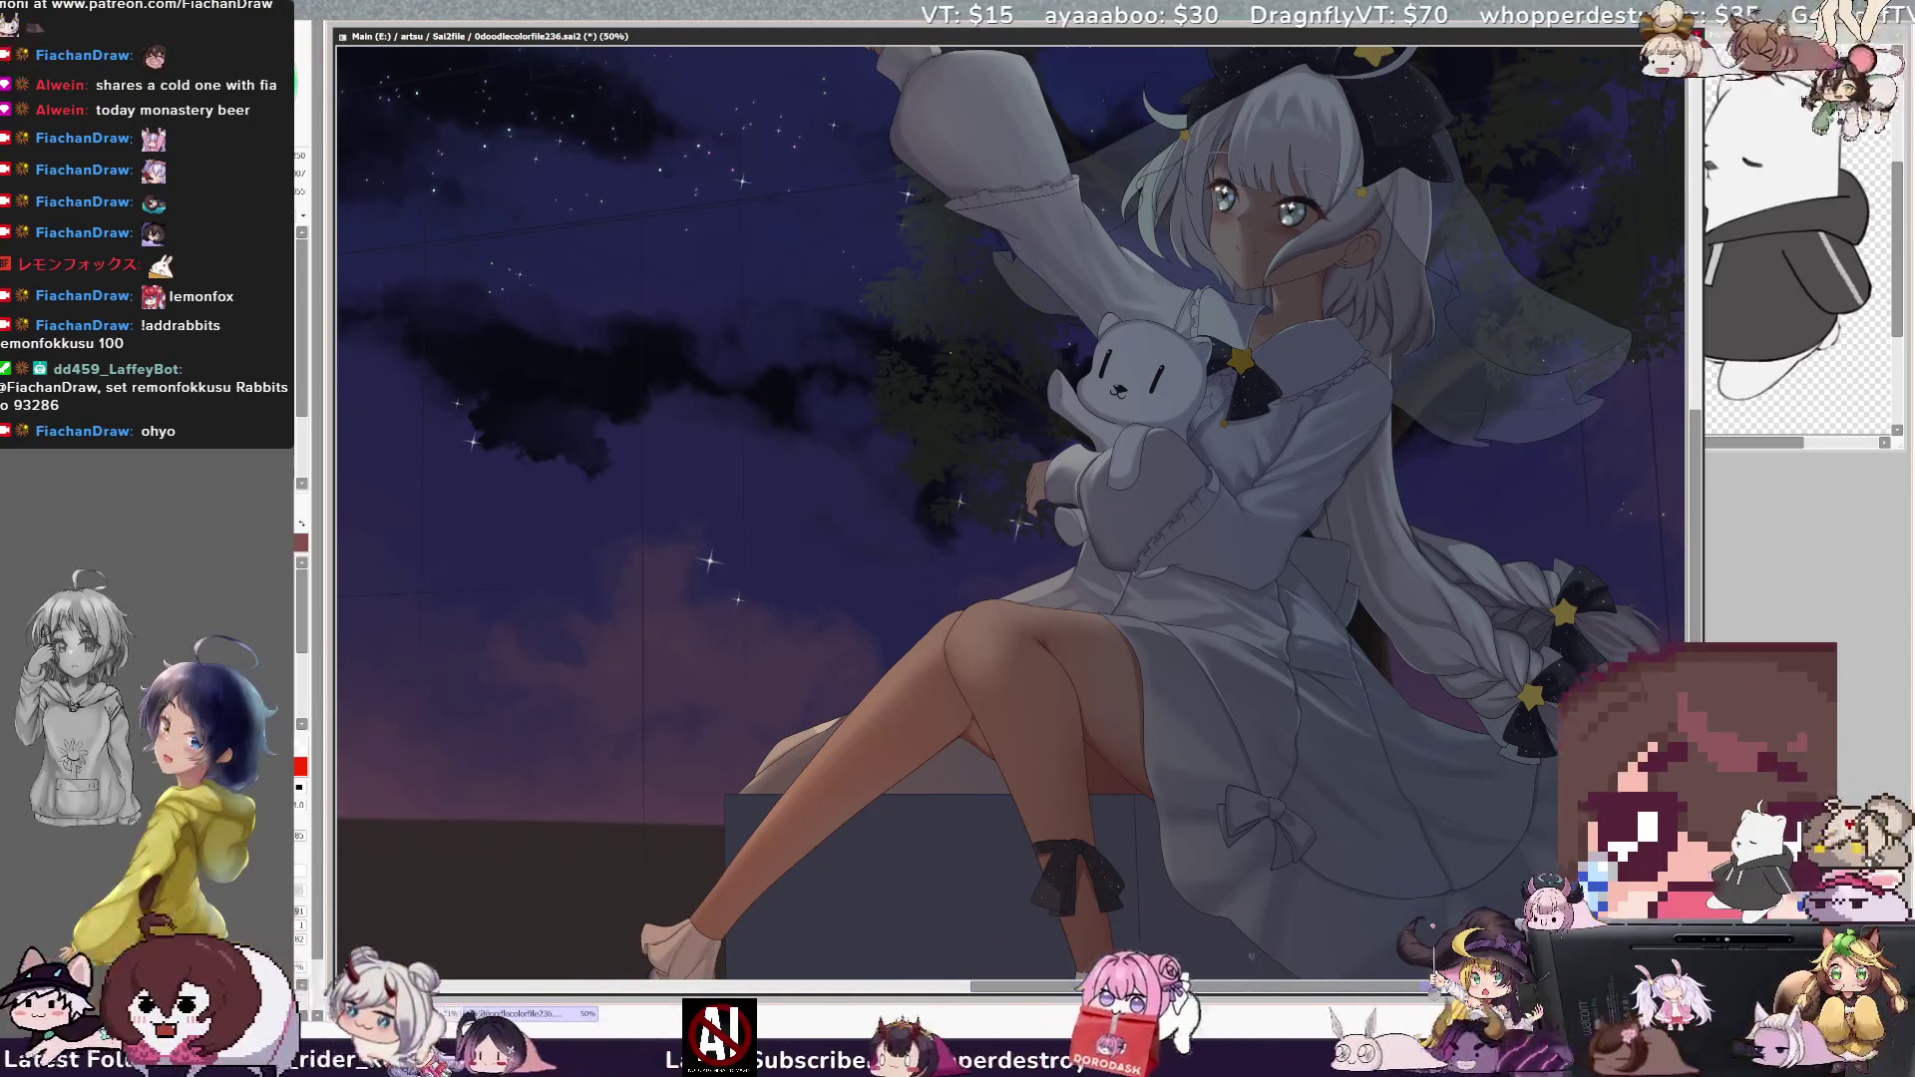
left_click_drag(1277, 987, 1257, 987)
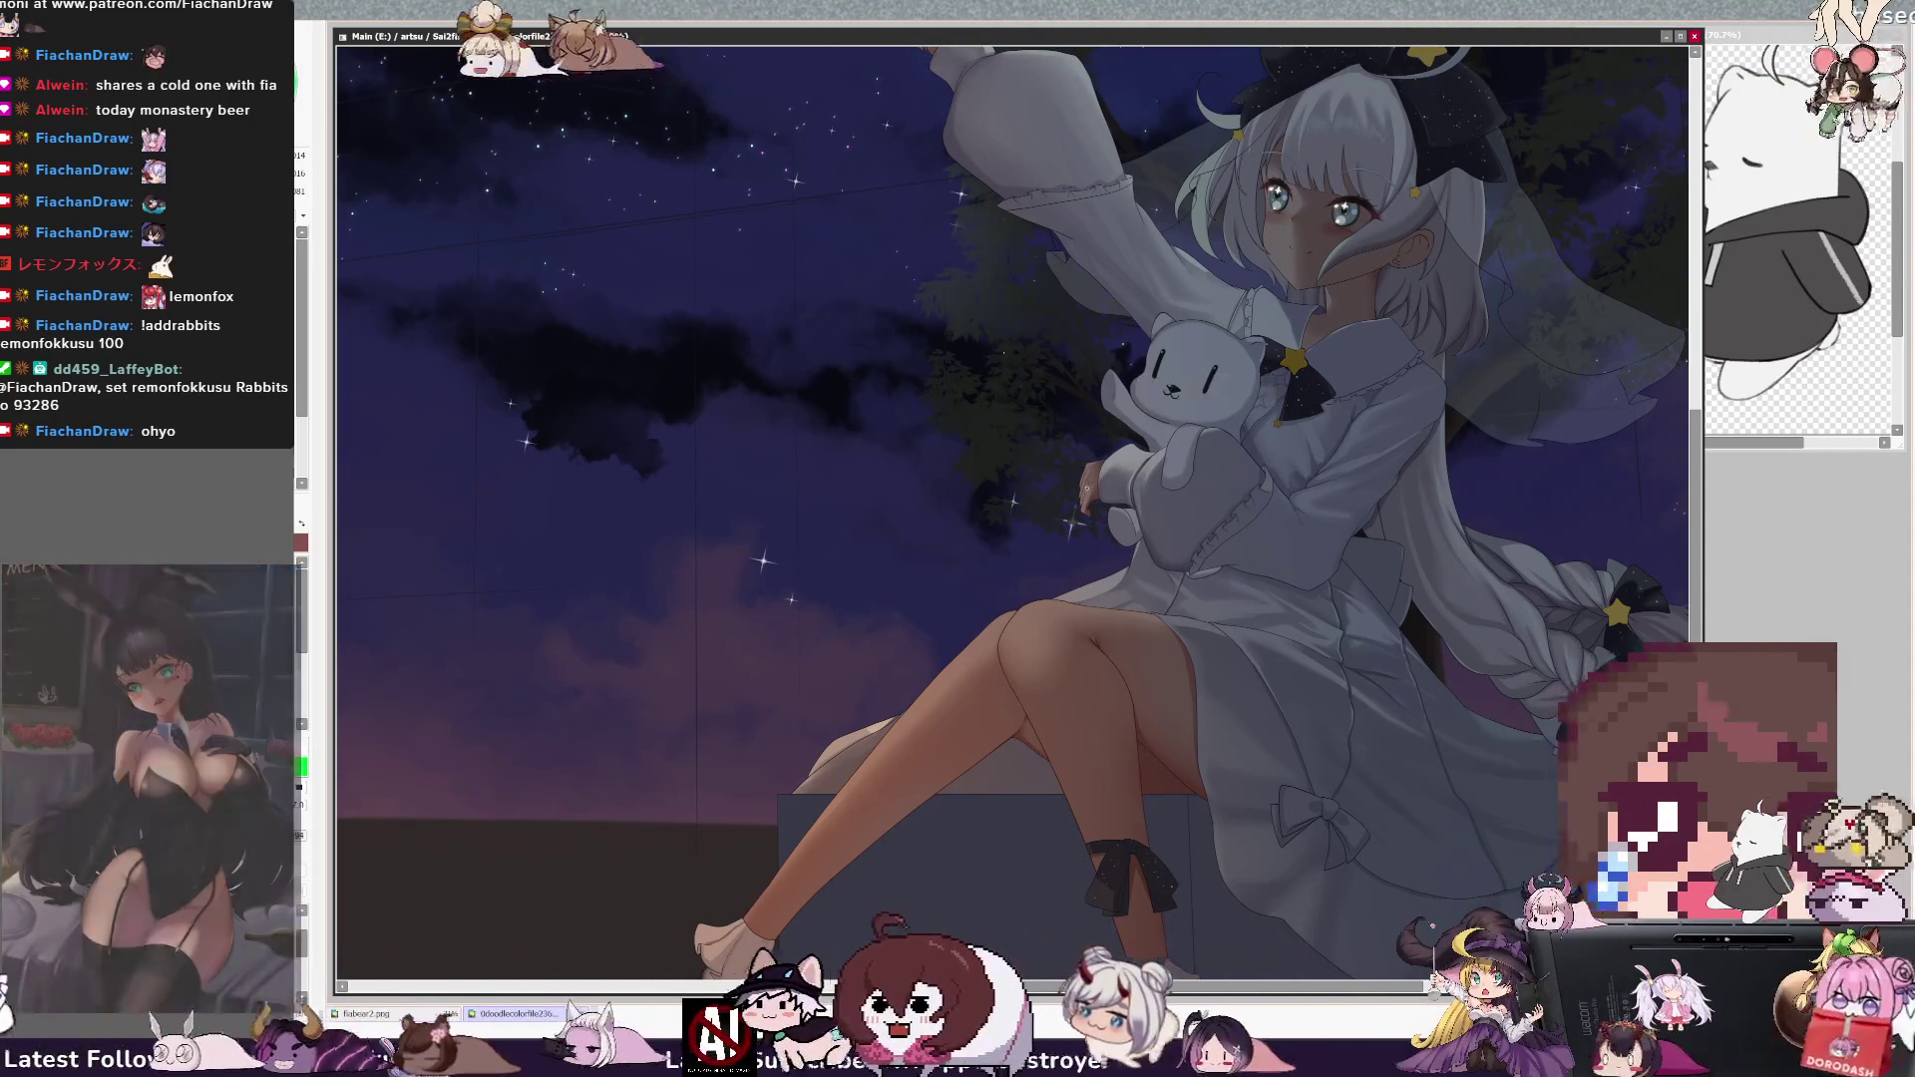
- Pick Layer36 from the plush on the canvas and enlarge the brush to size 56
left_click(1132, 412, "ctrl+shift")
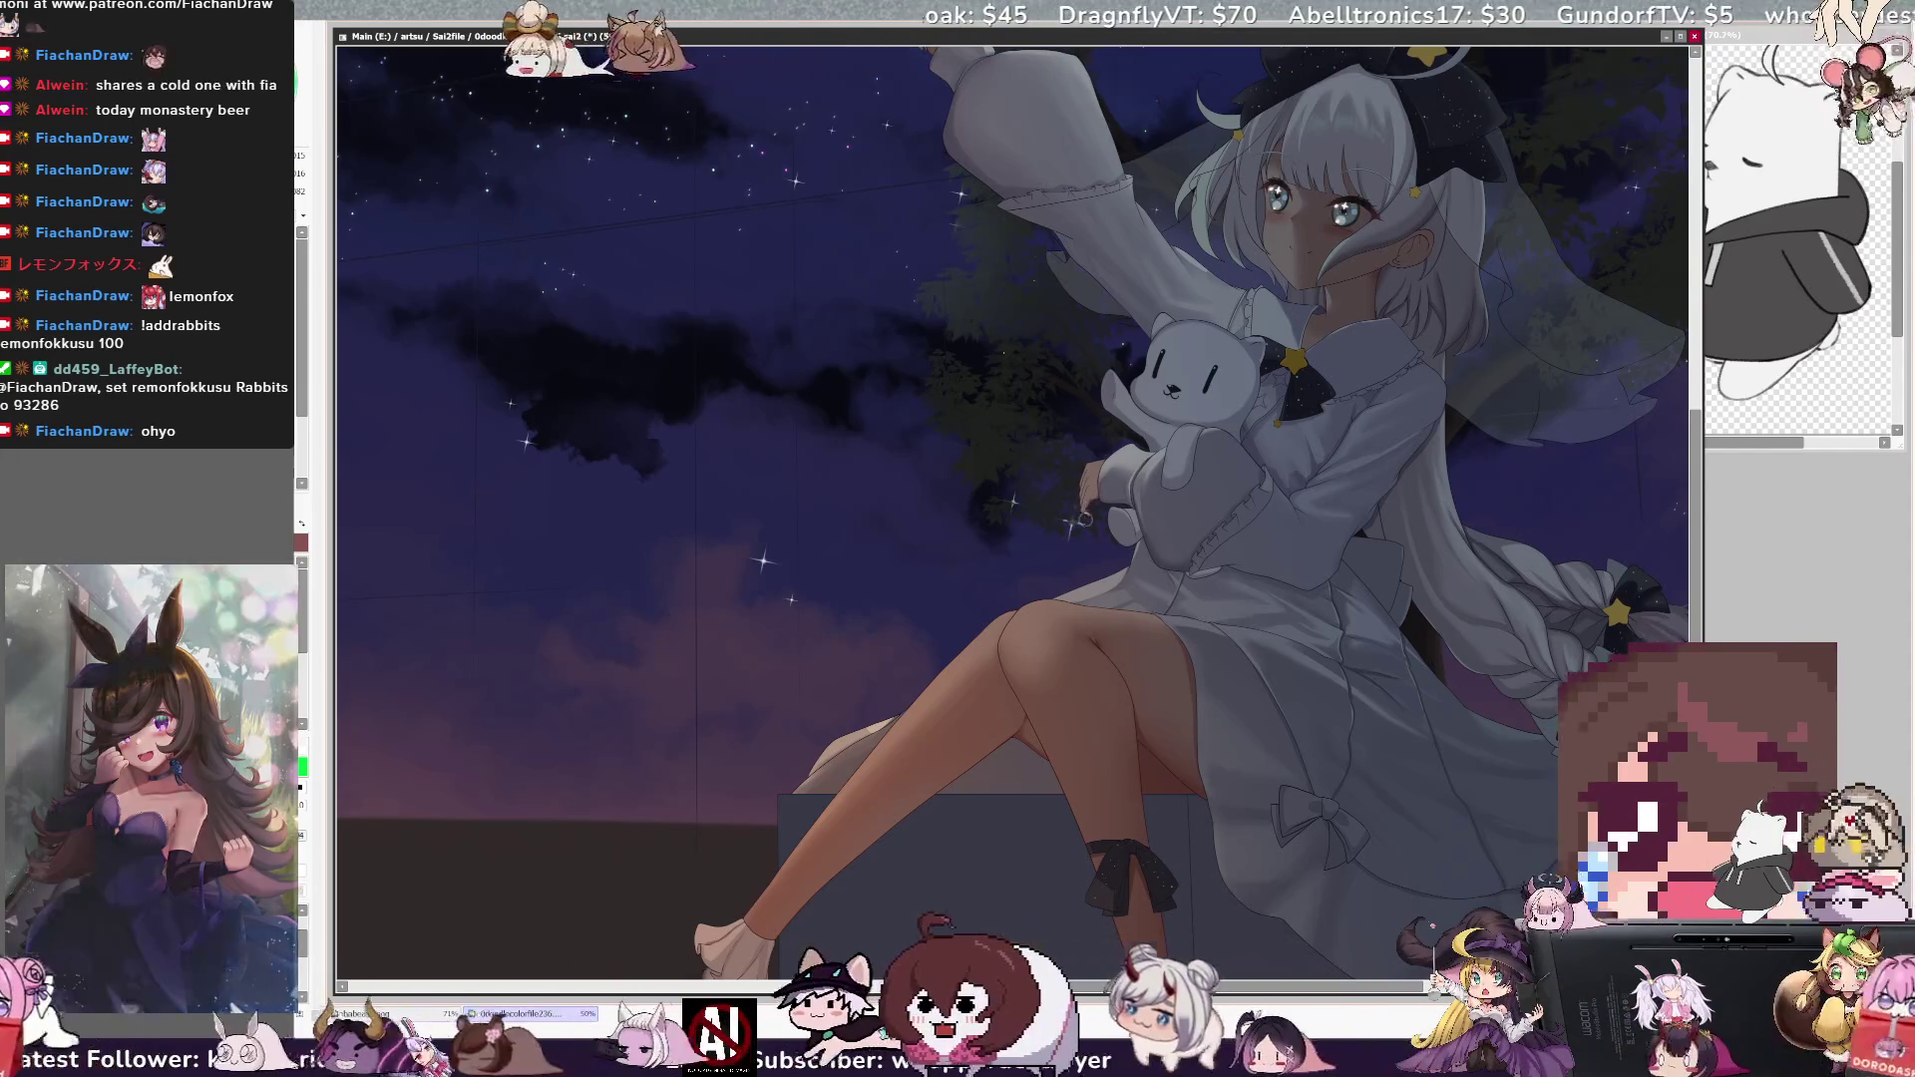
key("bracketleft")
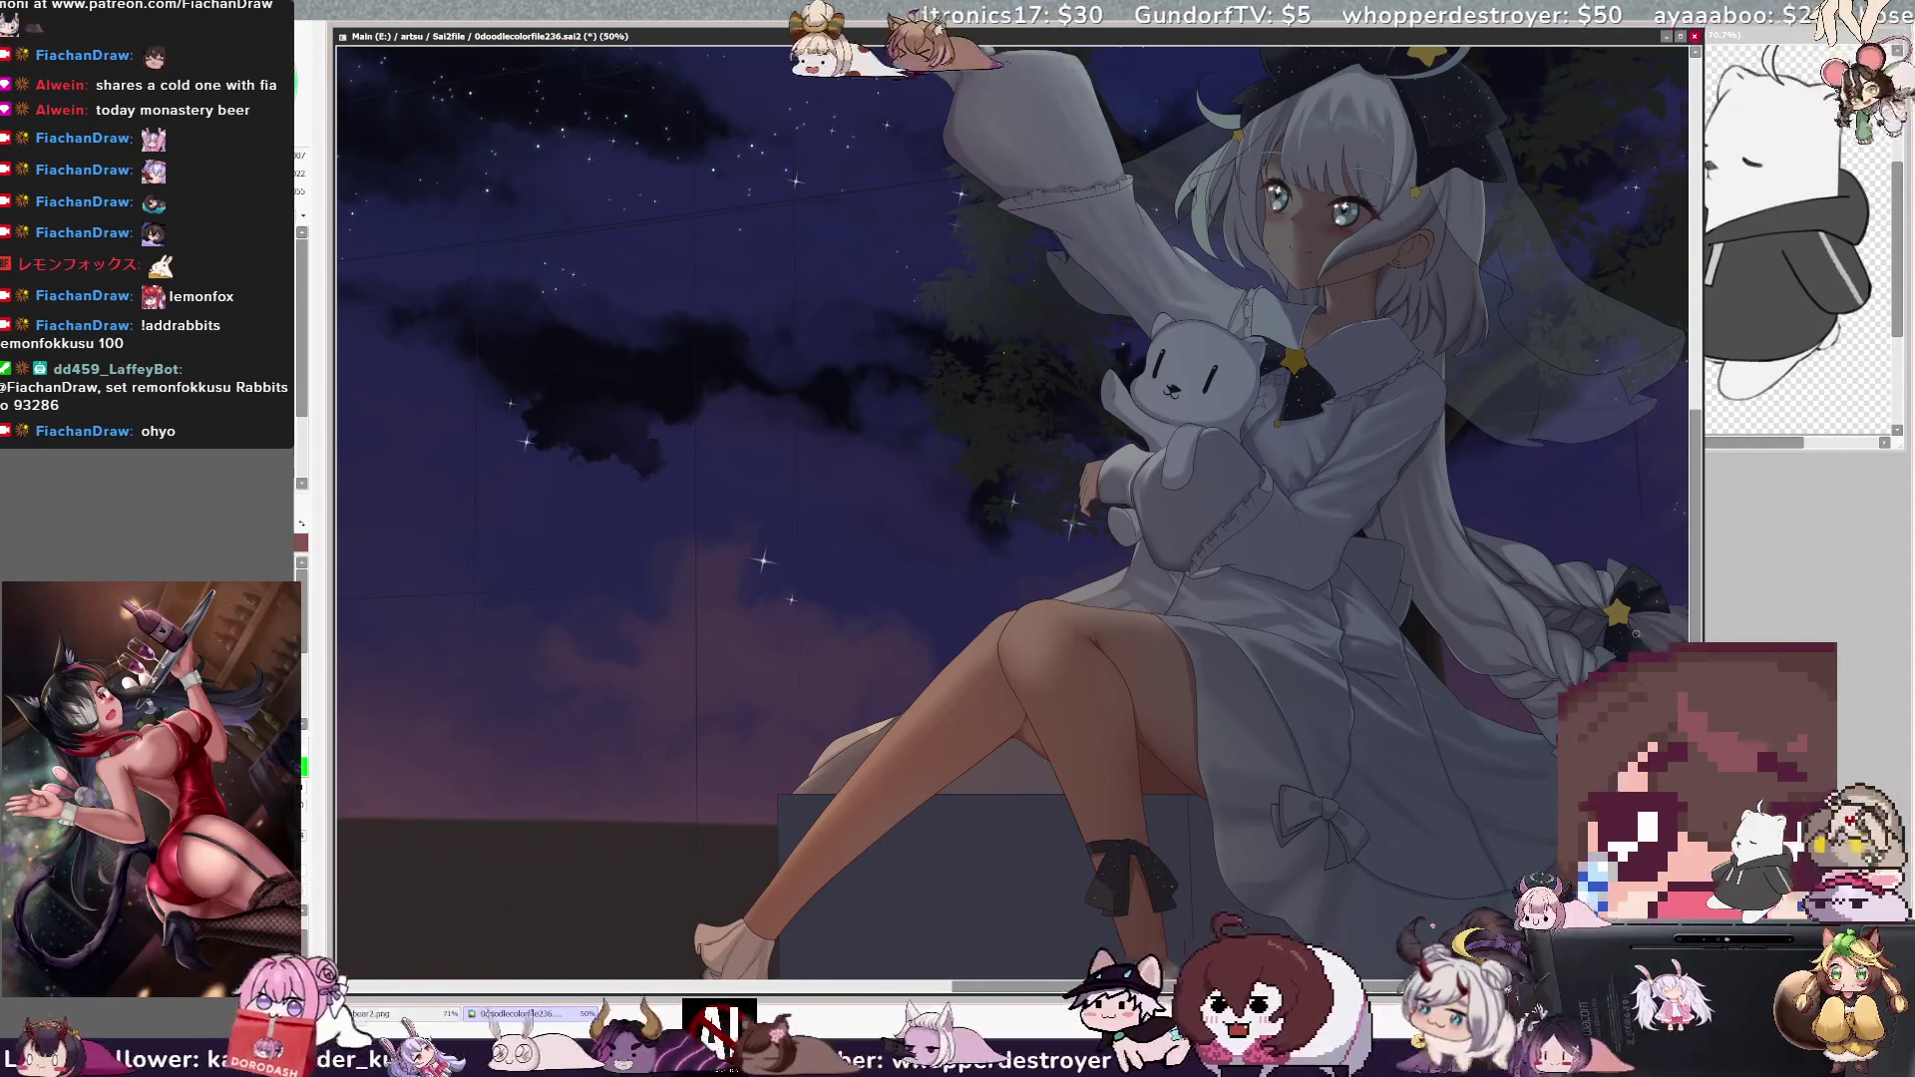
key("bracketleft")
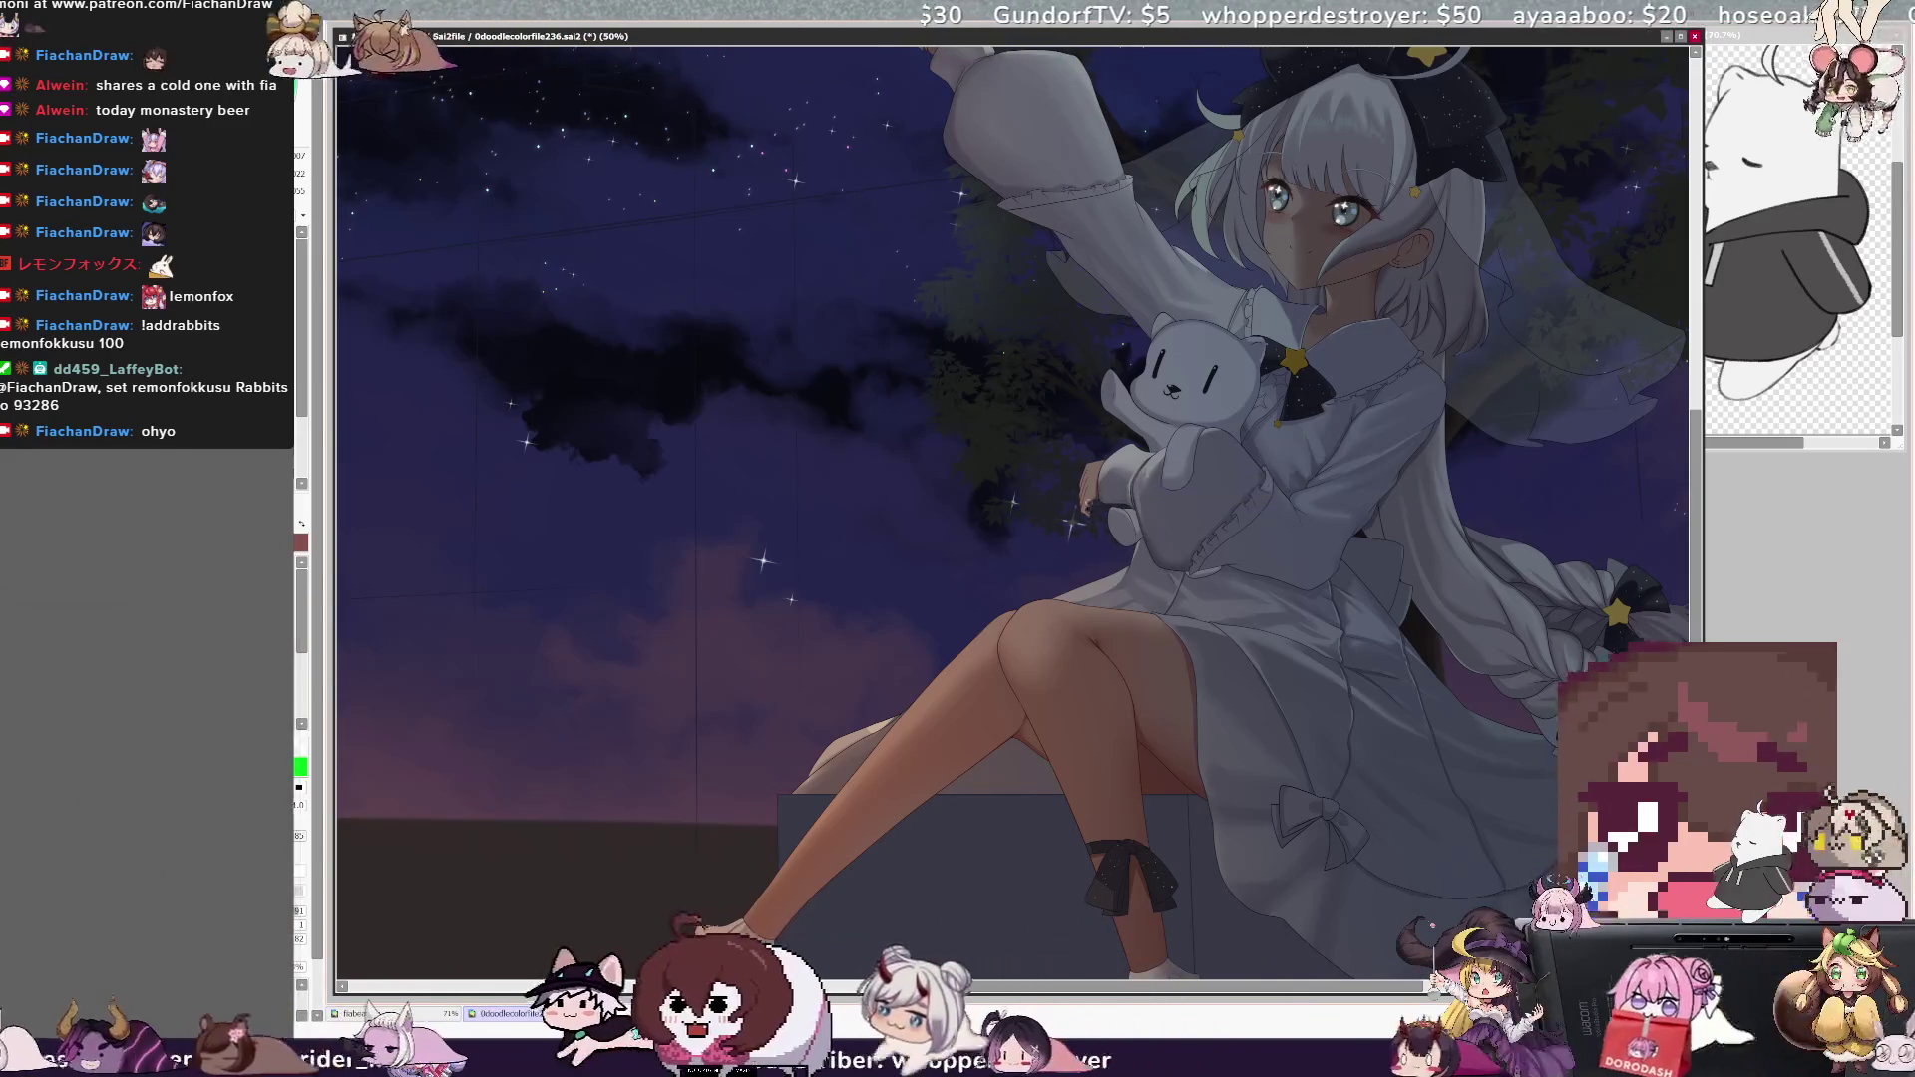
left_click(1108, 482, "ctrl+shift")
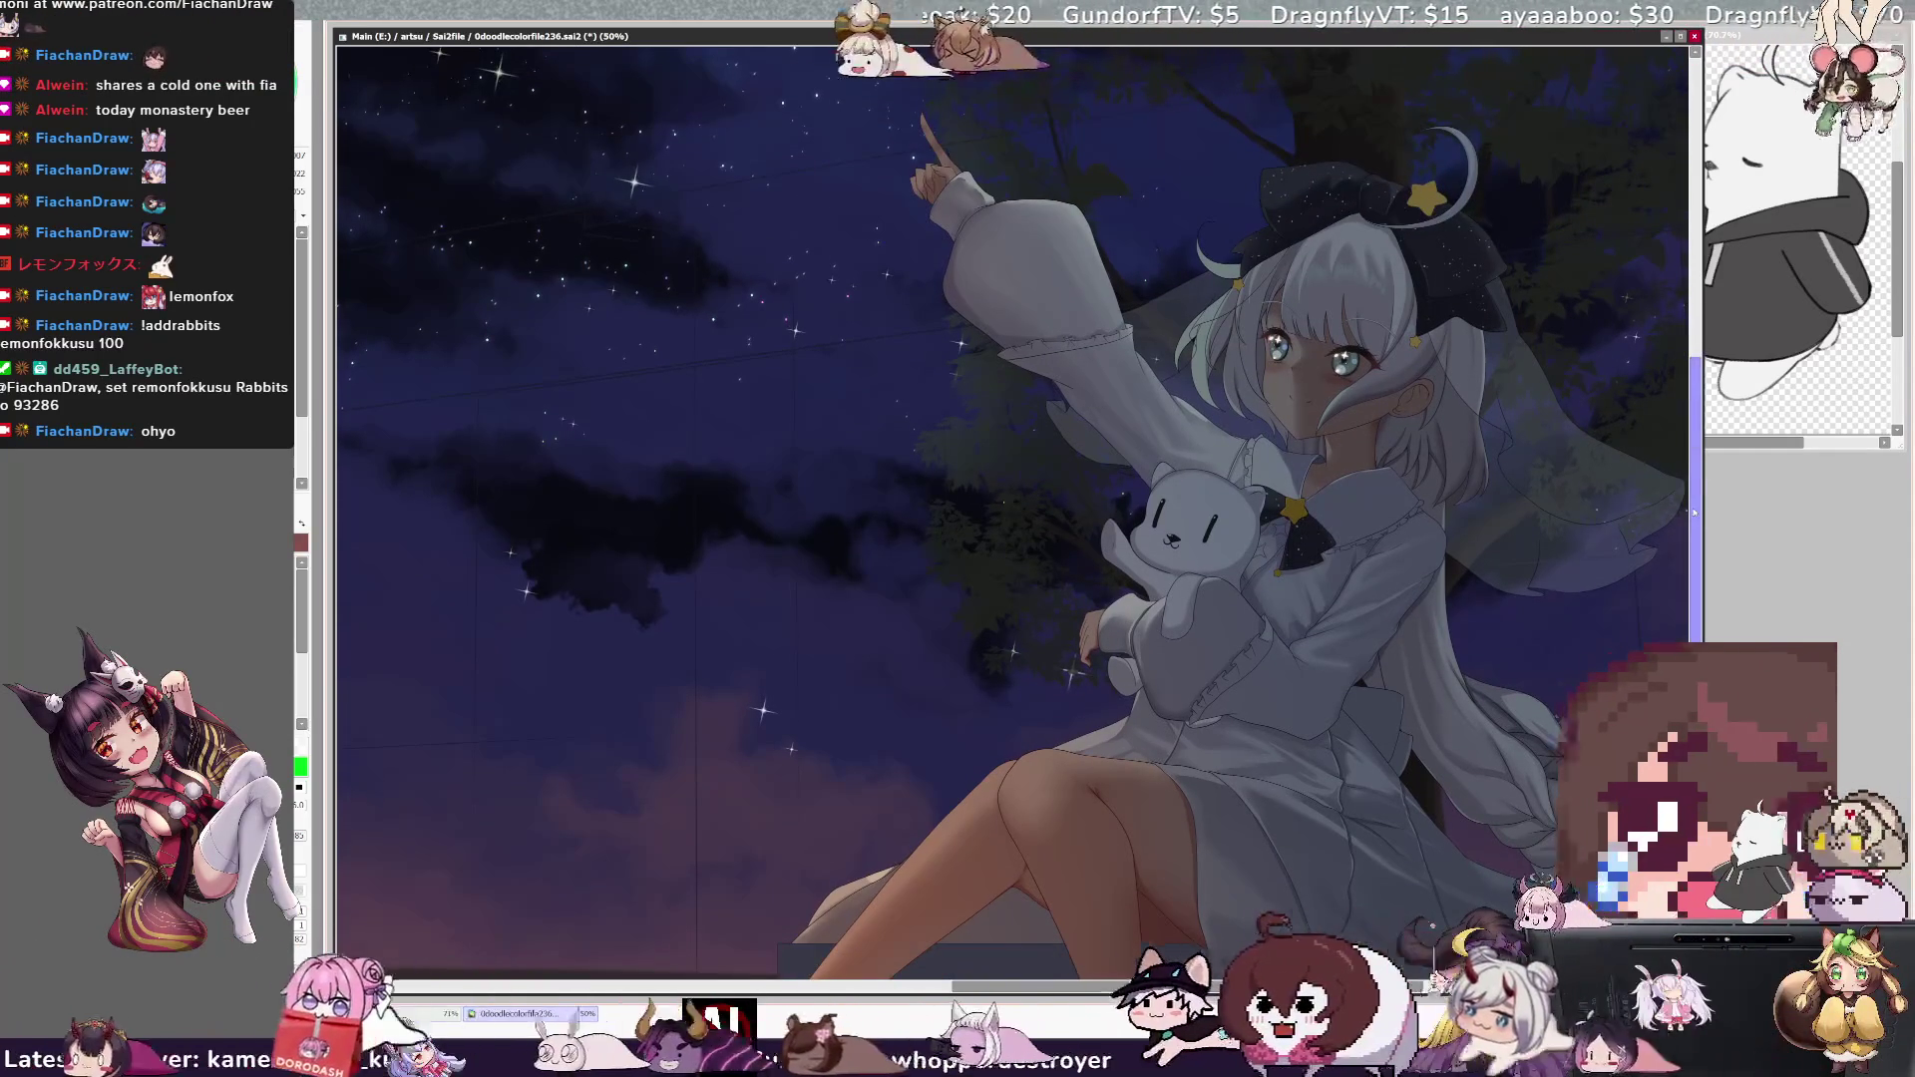
- Shrink the brush from 23 down to size 10 and bring the artwork's lower part into view
scroll(1012, 514, "up", 3)
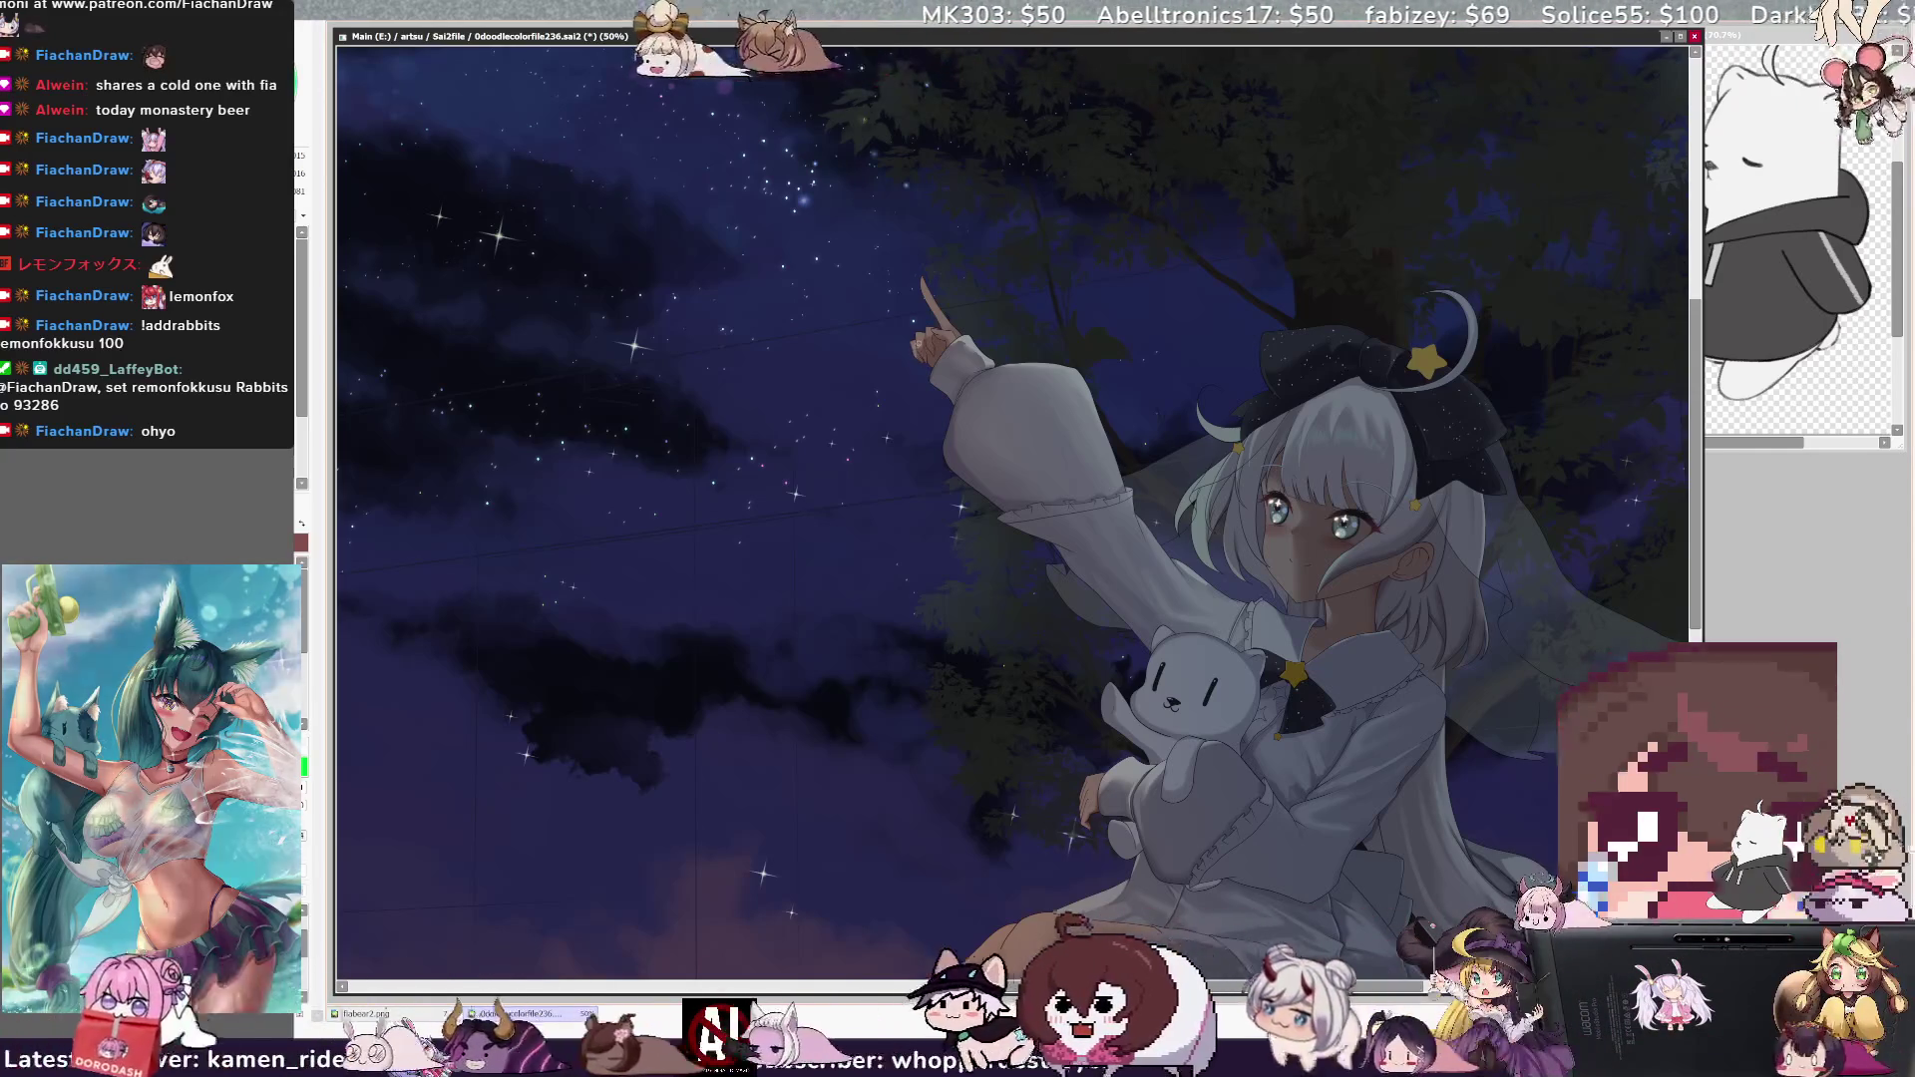
key("bracketright")
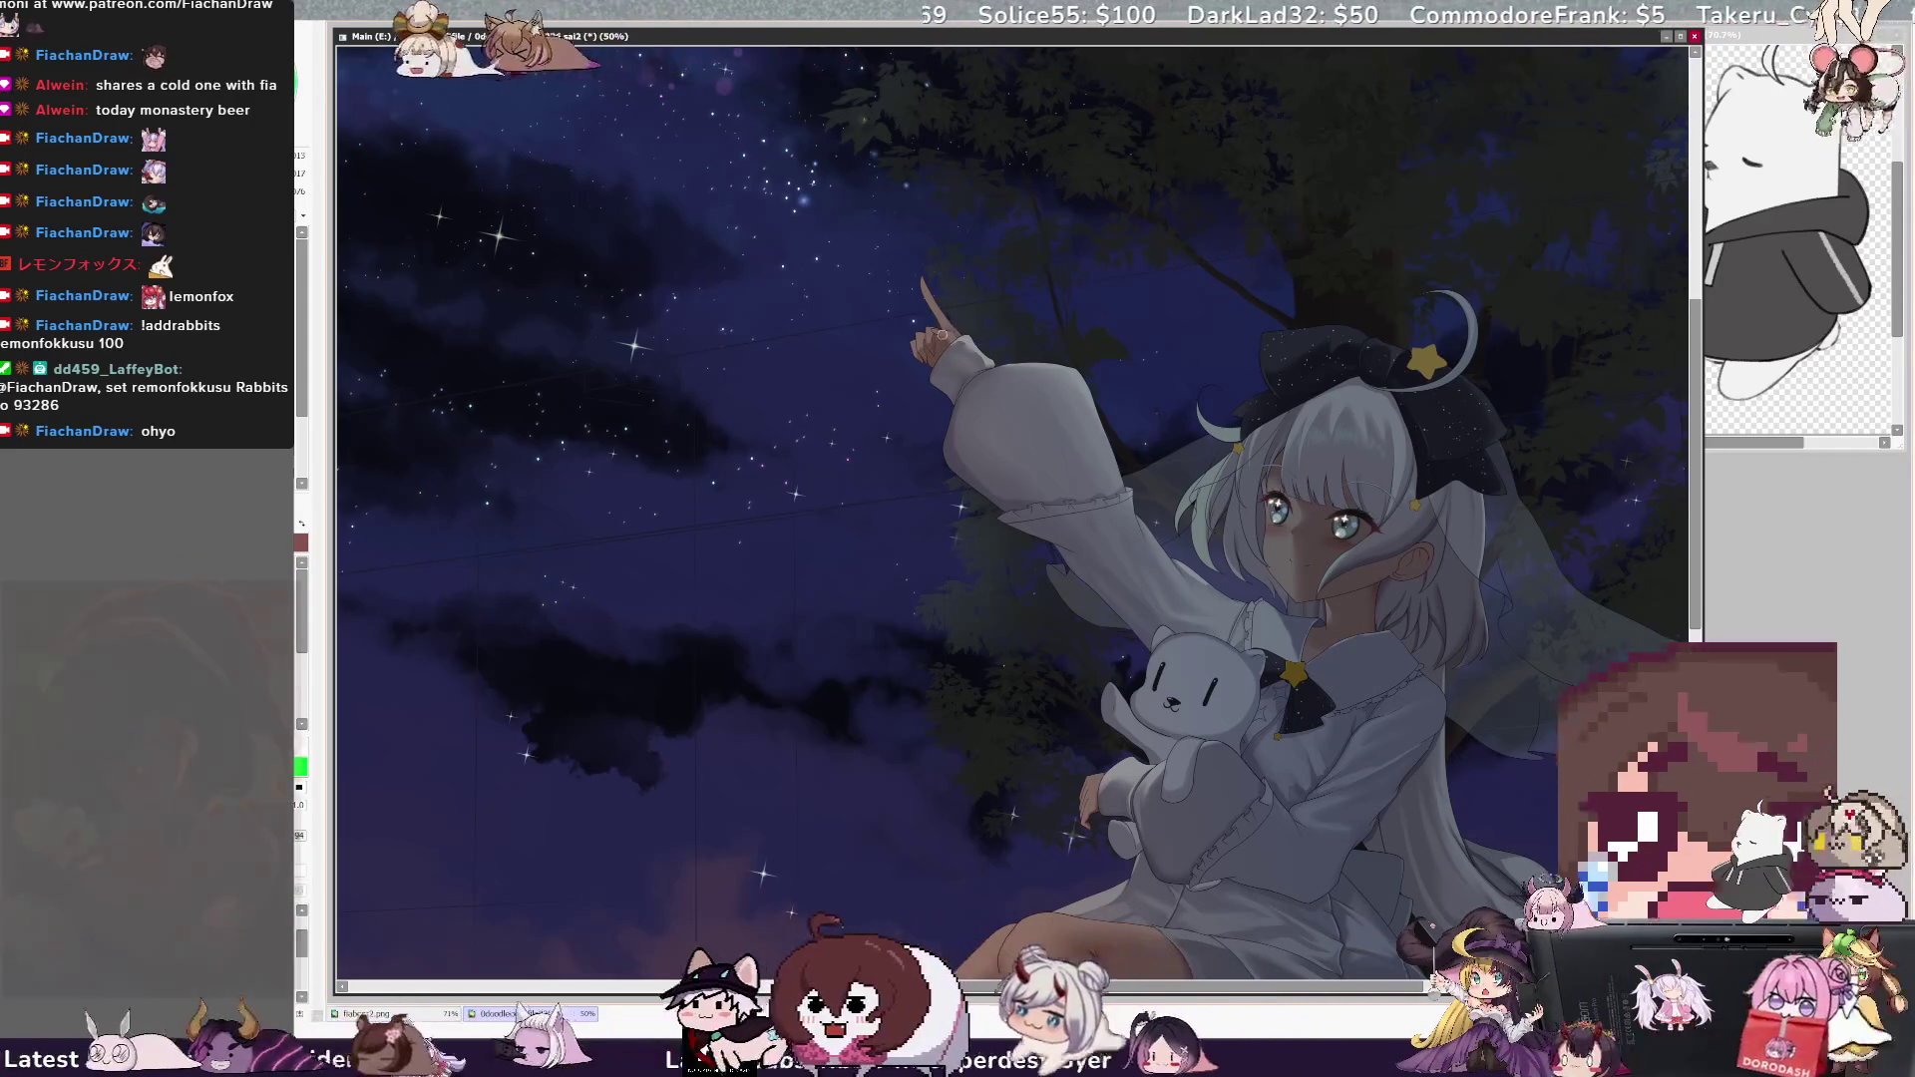
key("bracketleft")
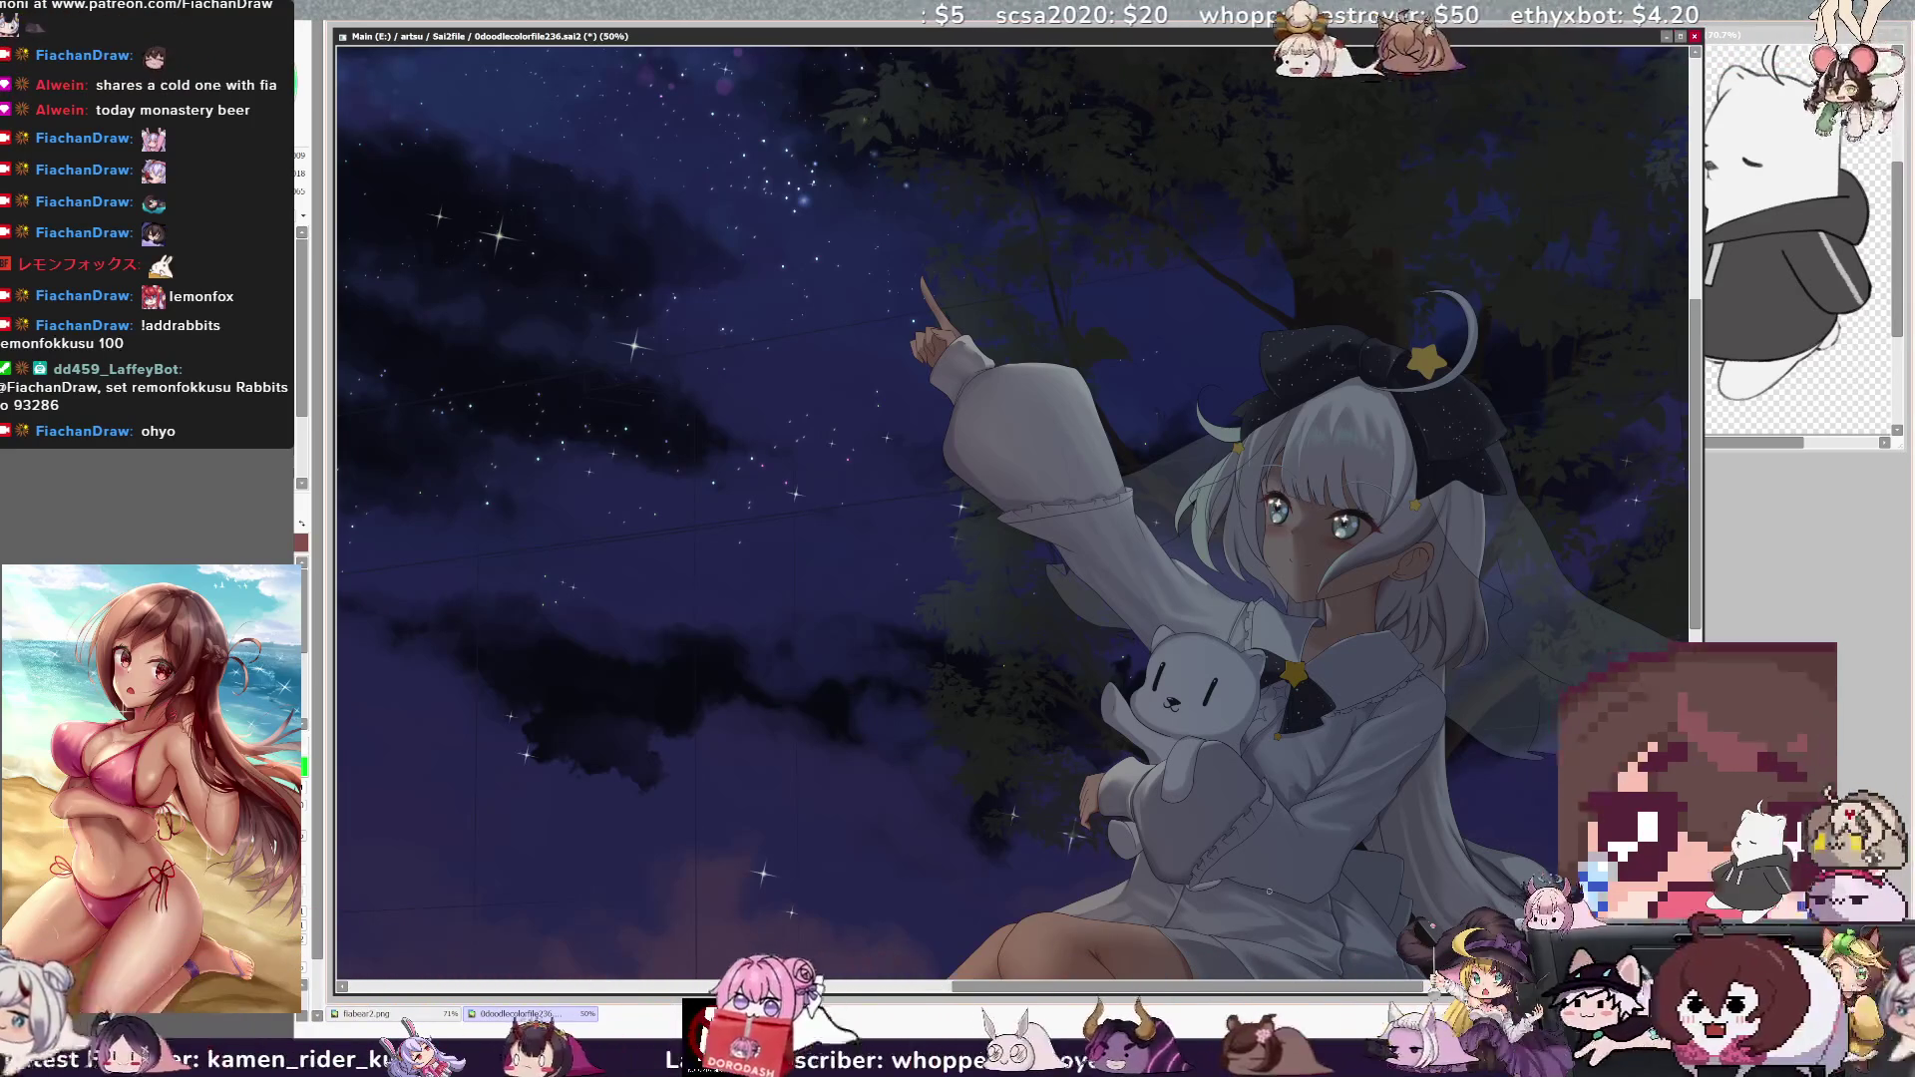
mouse_move(997, 598)
left_mouse_down()
mouse_move(897, 449)
mouse_move(802, 379)
left_mouse_up()
scroll(938, 499, "up", 1)
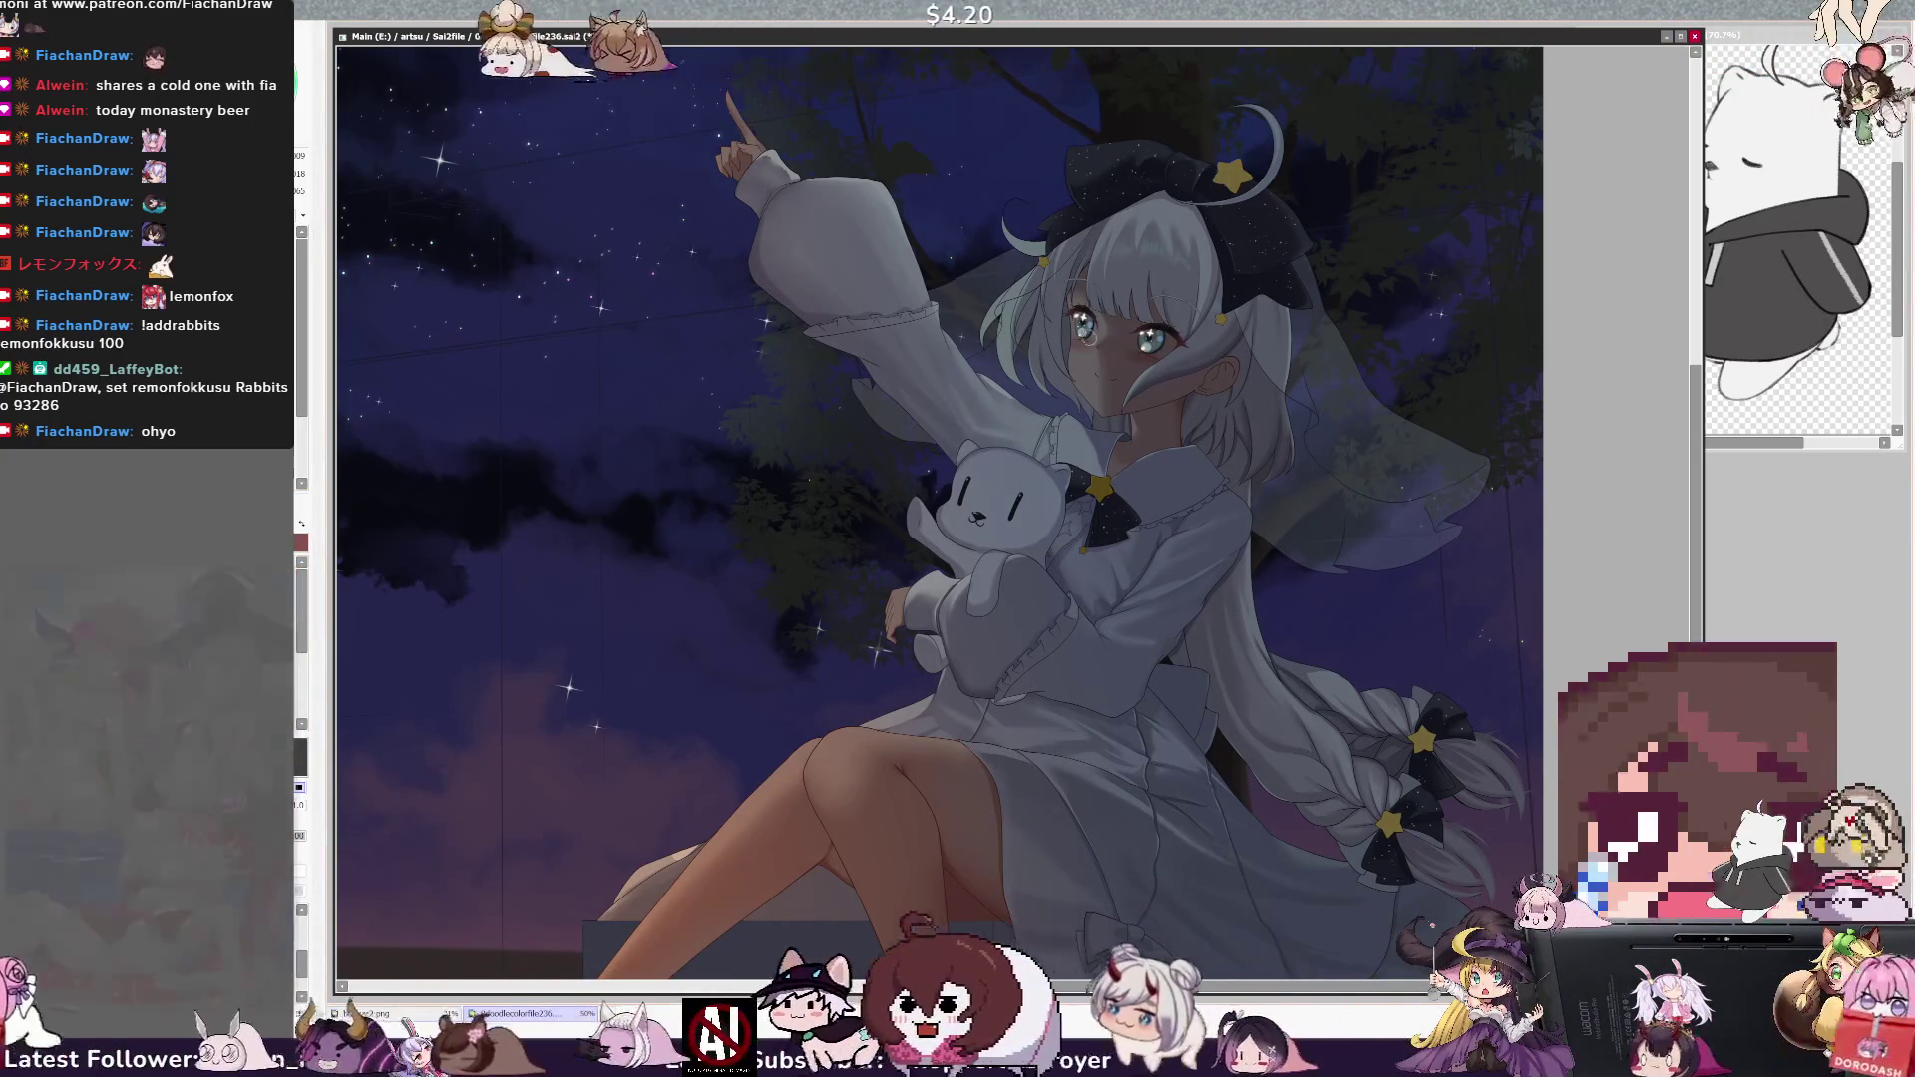
- Set the brush to size 37 for the face touch-ups, then rotate the canvas view
key("bracketleft")
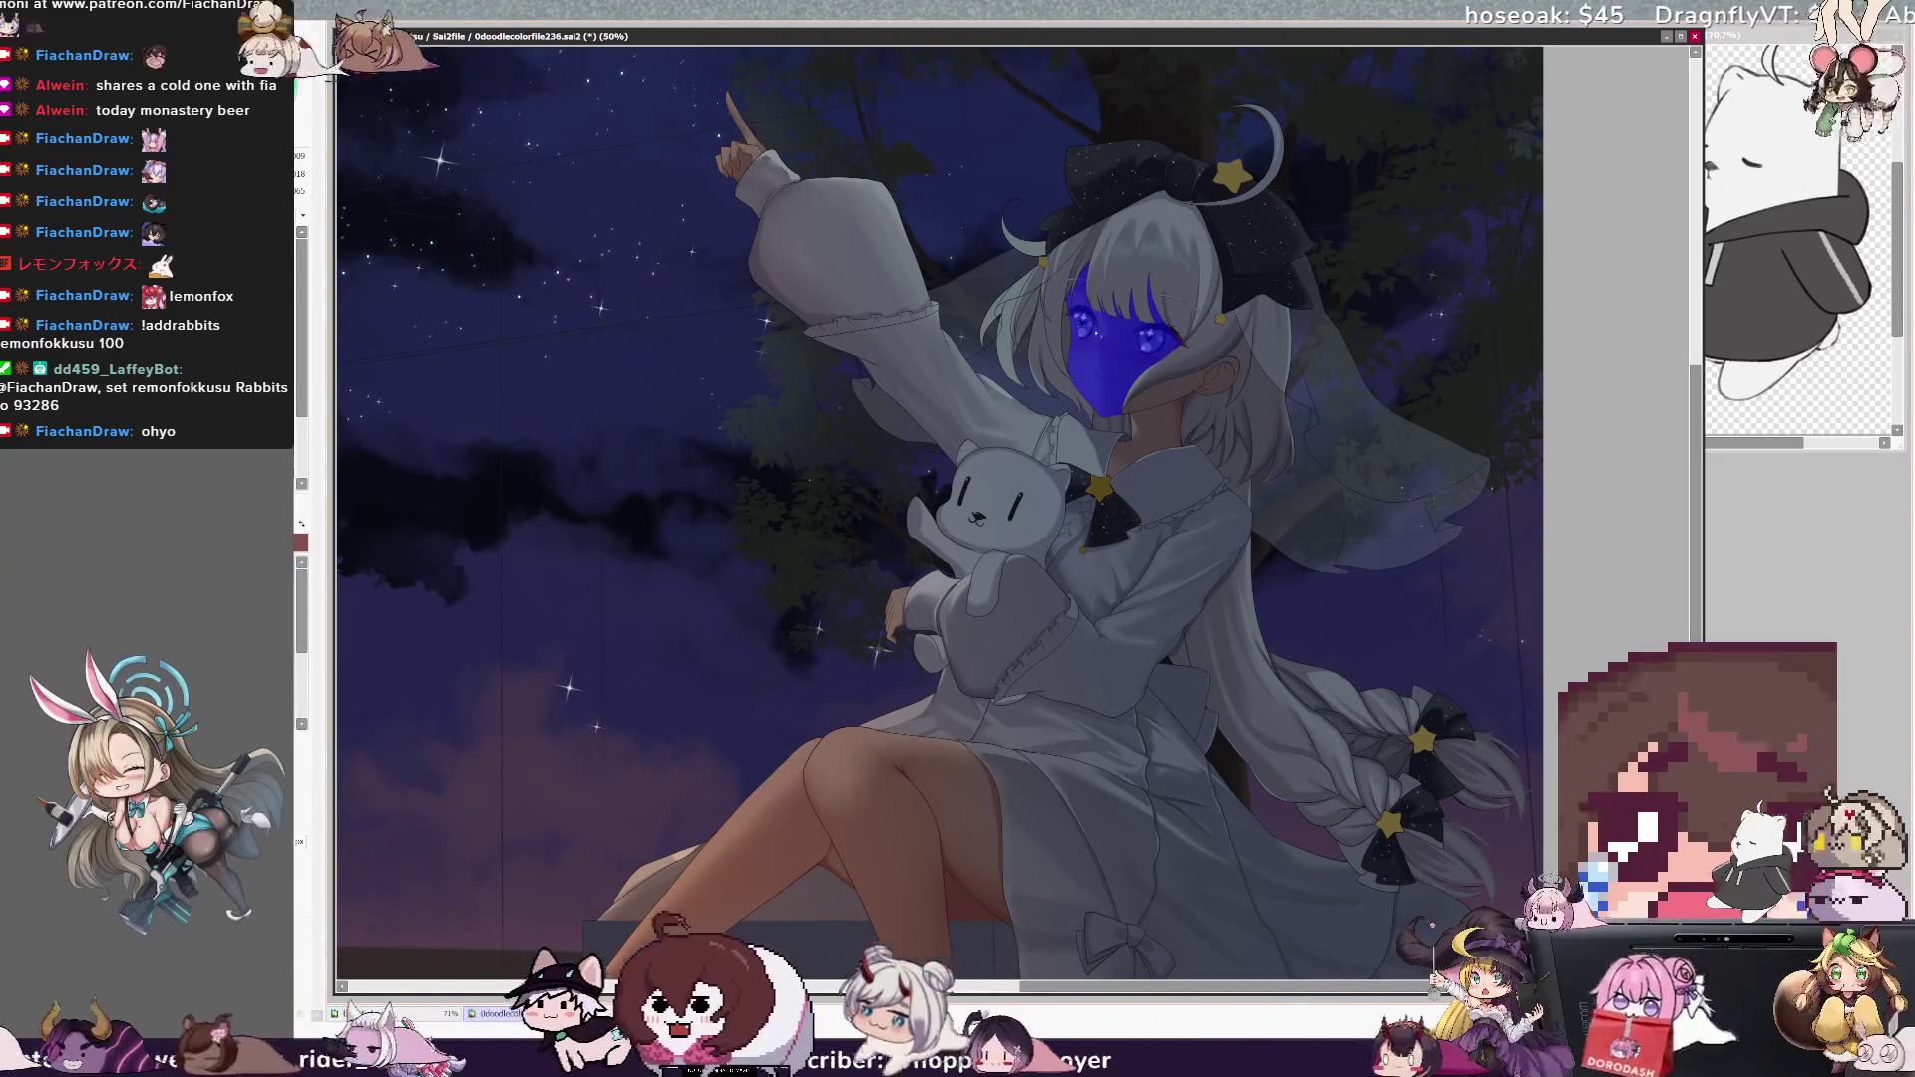
key("bracketleft")
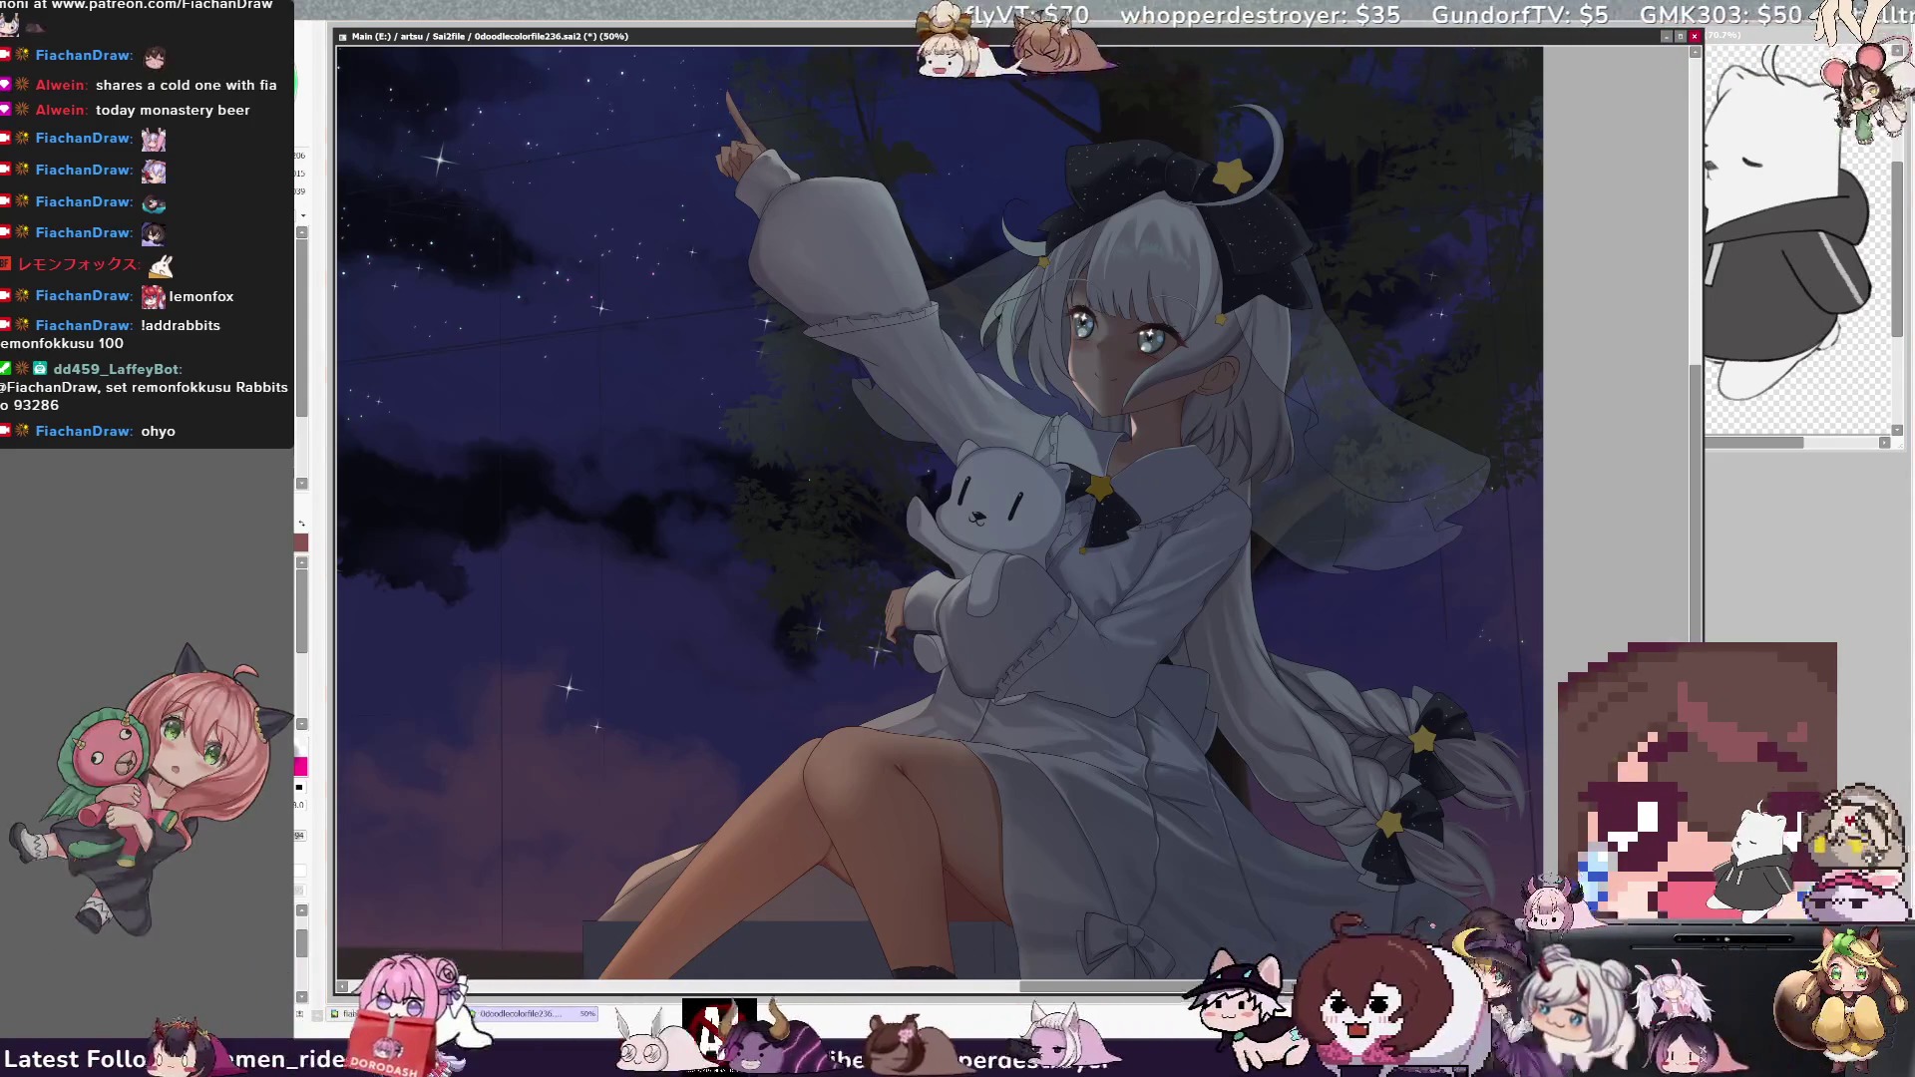
key("bracketleft")
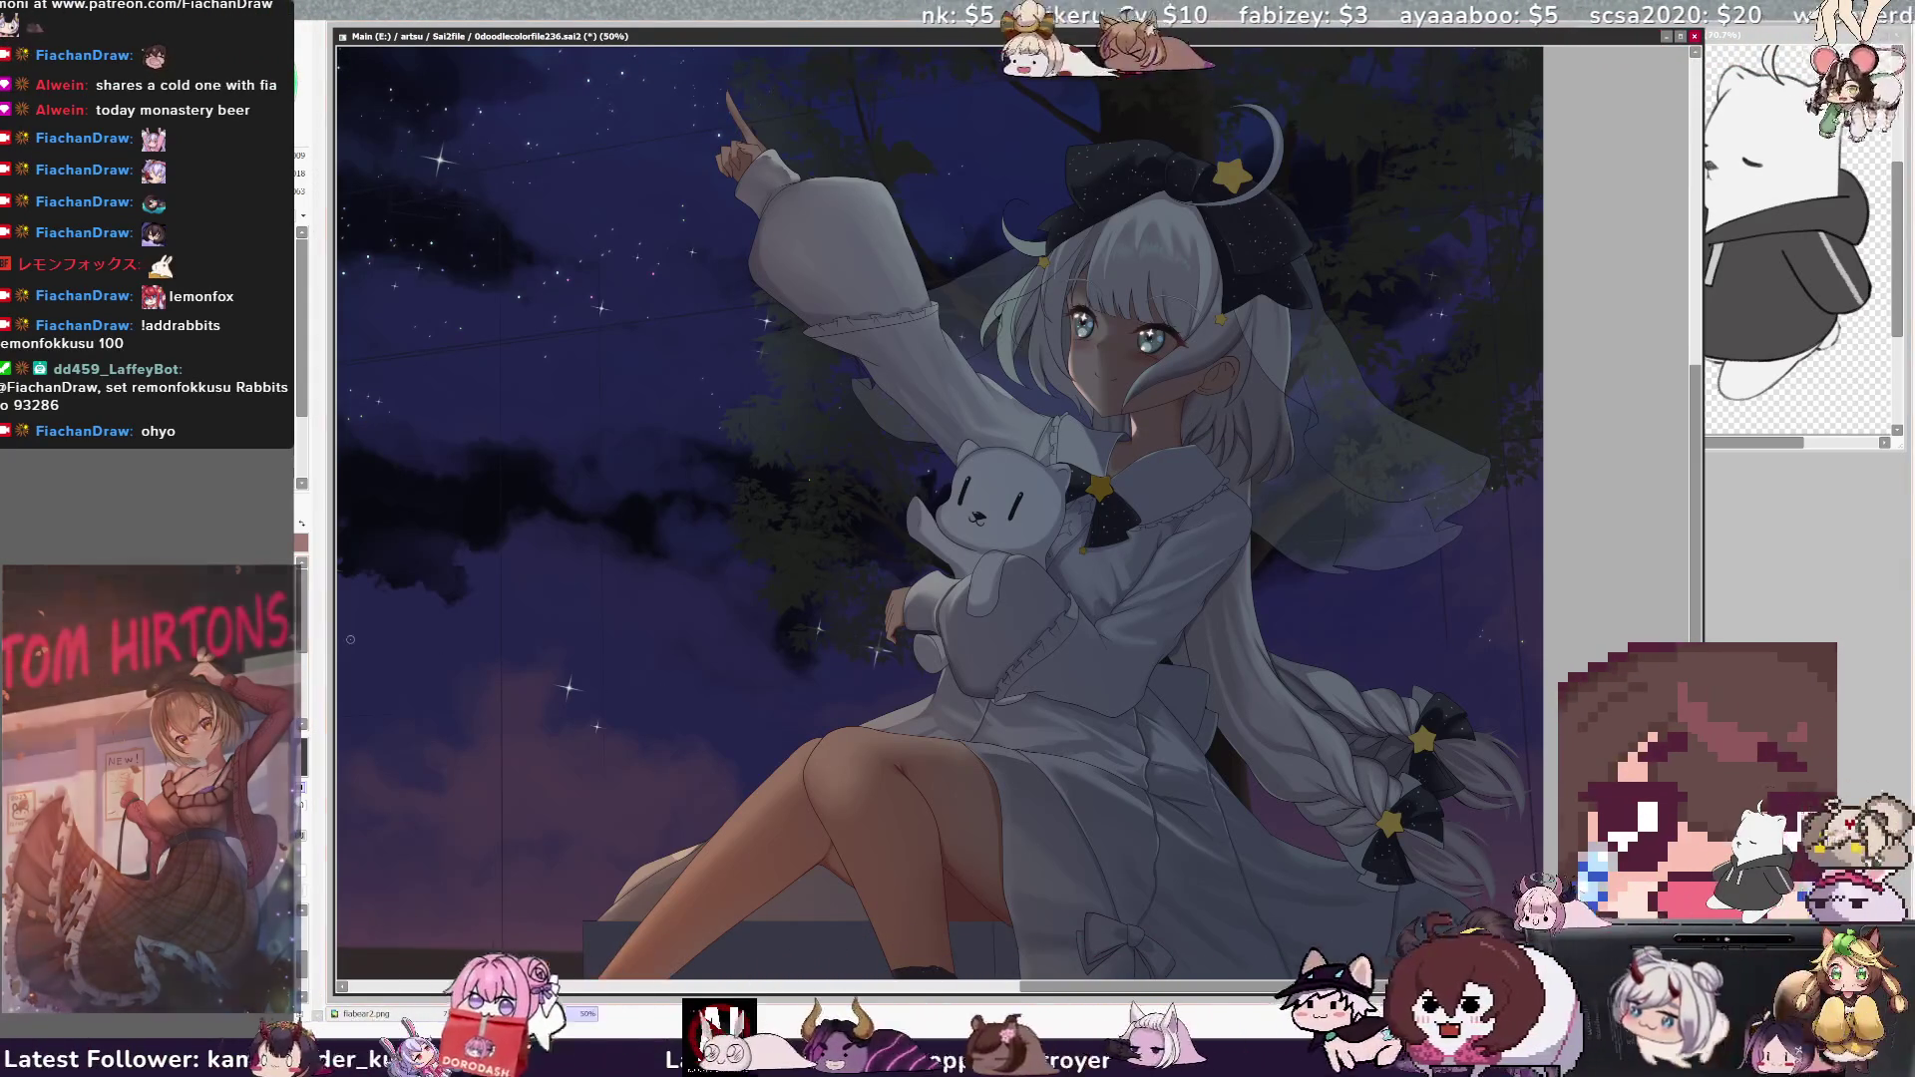
key("bracketleft")
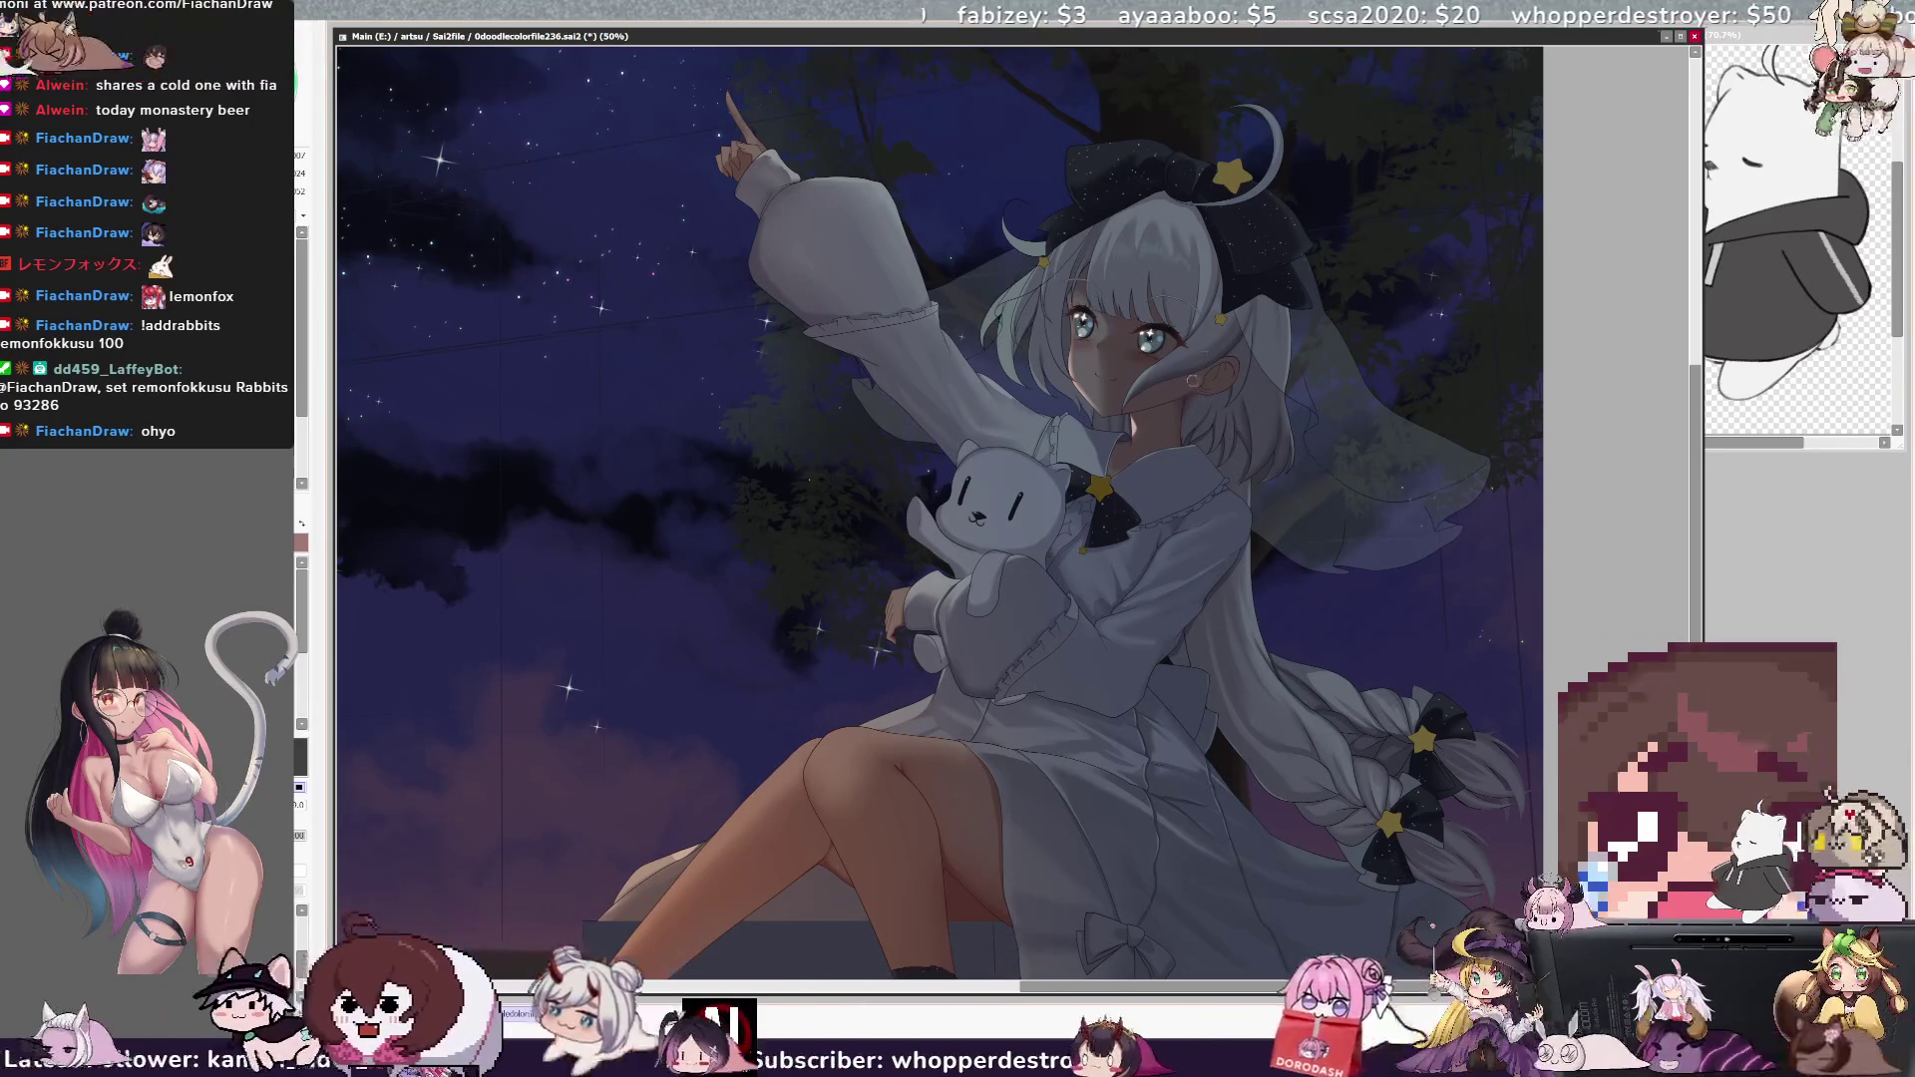
key("Delete")
key("Delete")
key("Delete")
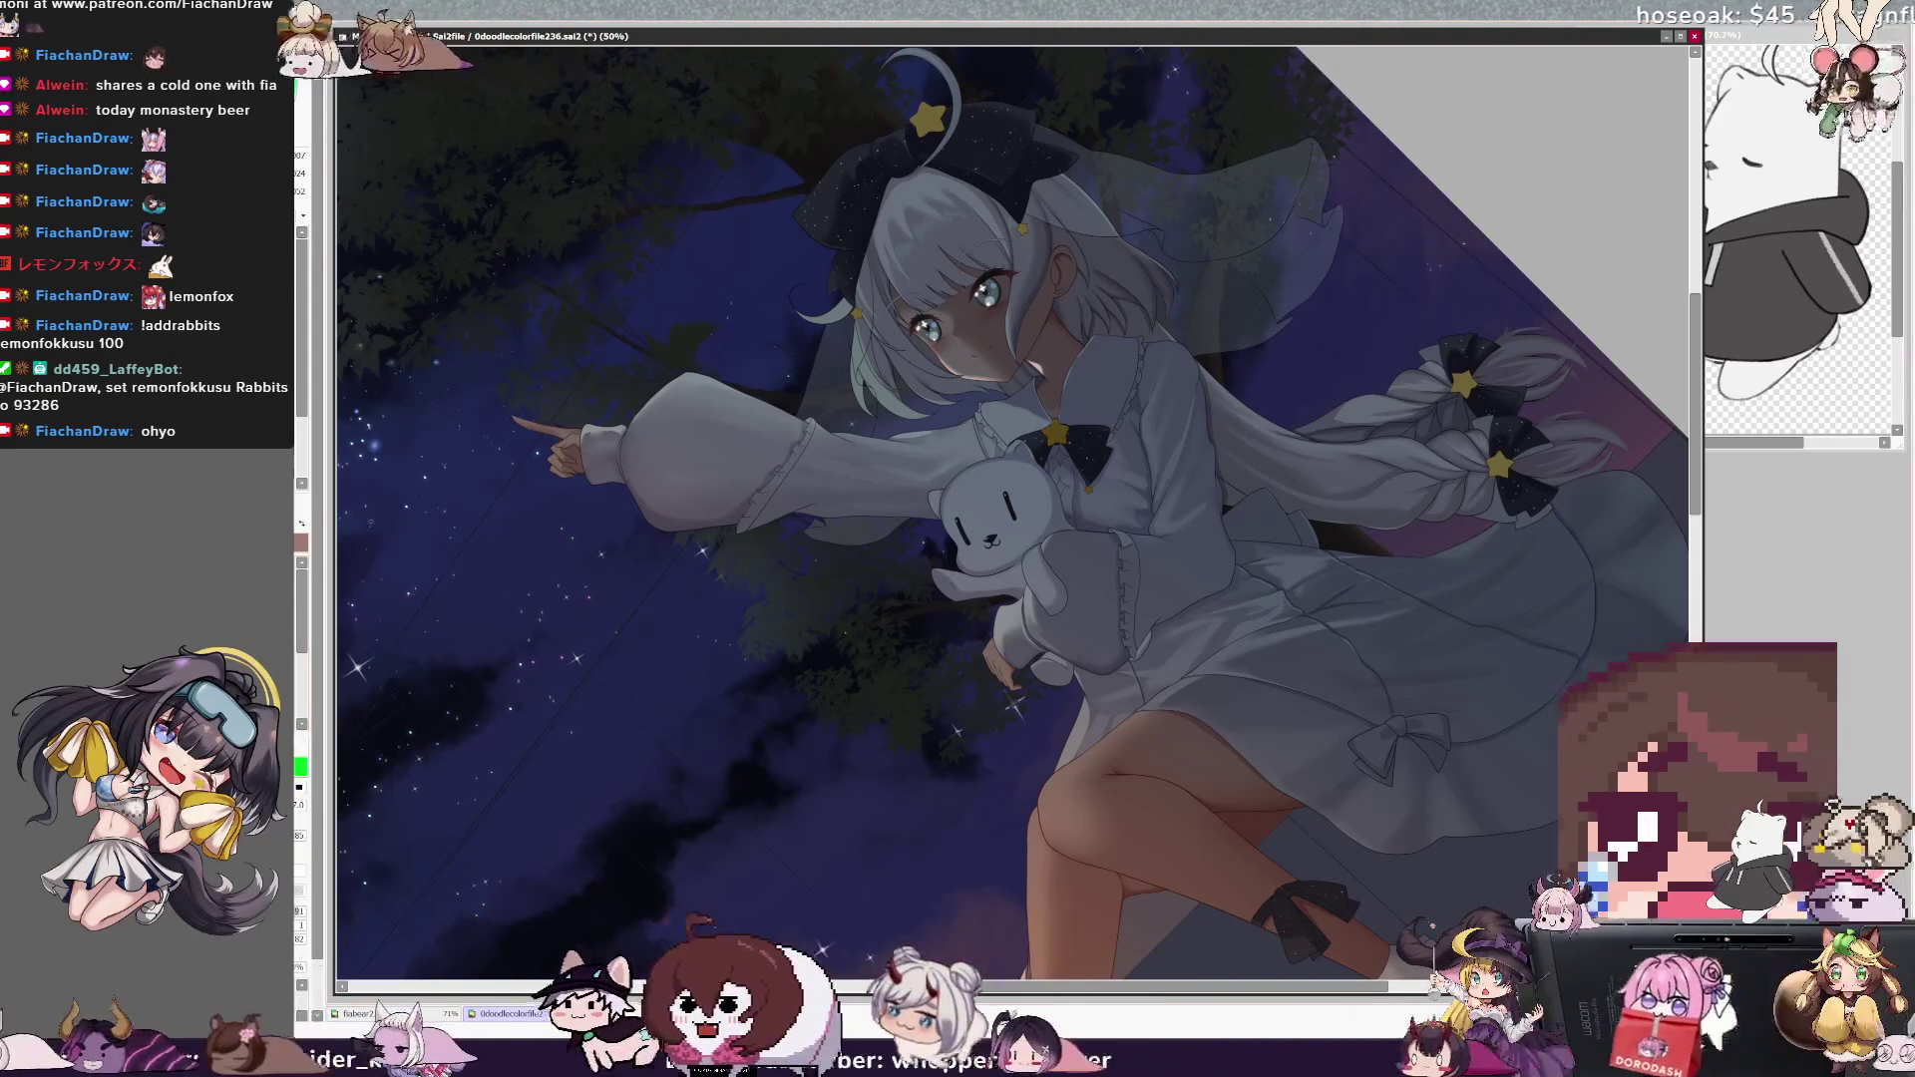
key("ctrl+alt")
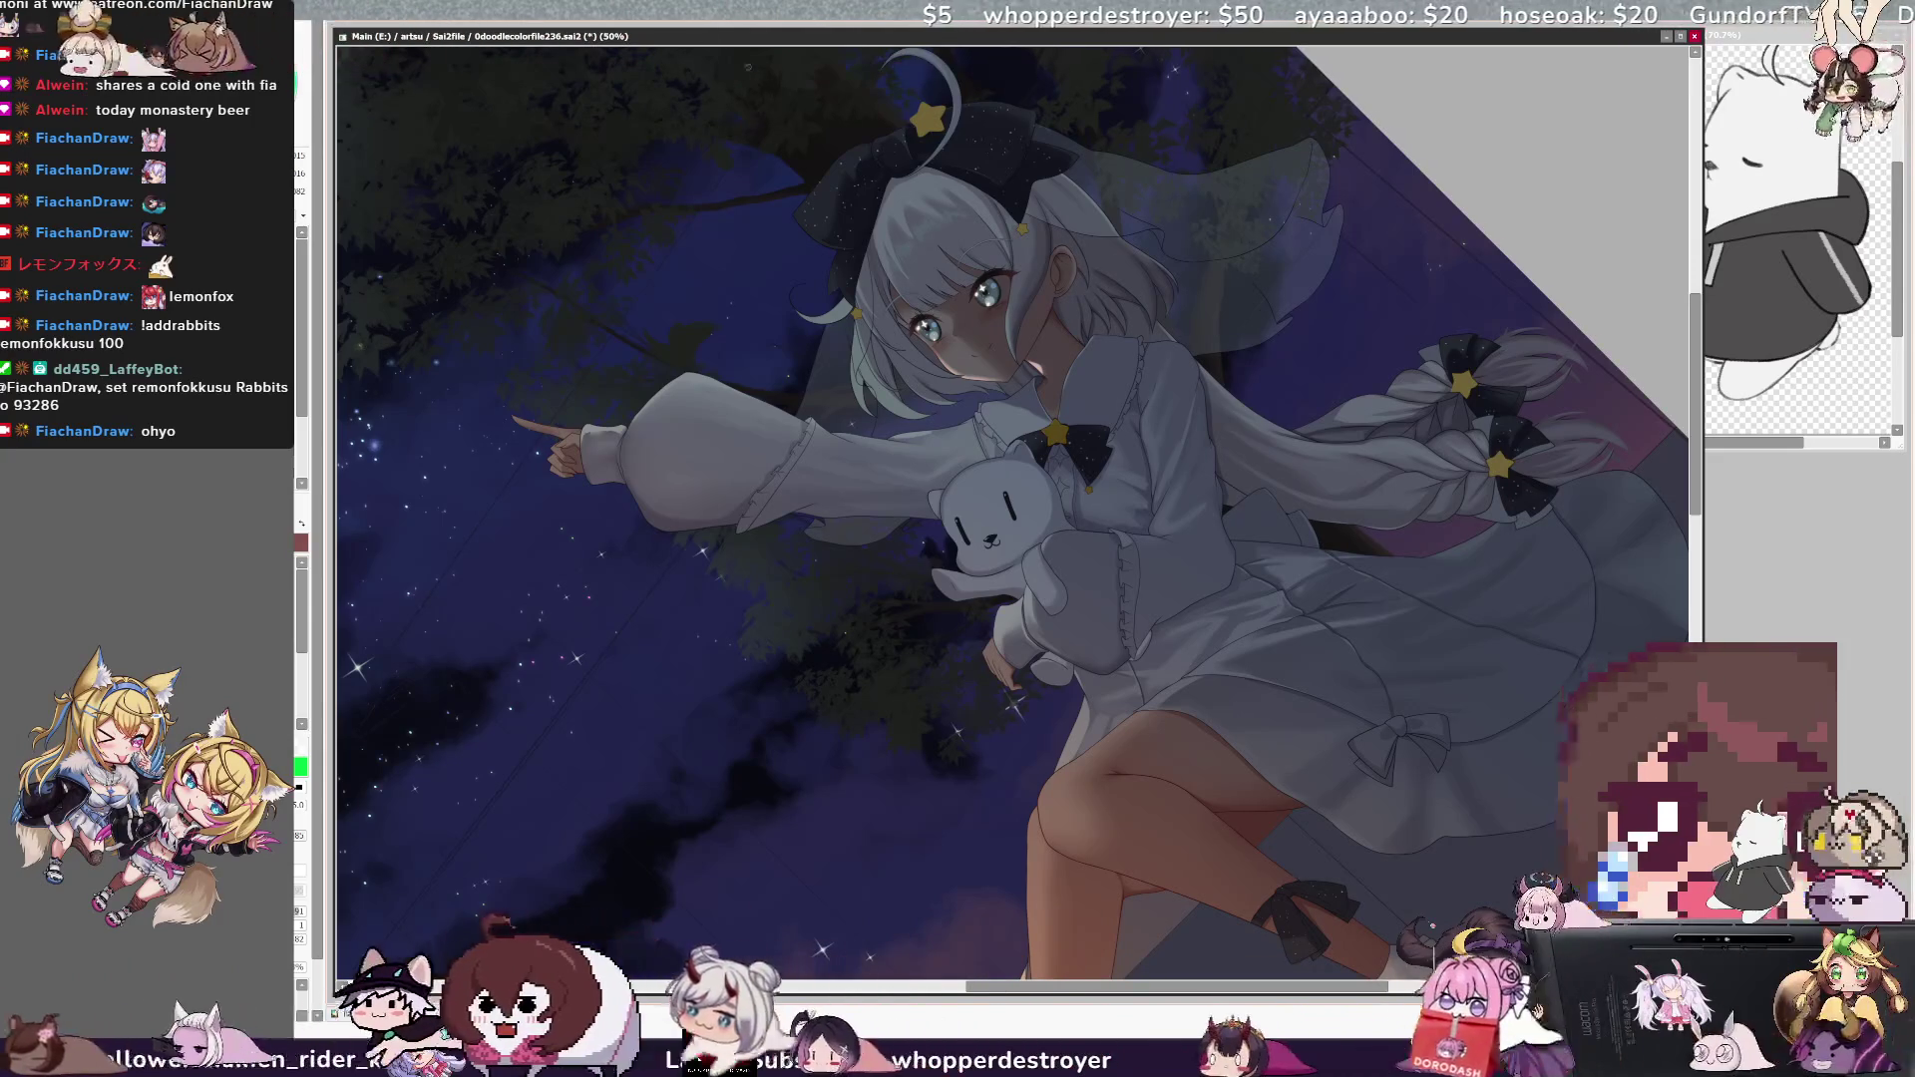
key("Home")
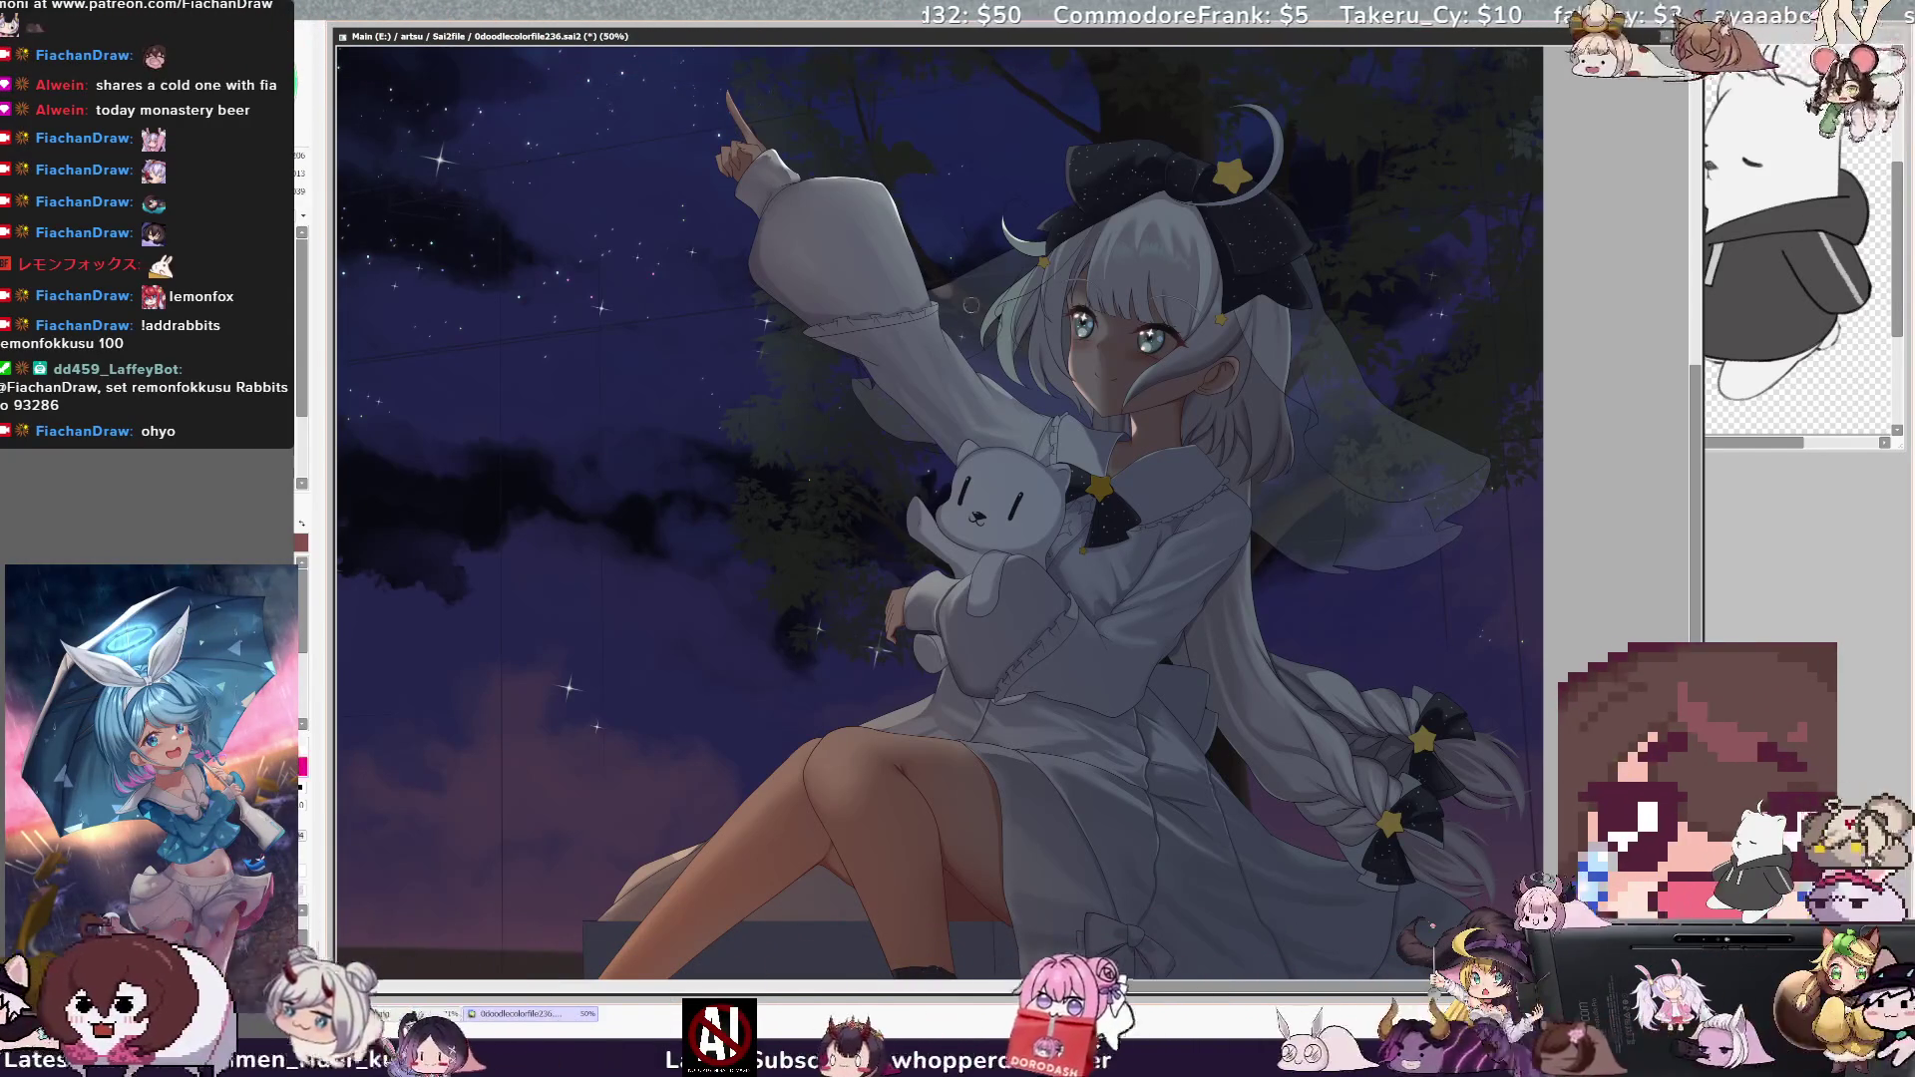
key("bracketleft")
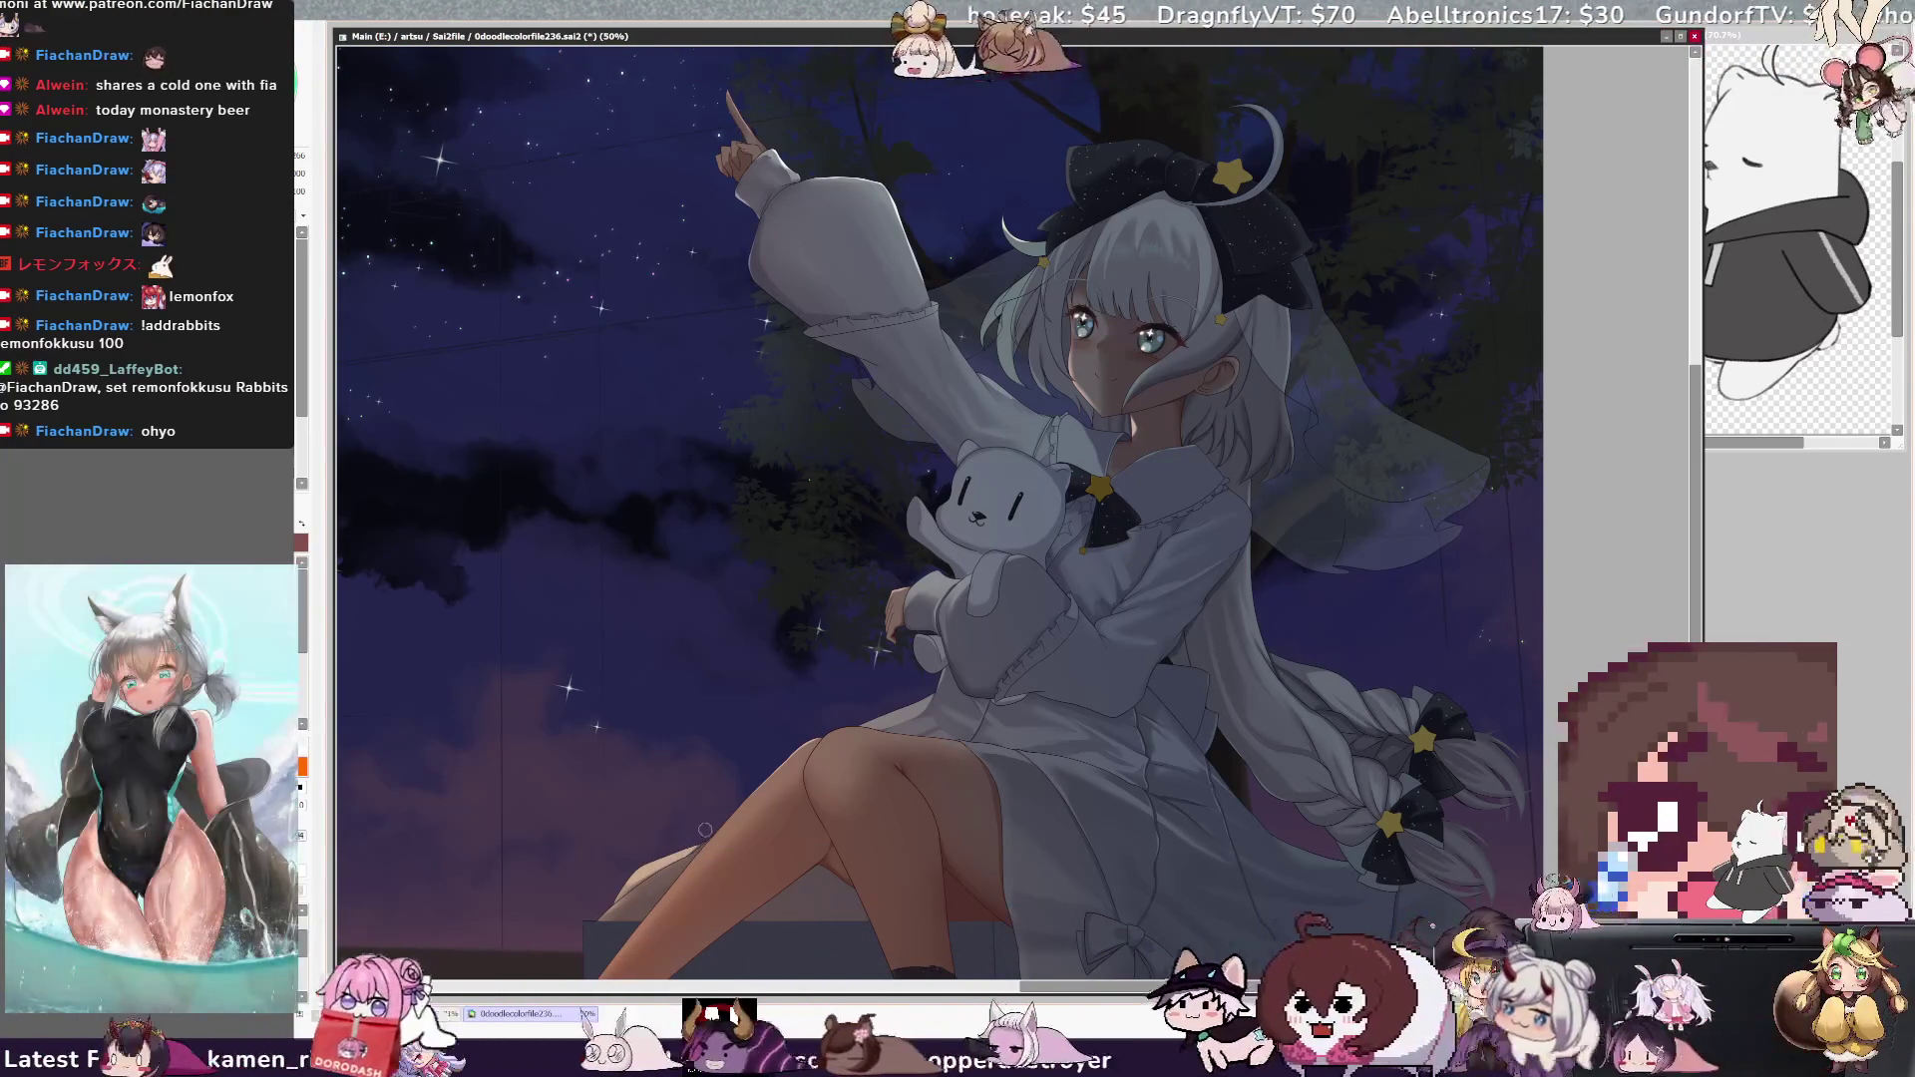
key("bracketright")
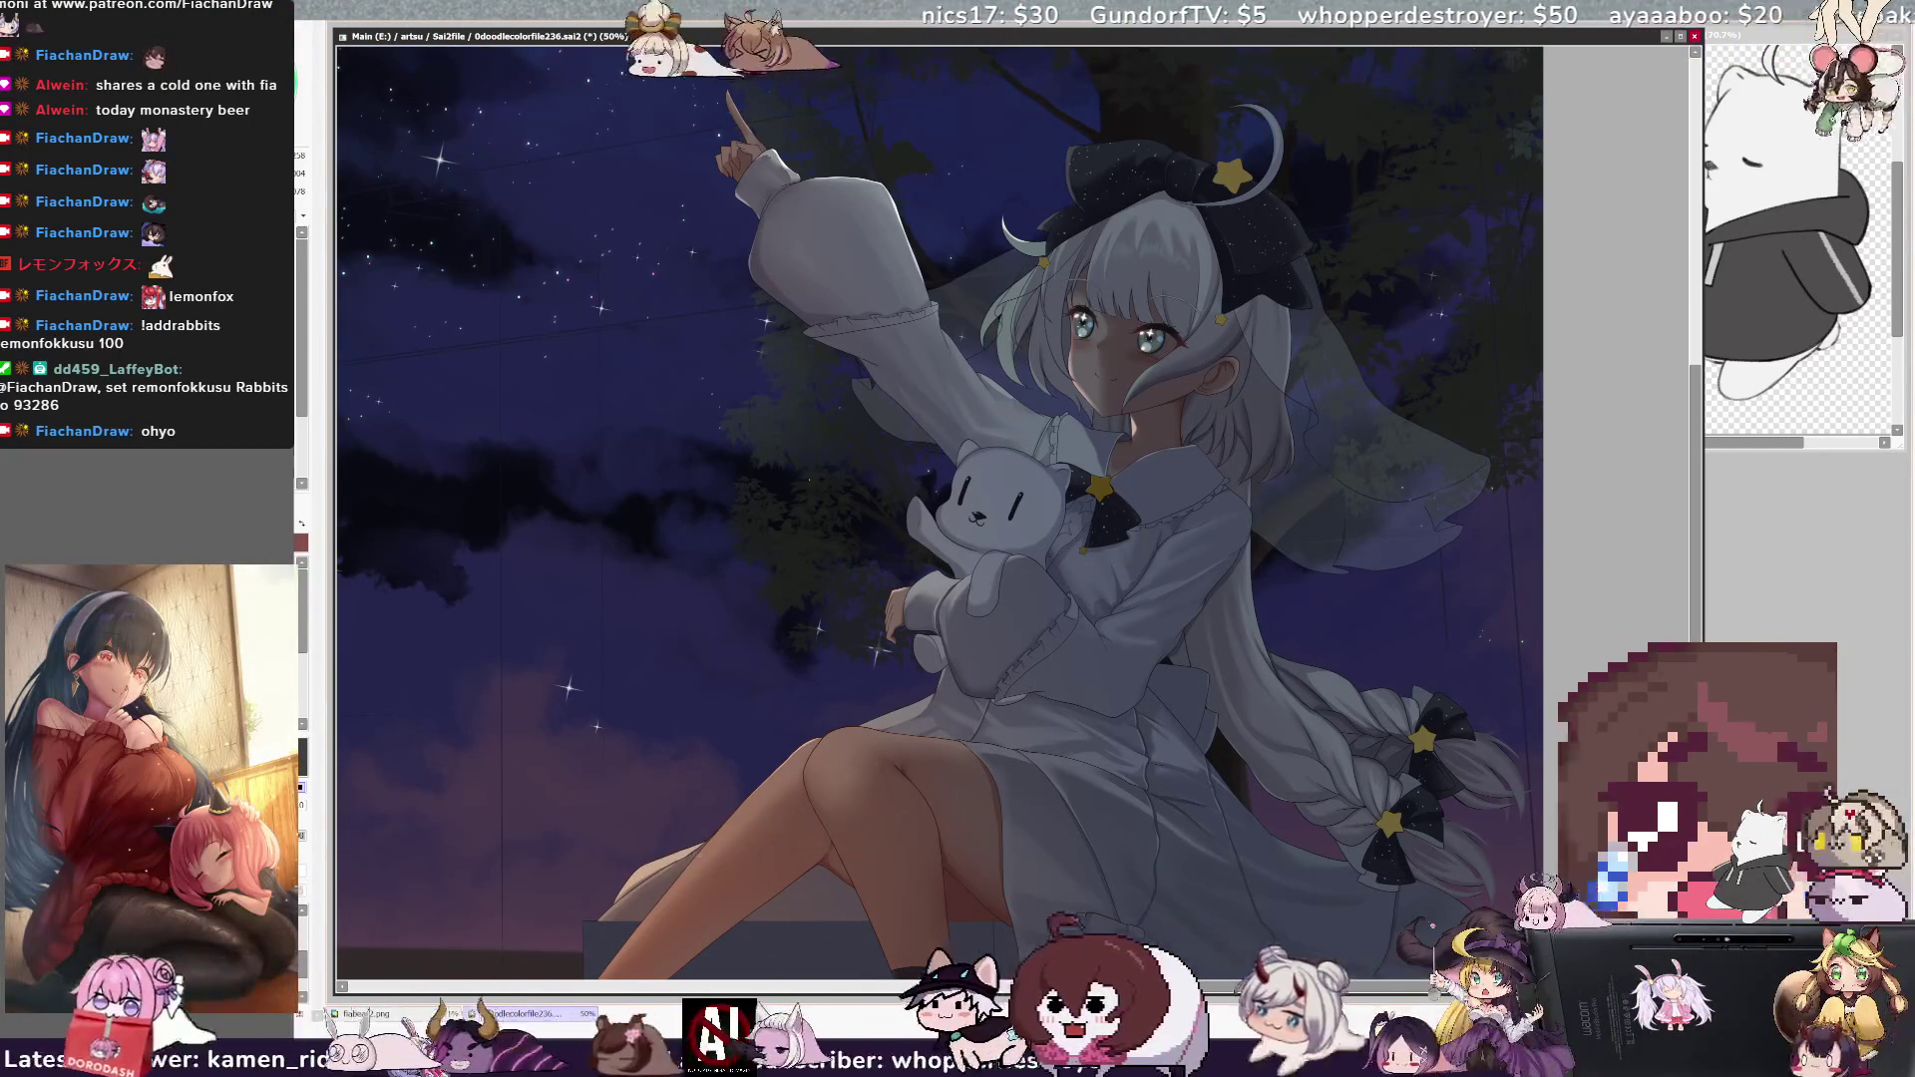
key("bracketleft")
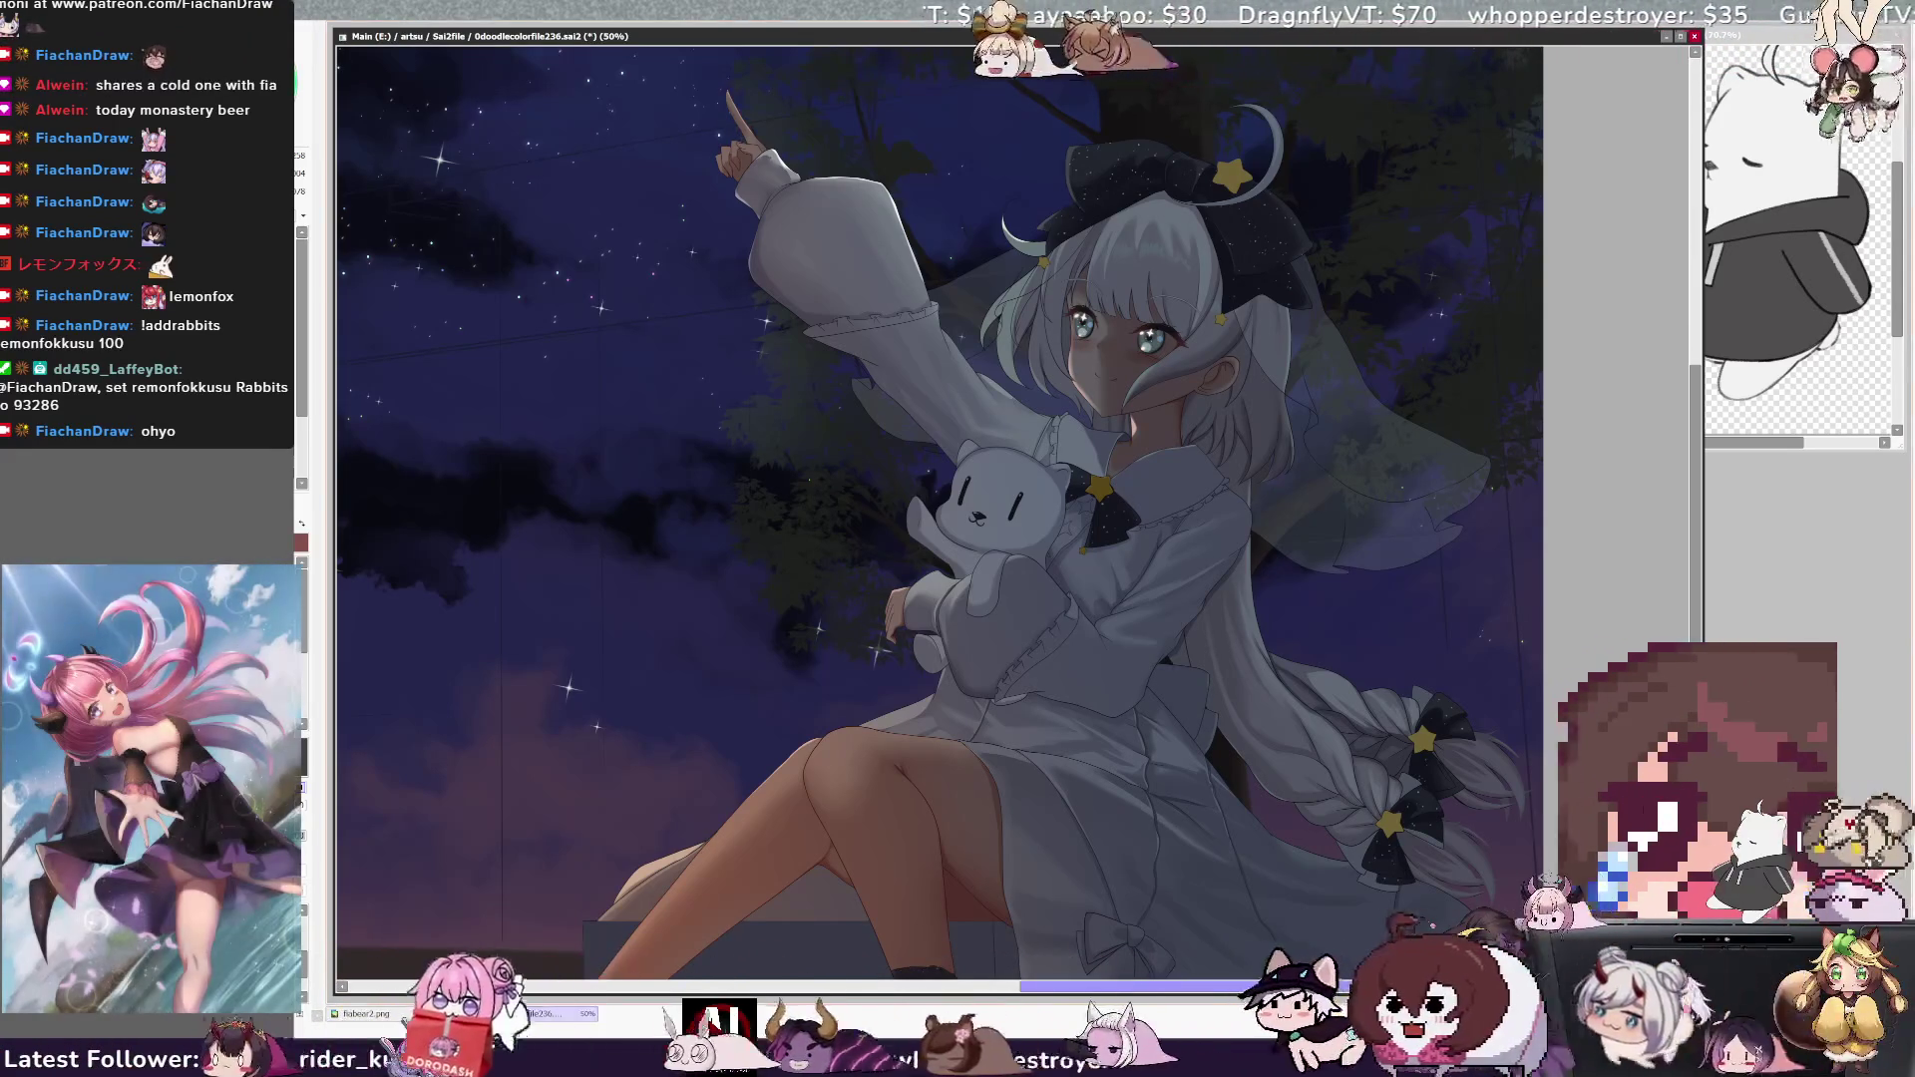
scroll(937, 514, "right", 3)
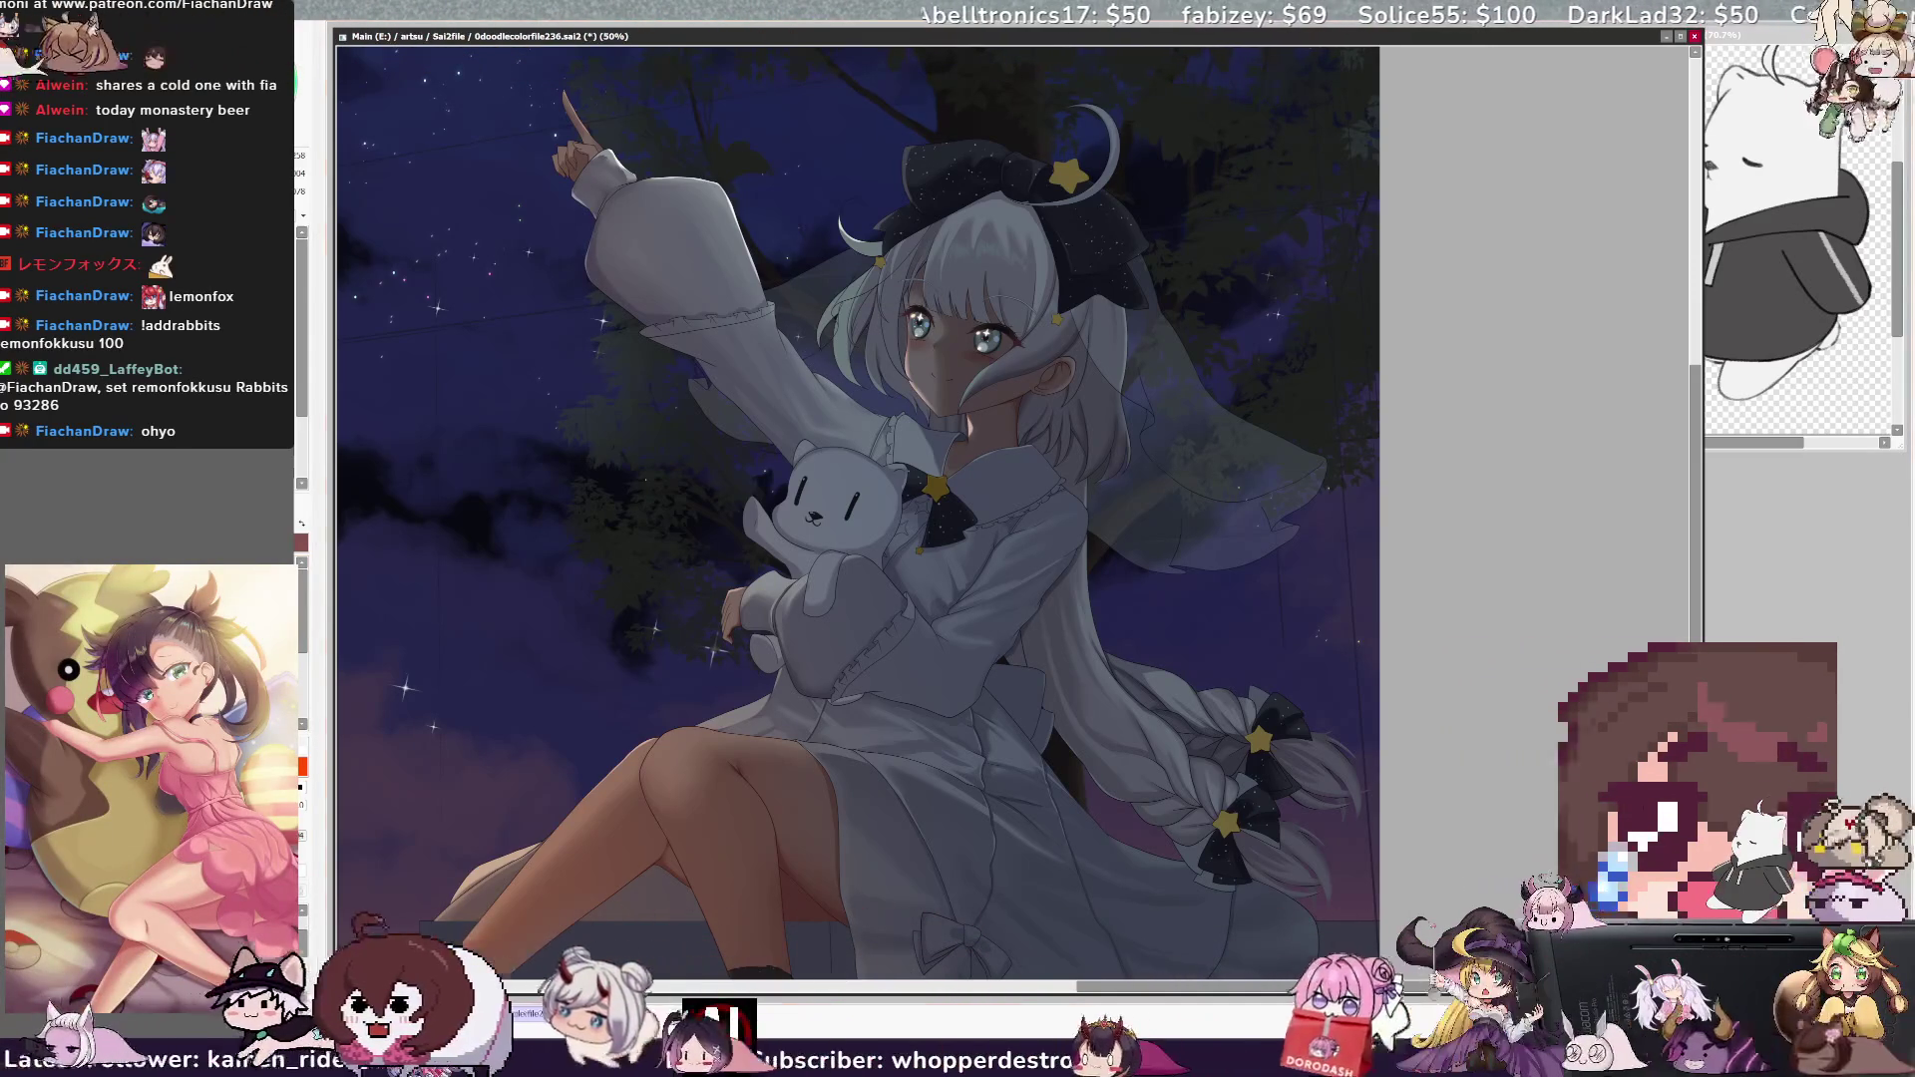
- Magic-wand select the raised sleeve, switch to the brush, and swap to the secondary green colour
left_click(849, 422)
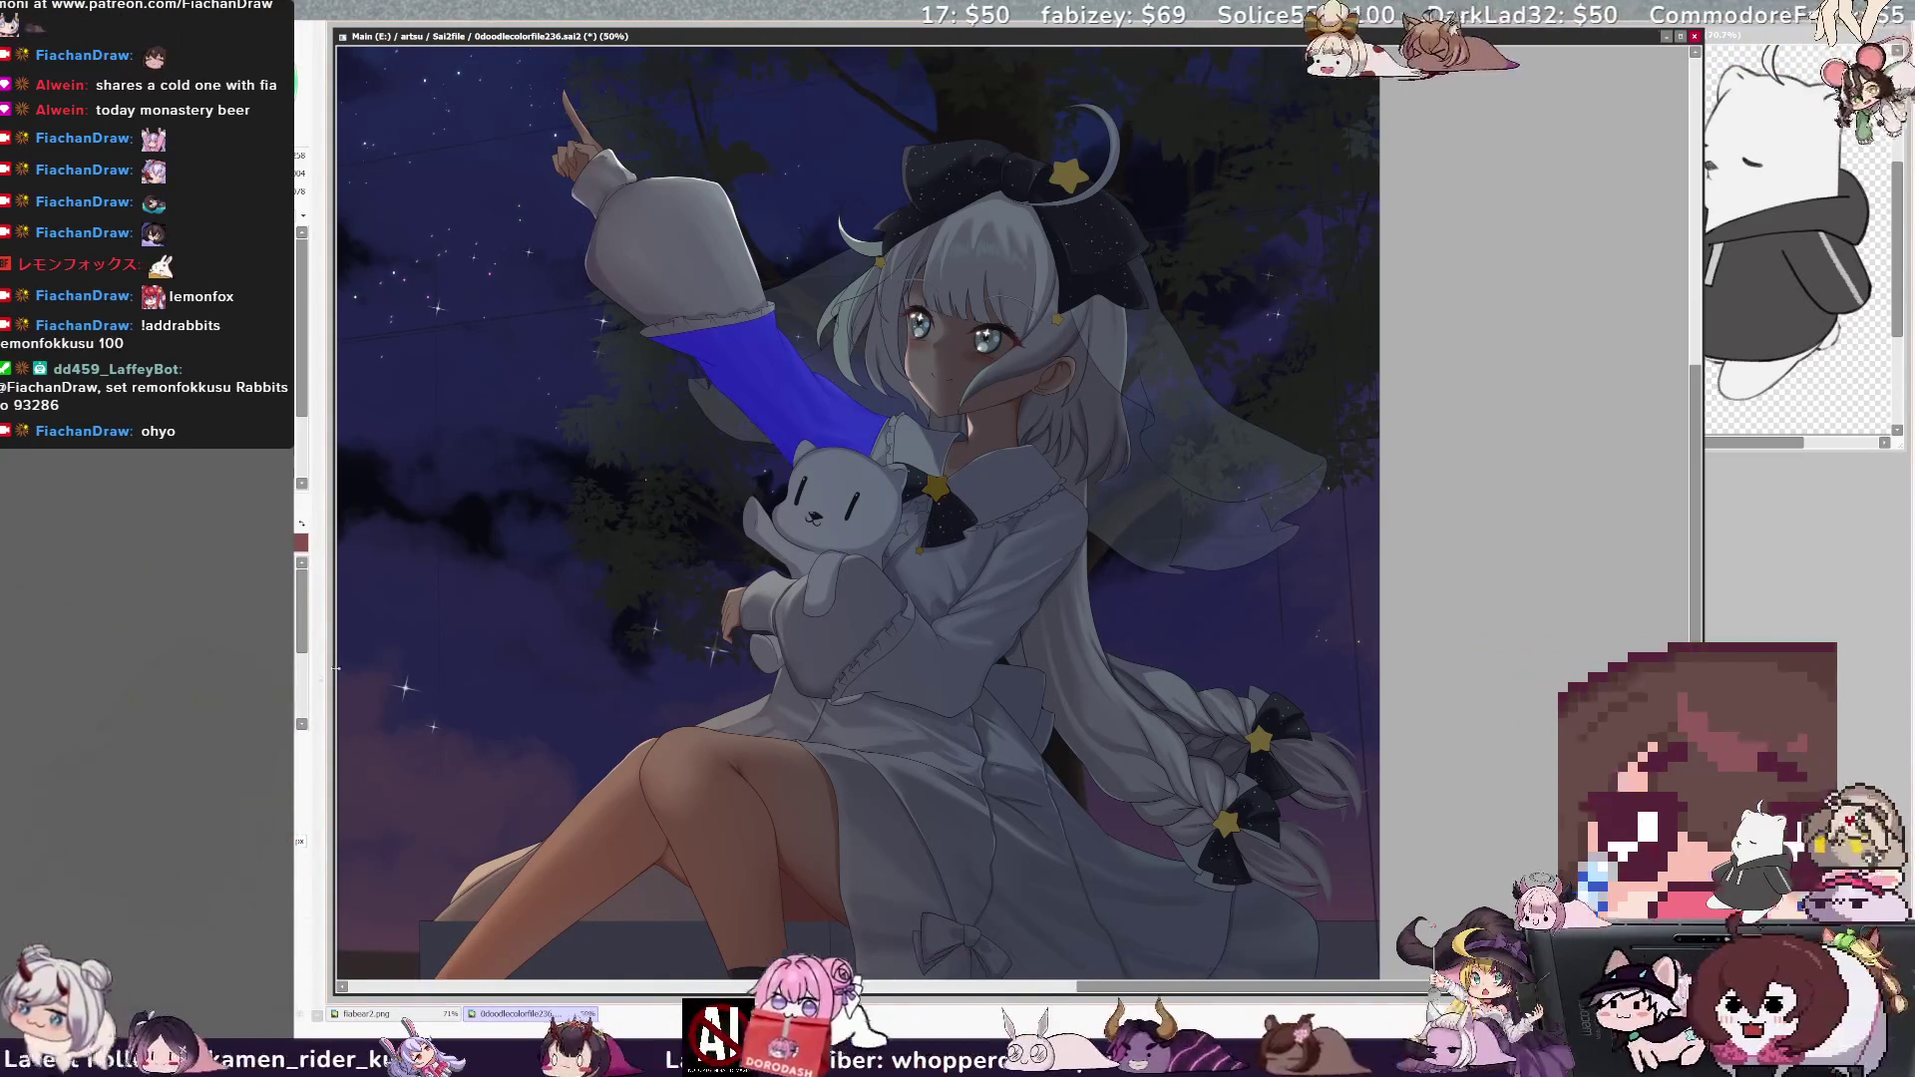
key("b")
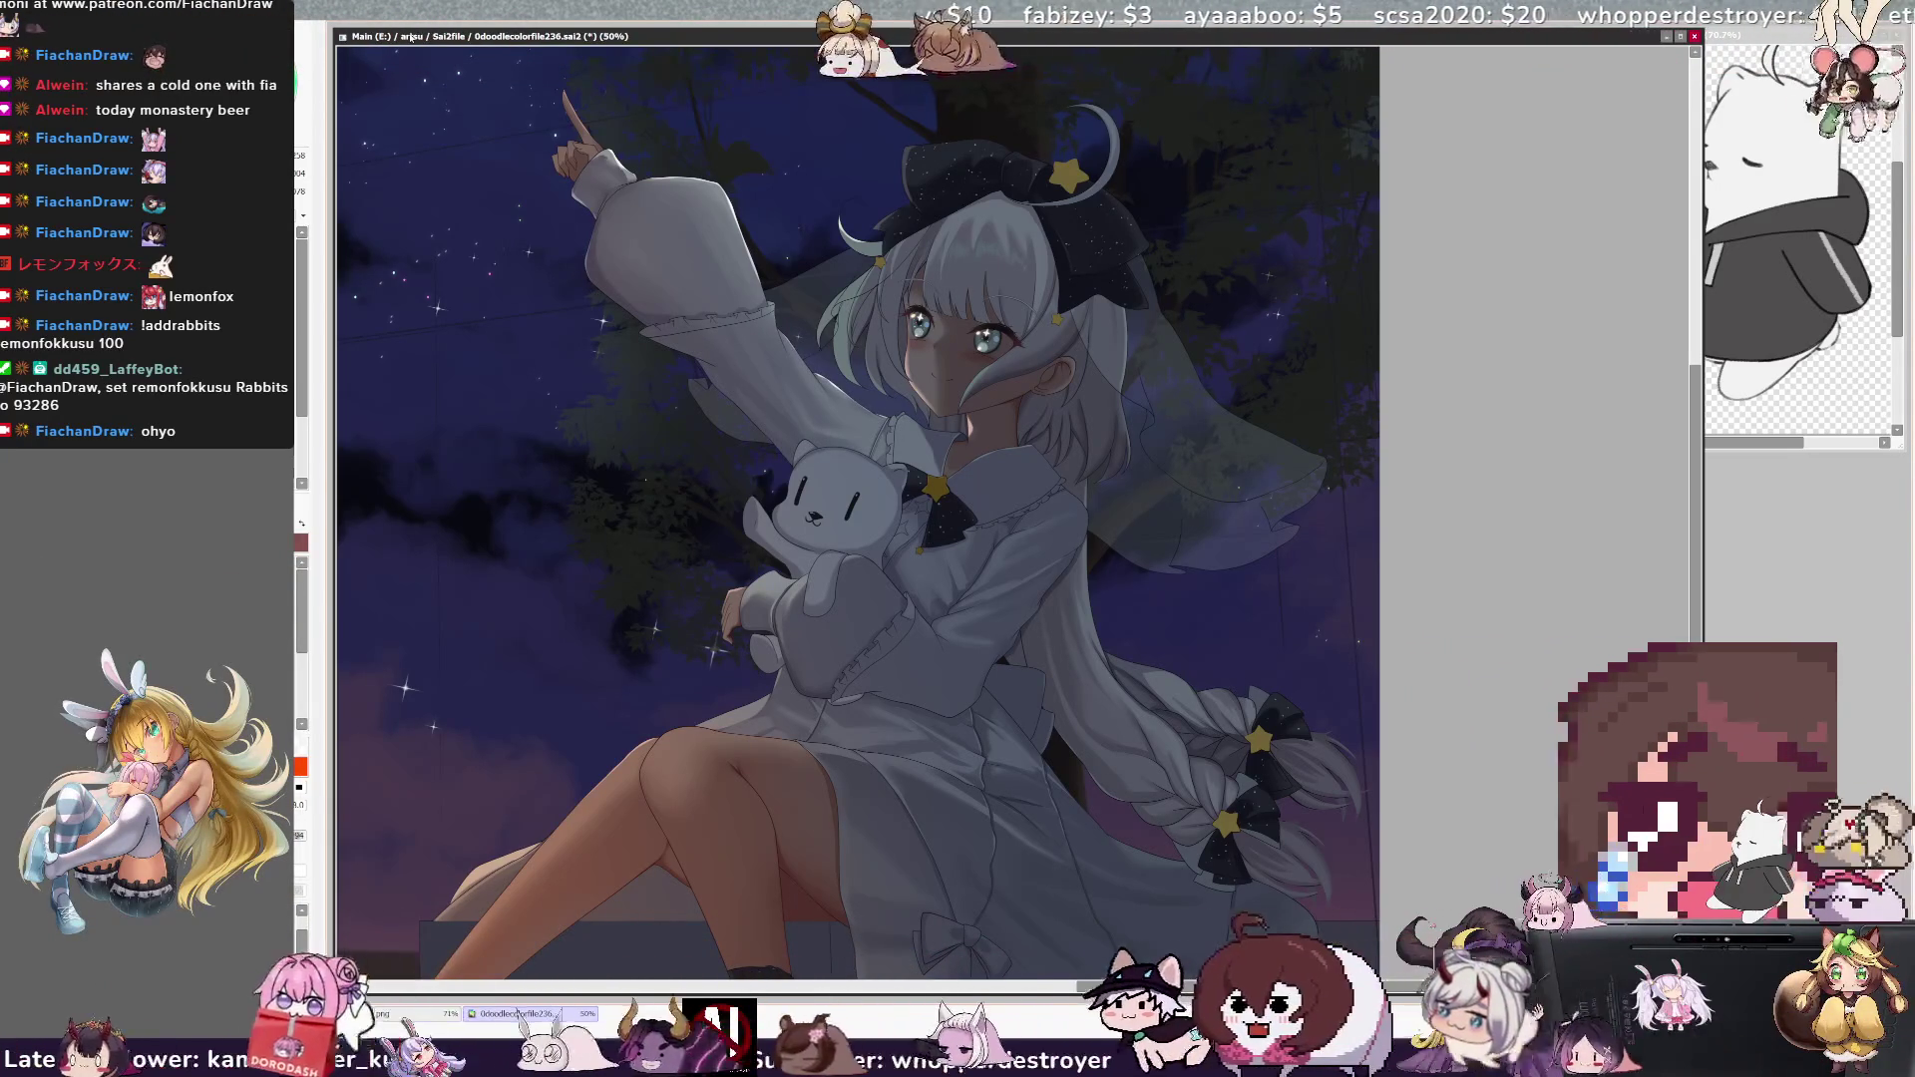
scroll(987, 514, "left", 5)
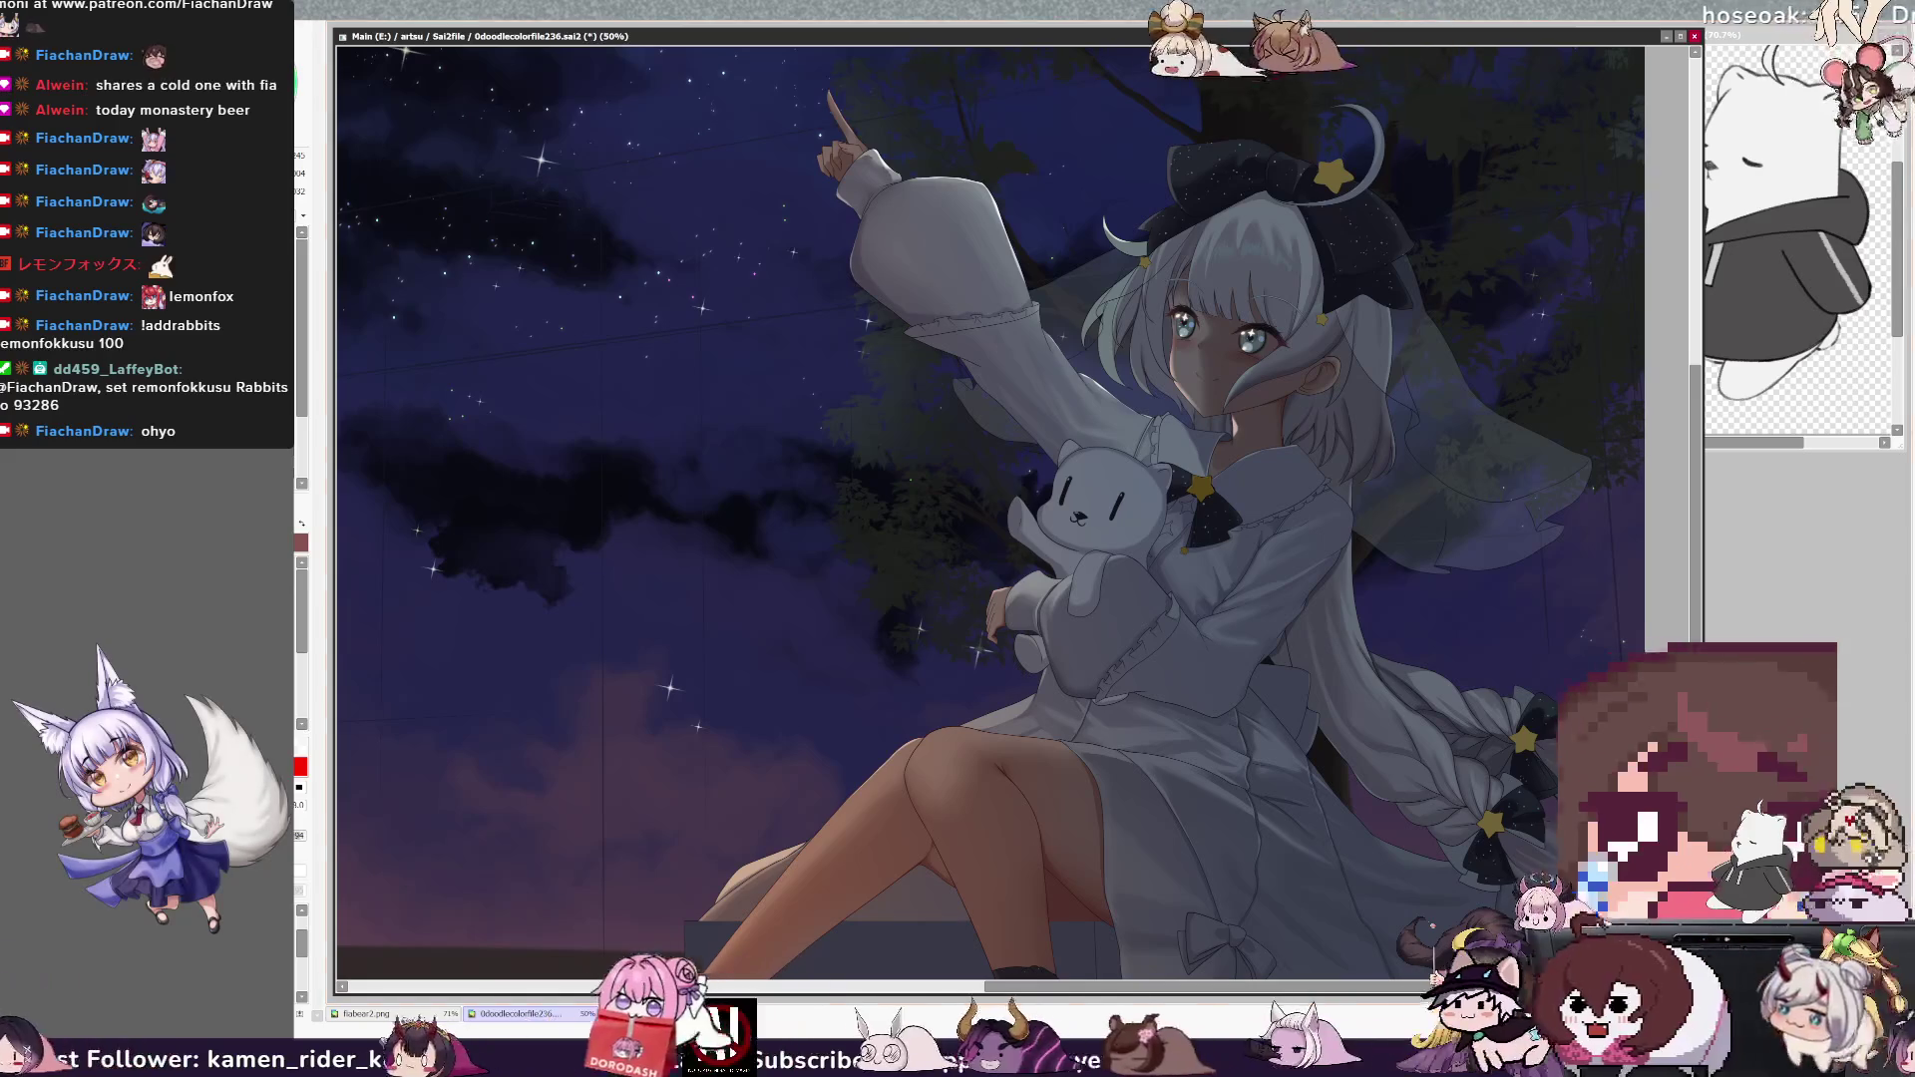
key("x")
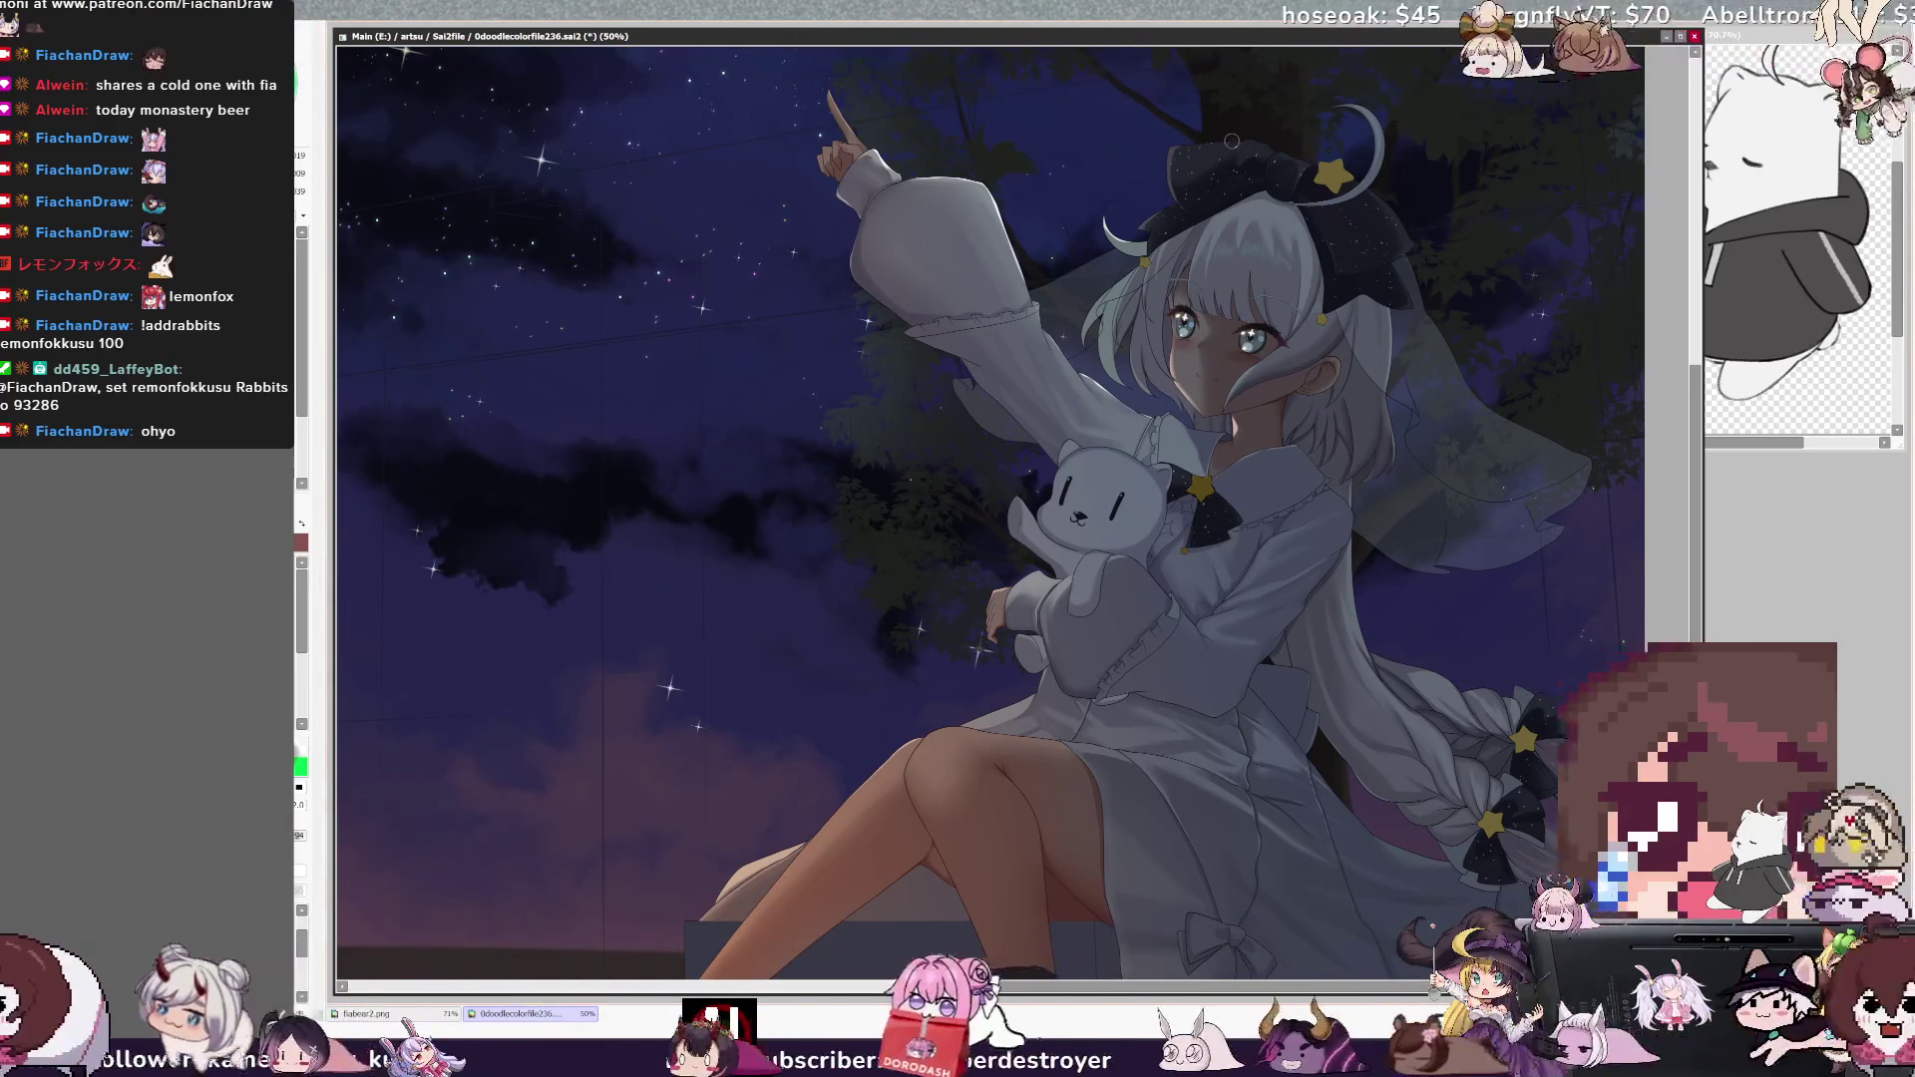
key("x")
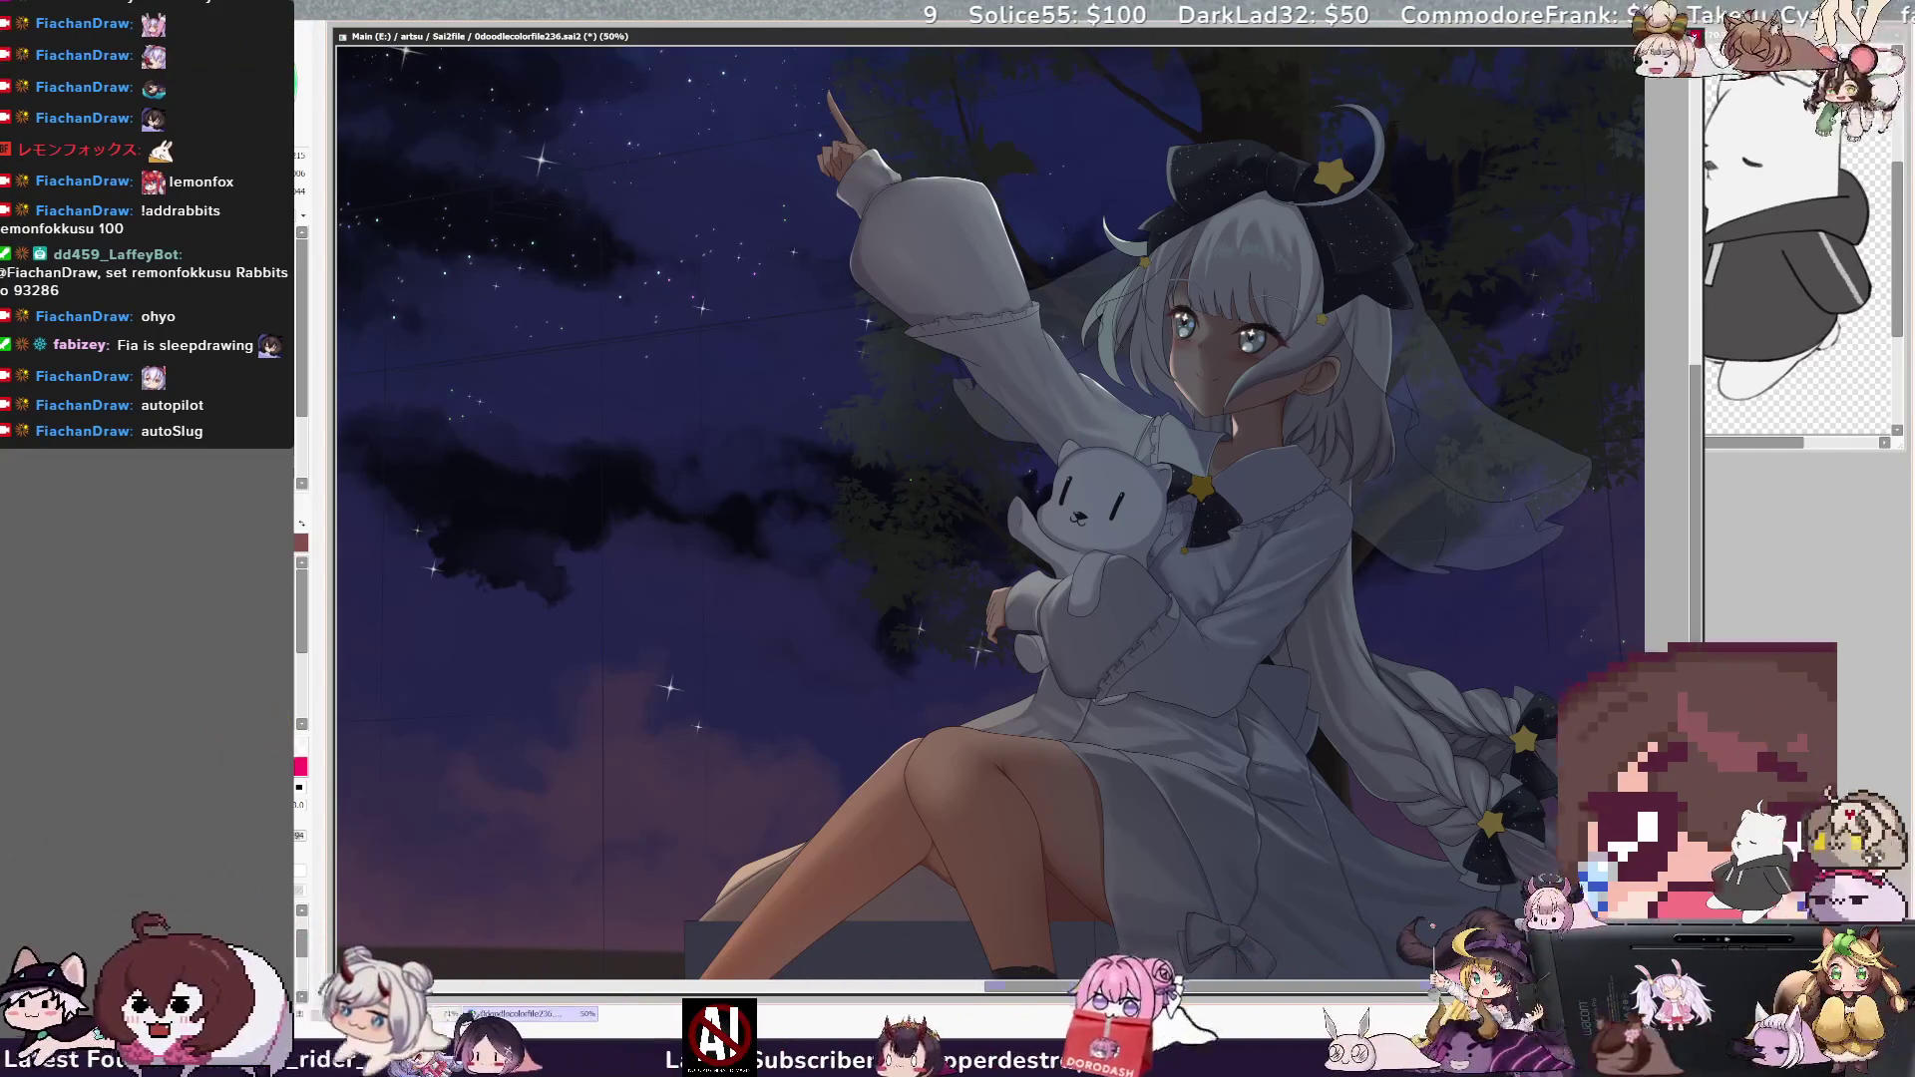
scroll(987, 499, "right", 3)
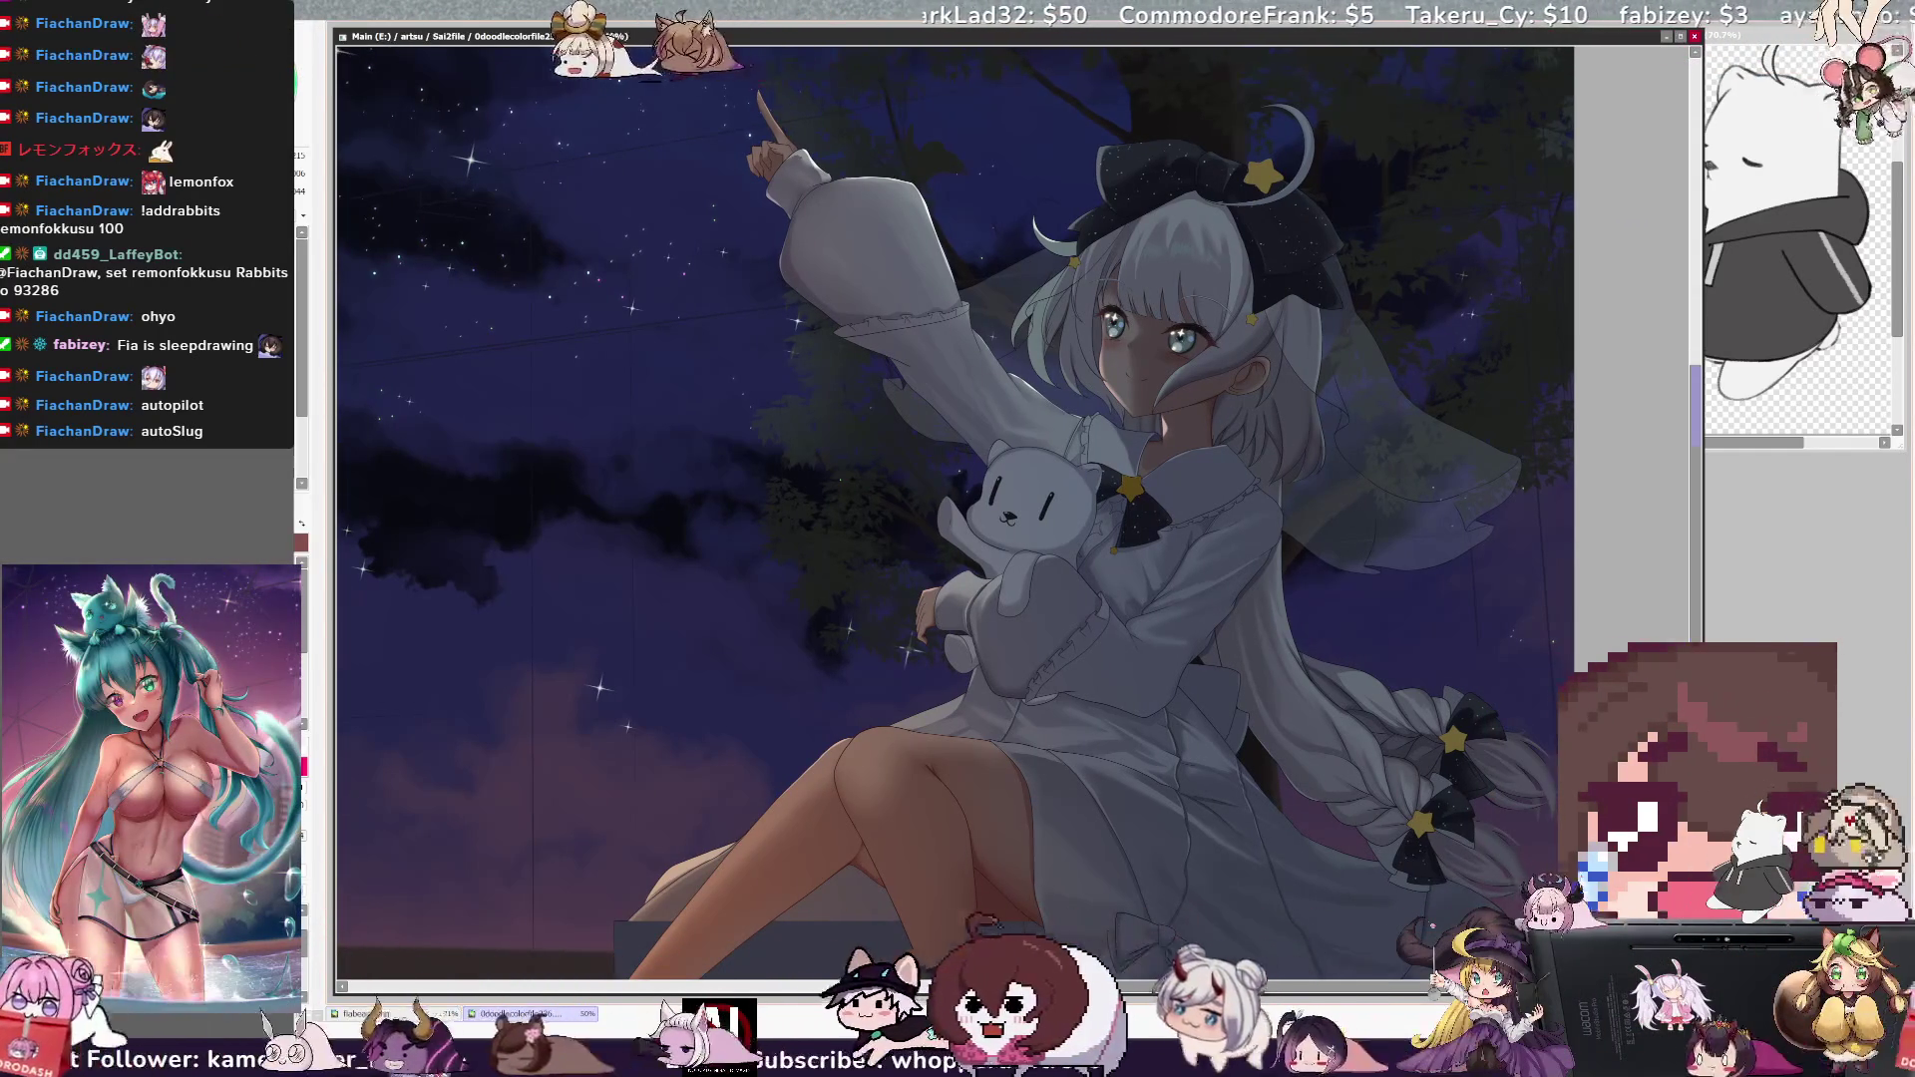
scroll(955, 498, "up", 1)
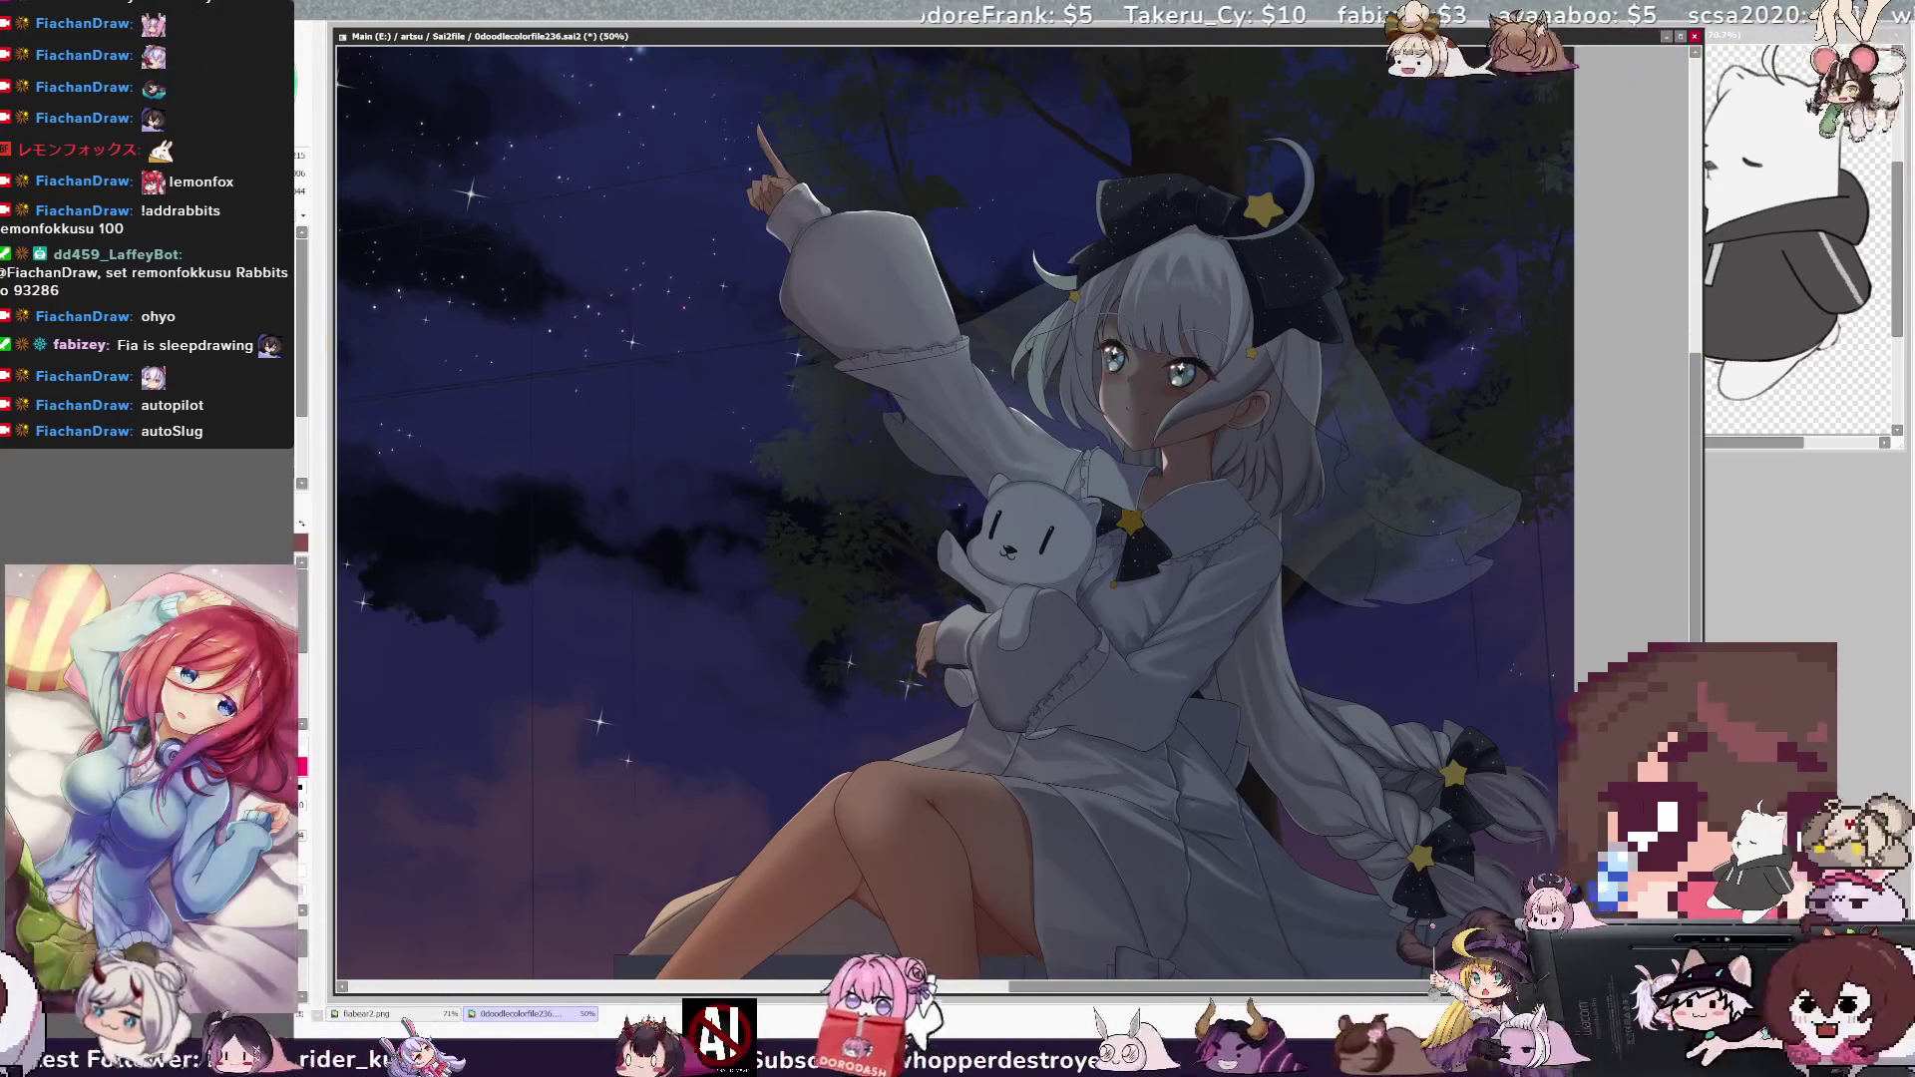
key("ctrl+z")
key("ctrl+y")
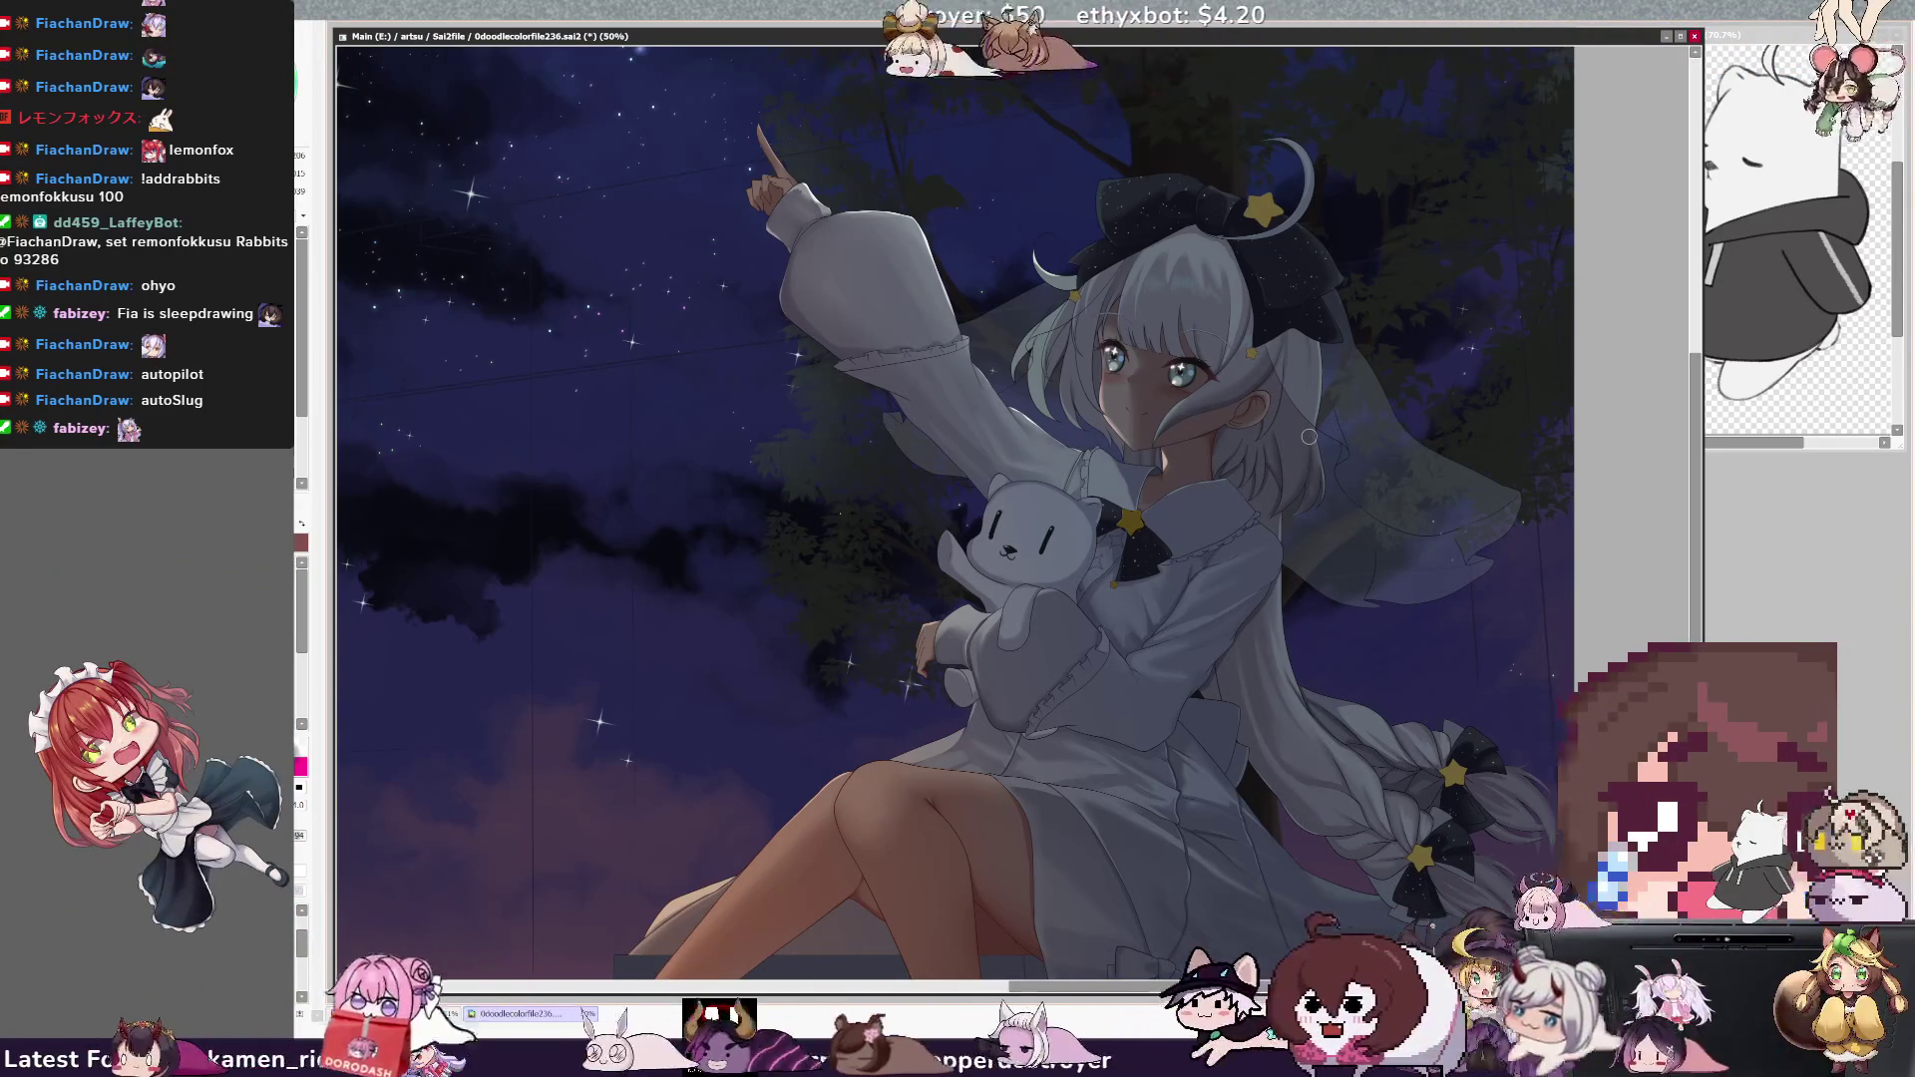
mouse_move(1696, 528)
left_mouse_down()
mouse_move(1703, 657)
mouse_move(1704, 479)
left_mouse_up()
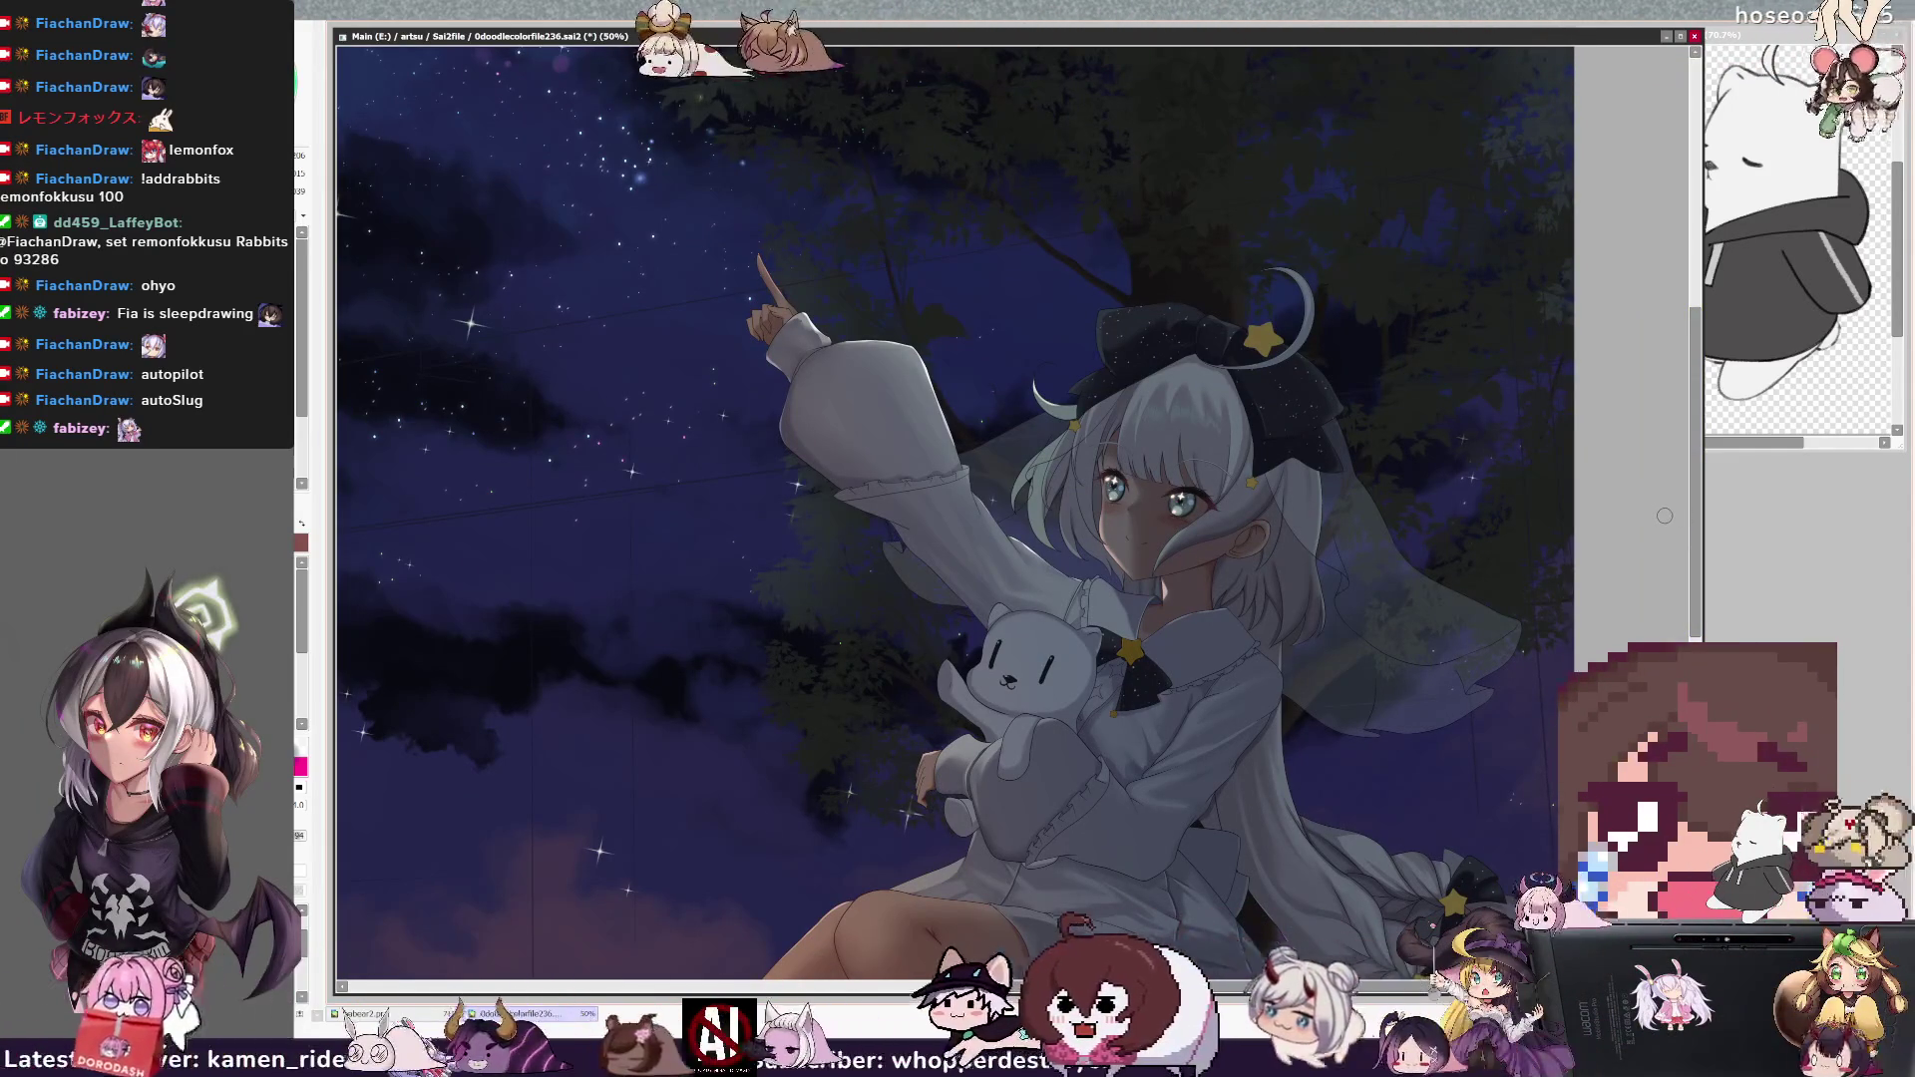
scroll(1679, 522, "down", 2)
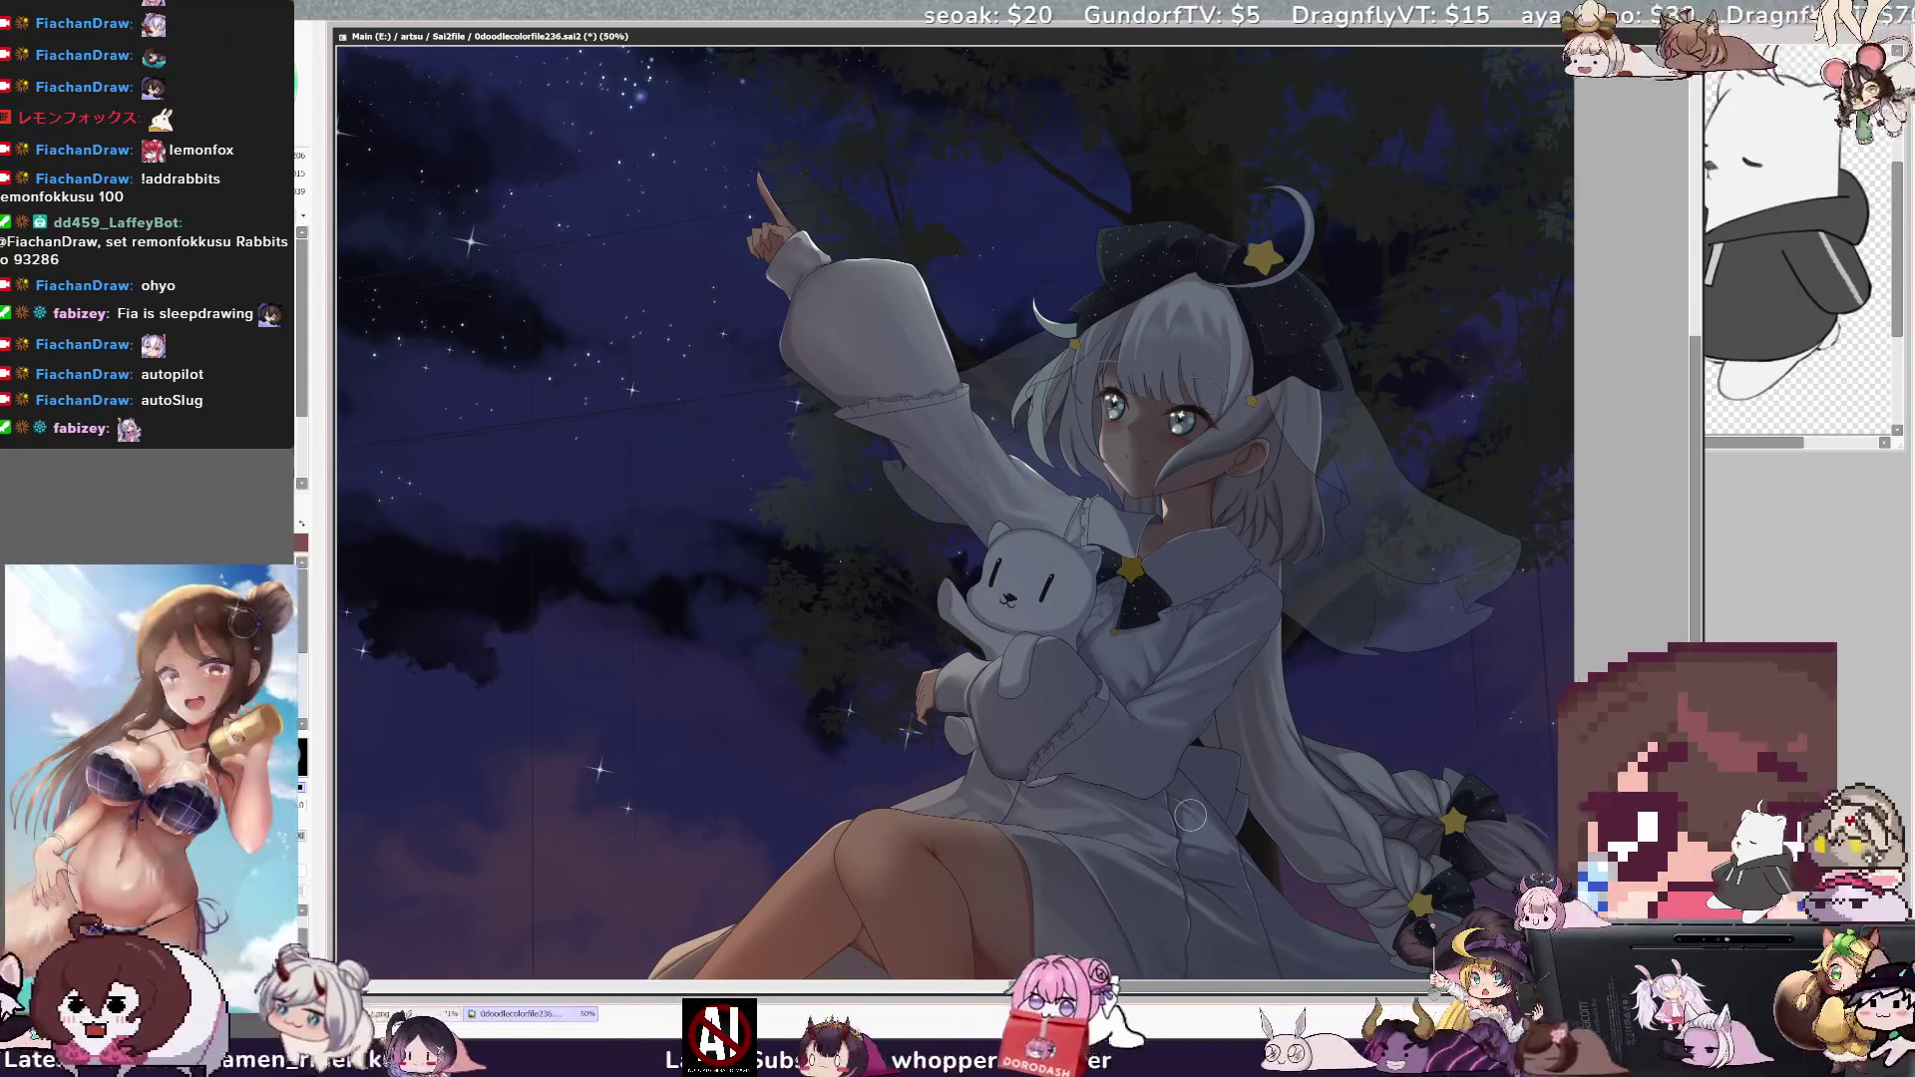
left_click_drag(1095, 990, 1214, 987)
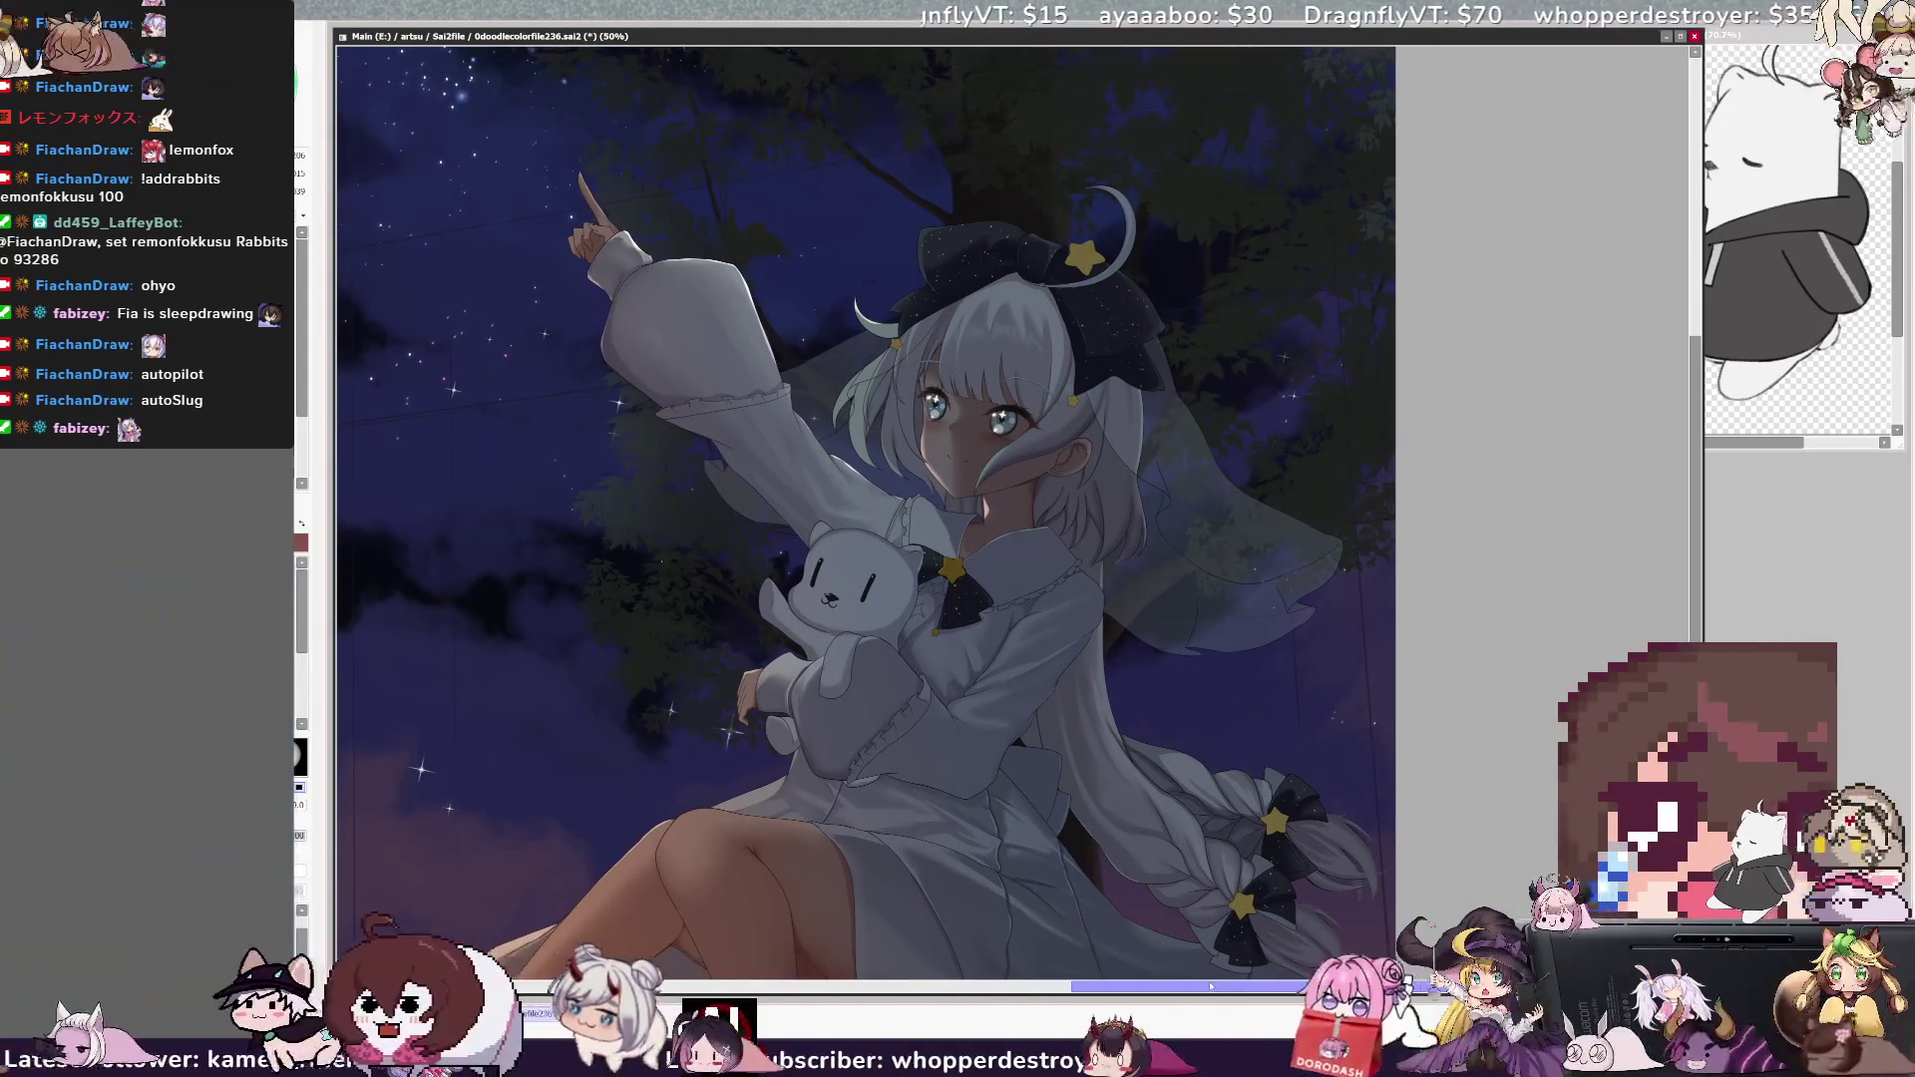
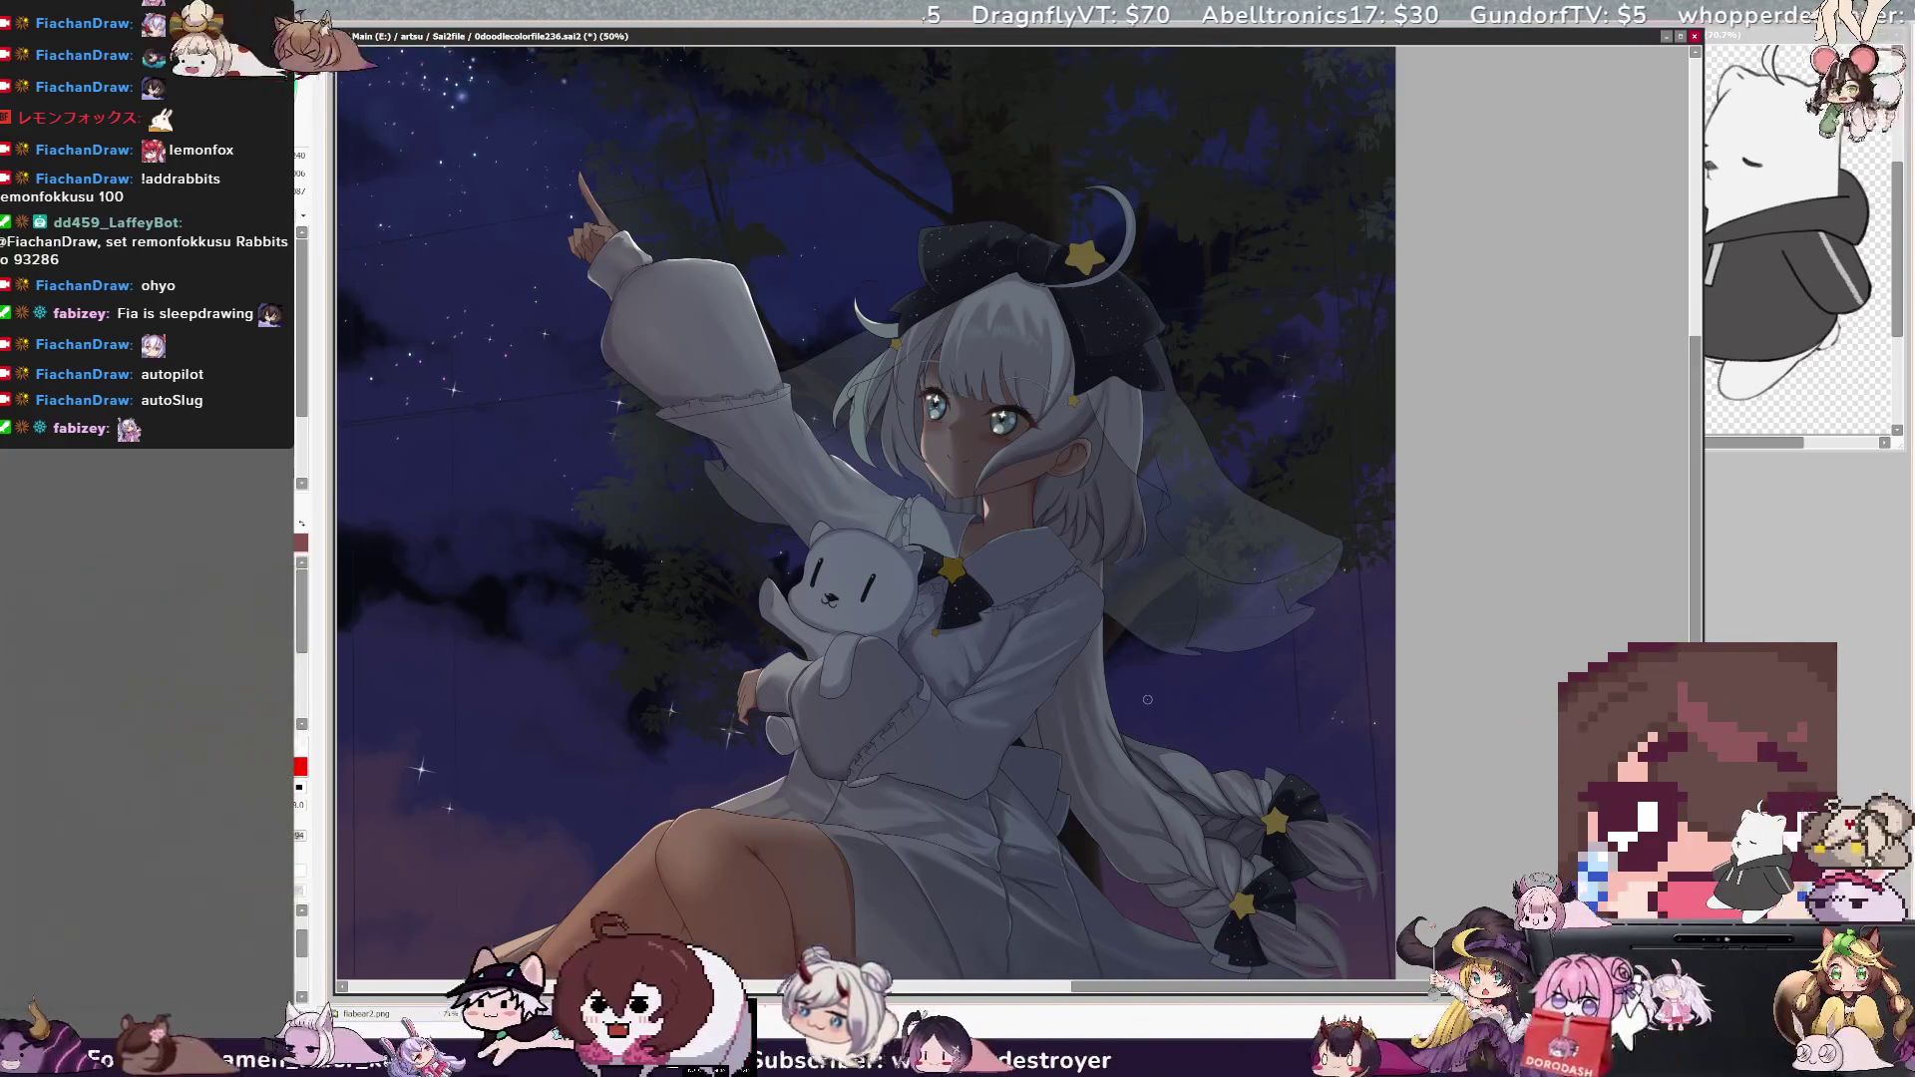
- Pan and zoom from 50% to 150% onto the girl's face and bear plush
left_click_drag(1297, 992, 1255, 995)
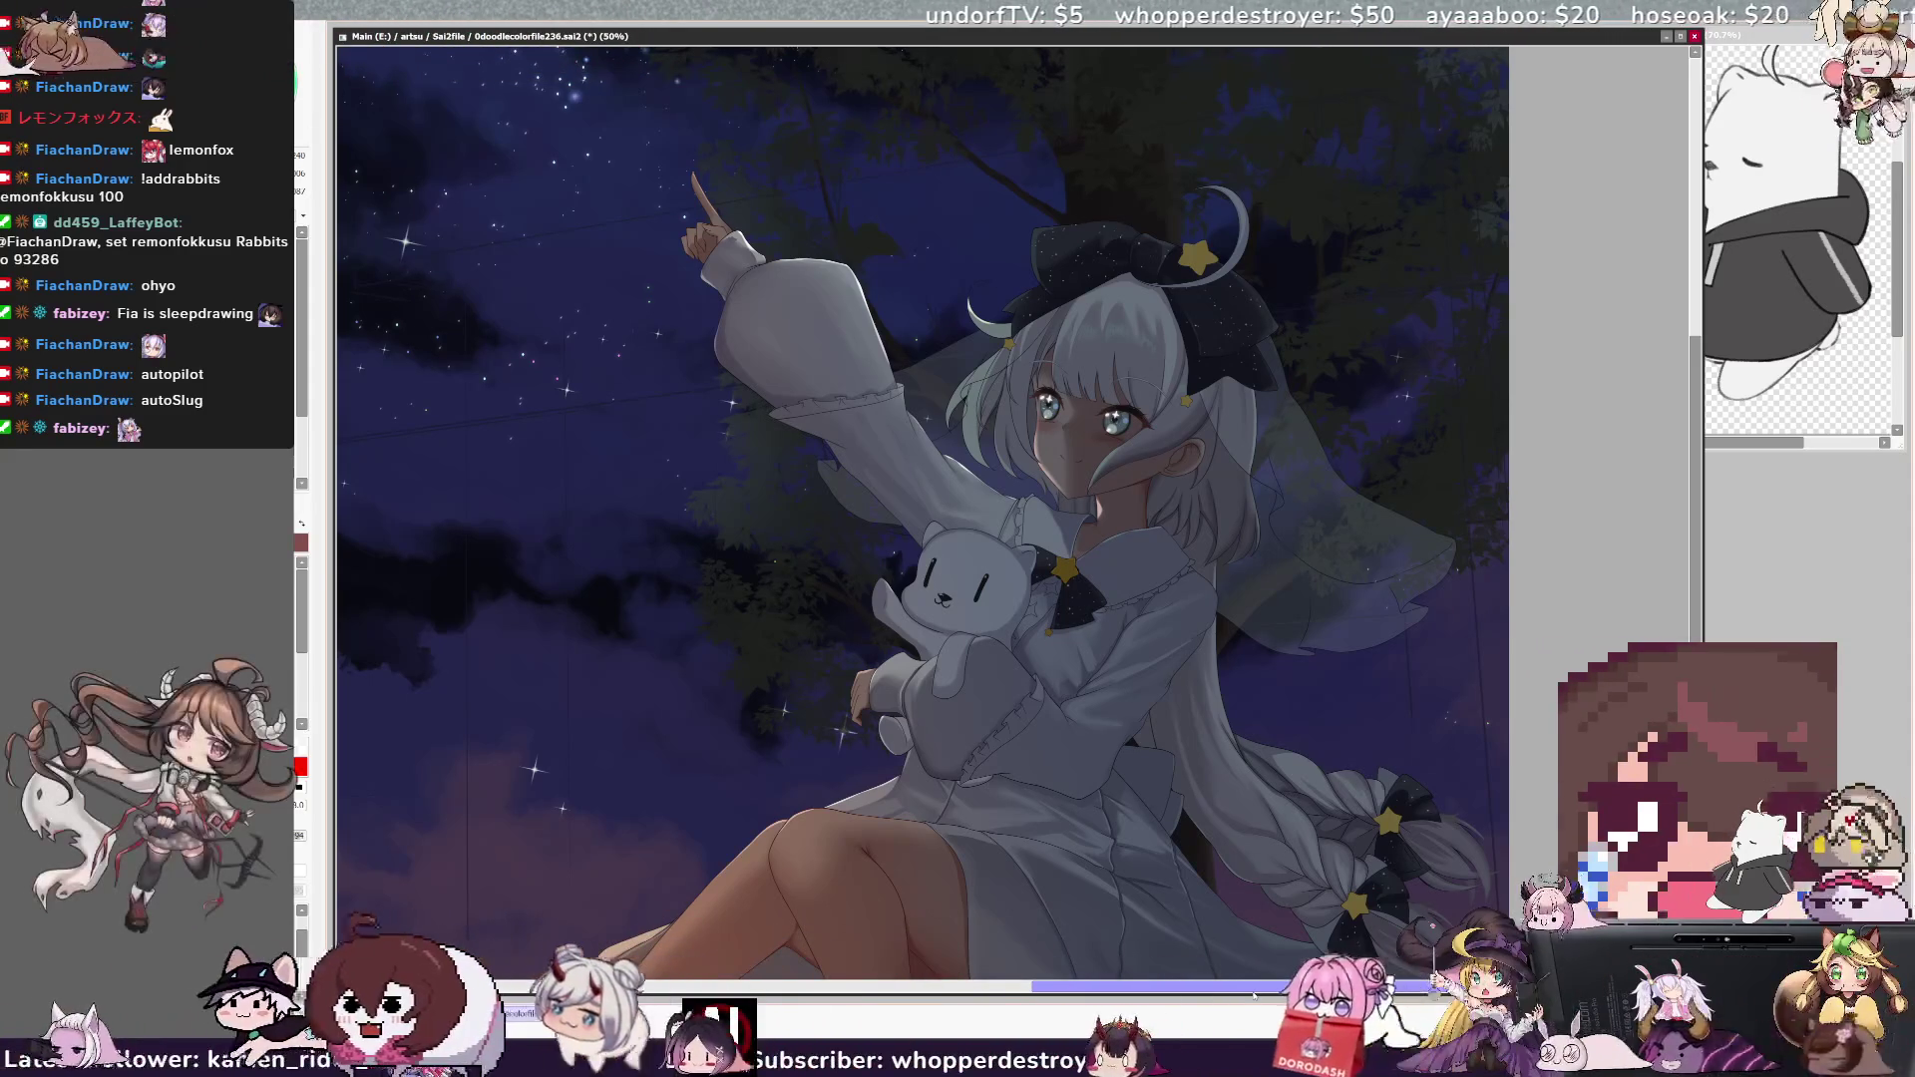
left_click_drag(1296, 985, 1297, 992)
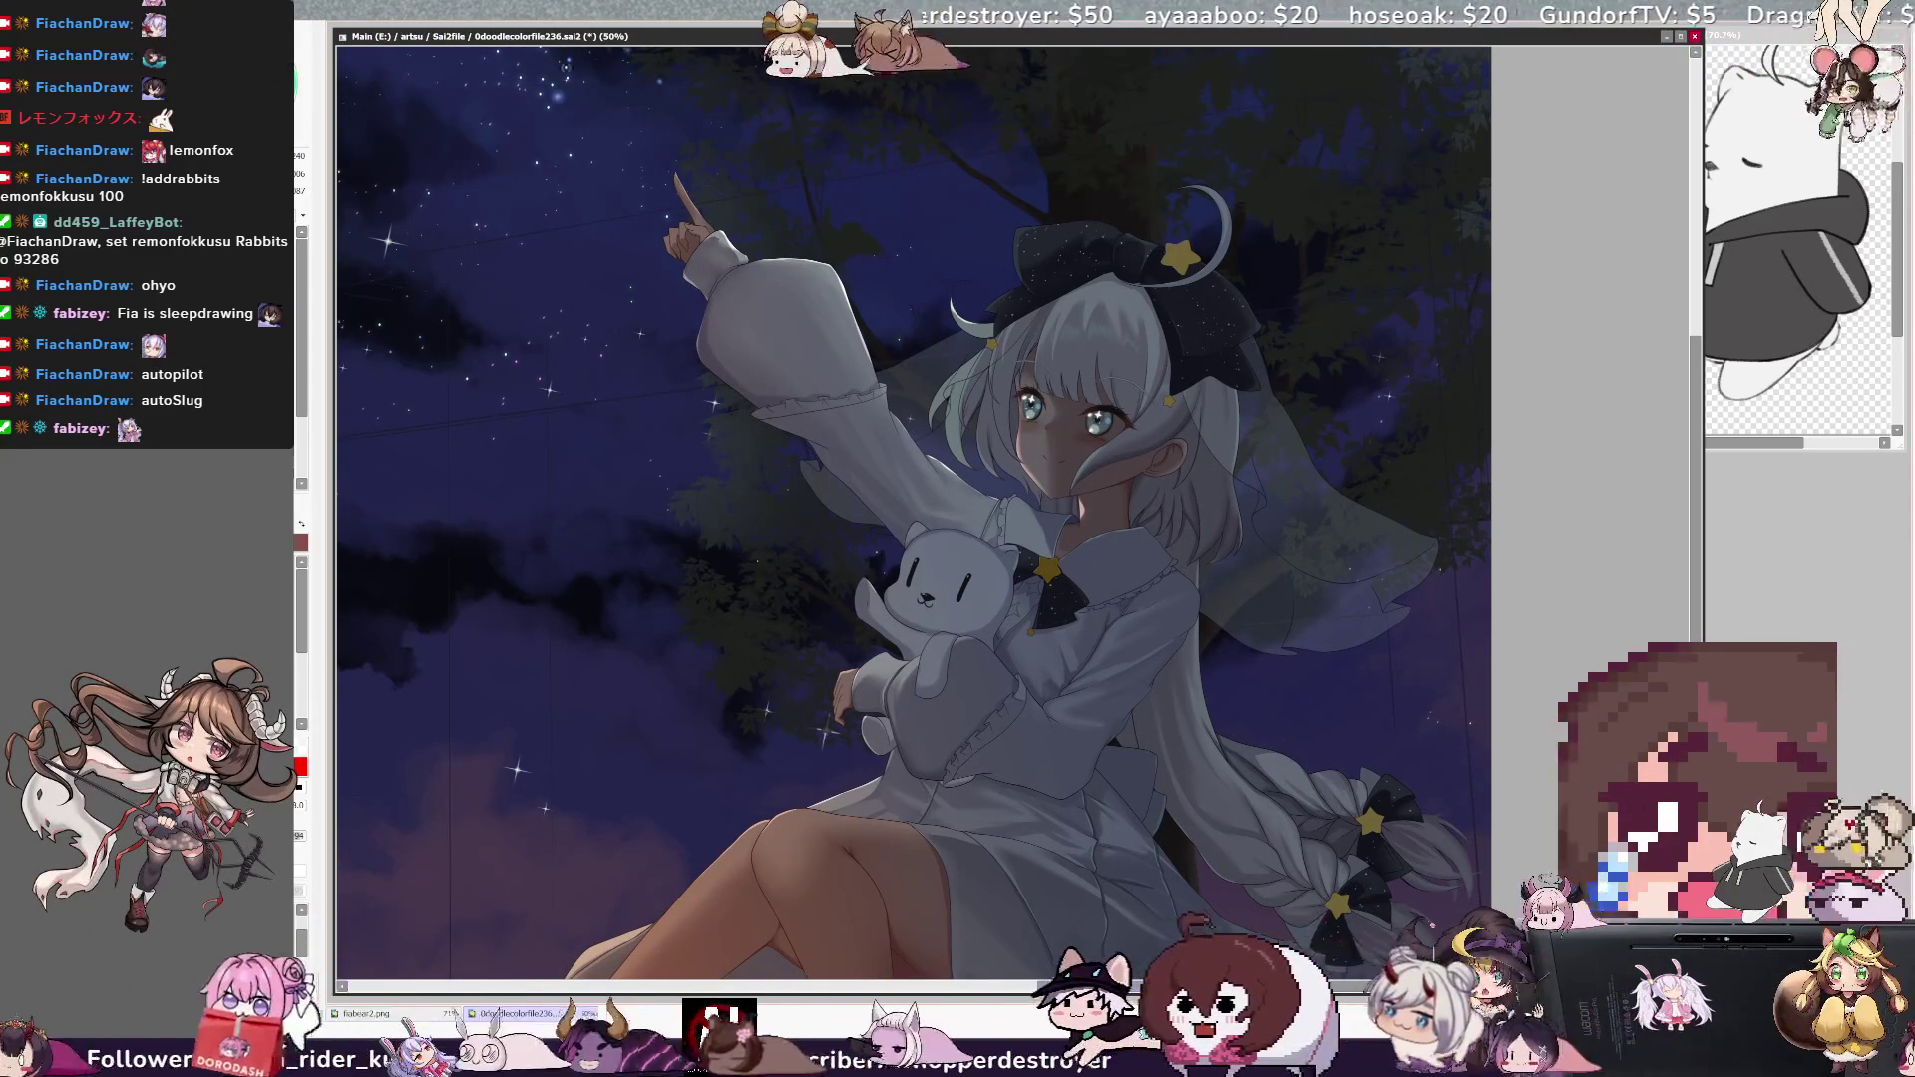
scroll(1072, 419, "up", 3)
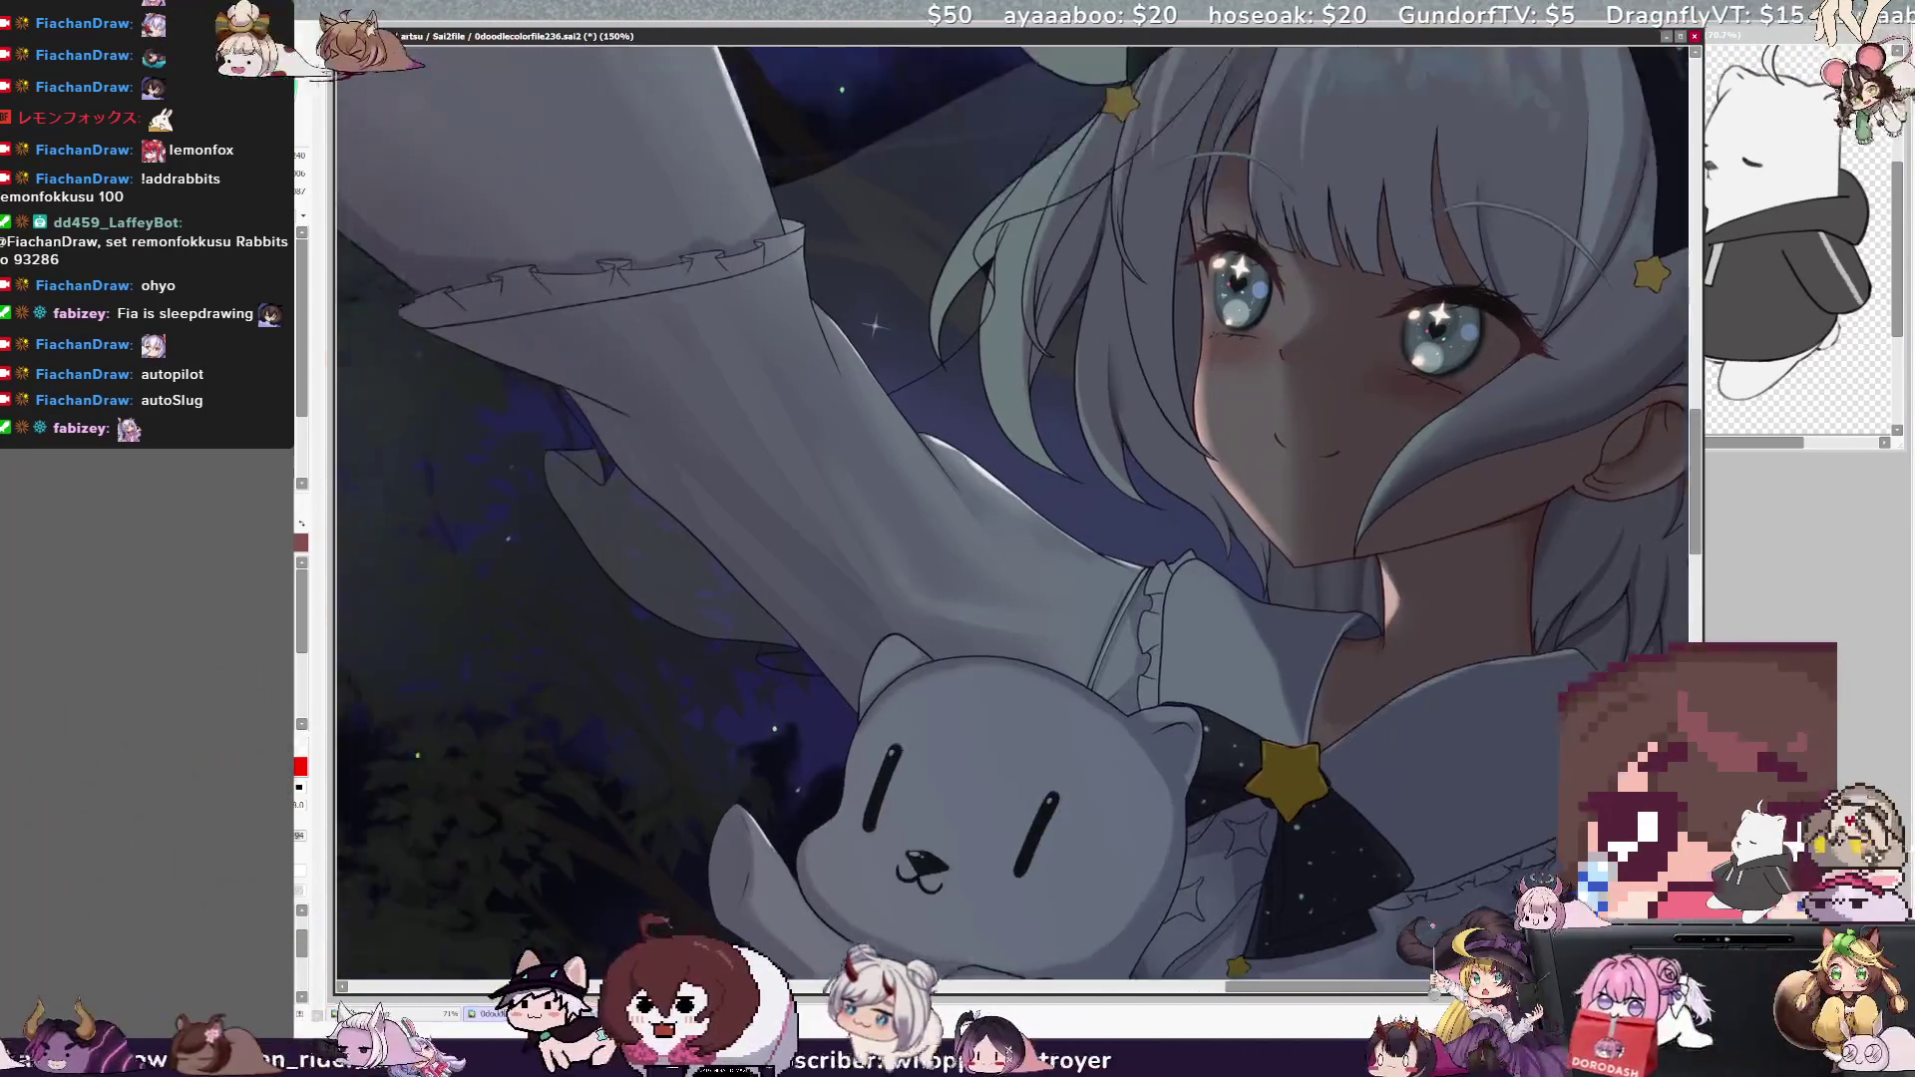
- Bring the raised sleeve and face into view and make the brush much larger
left_click_drag(850, 299, 926, 521)
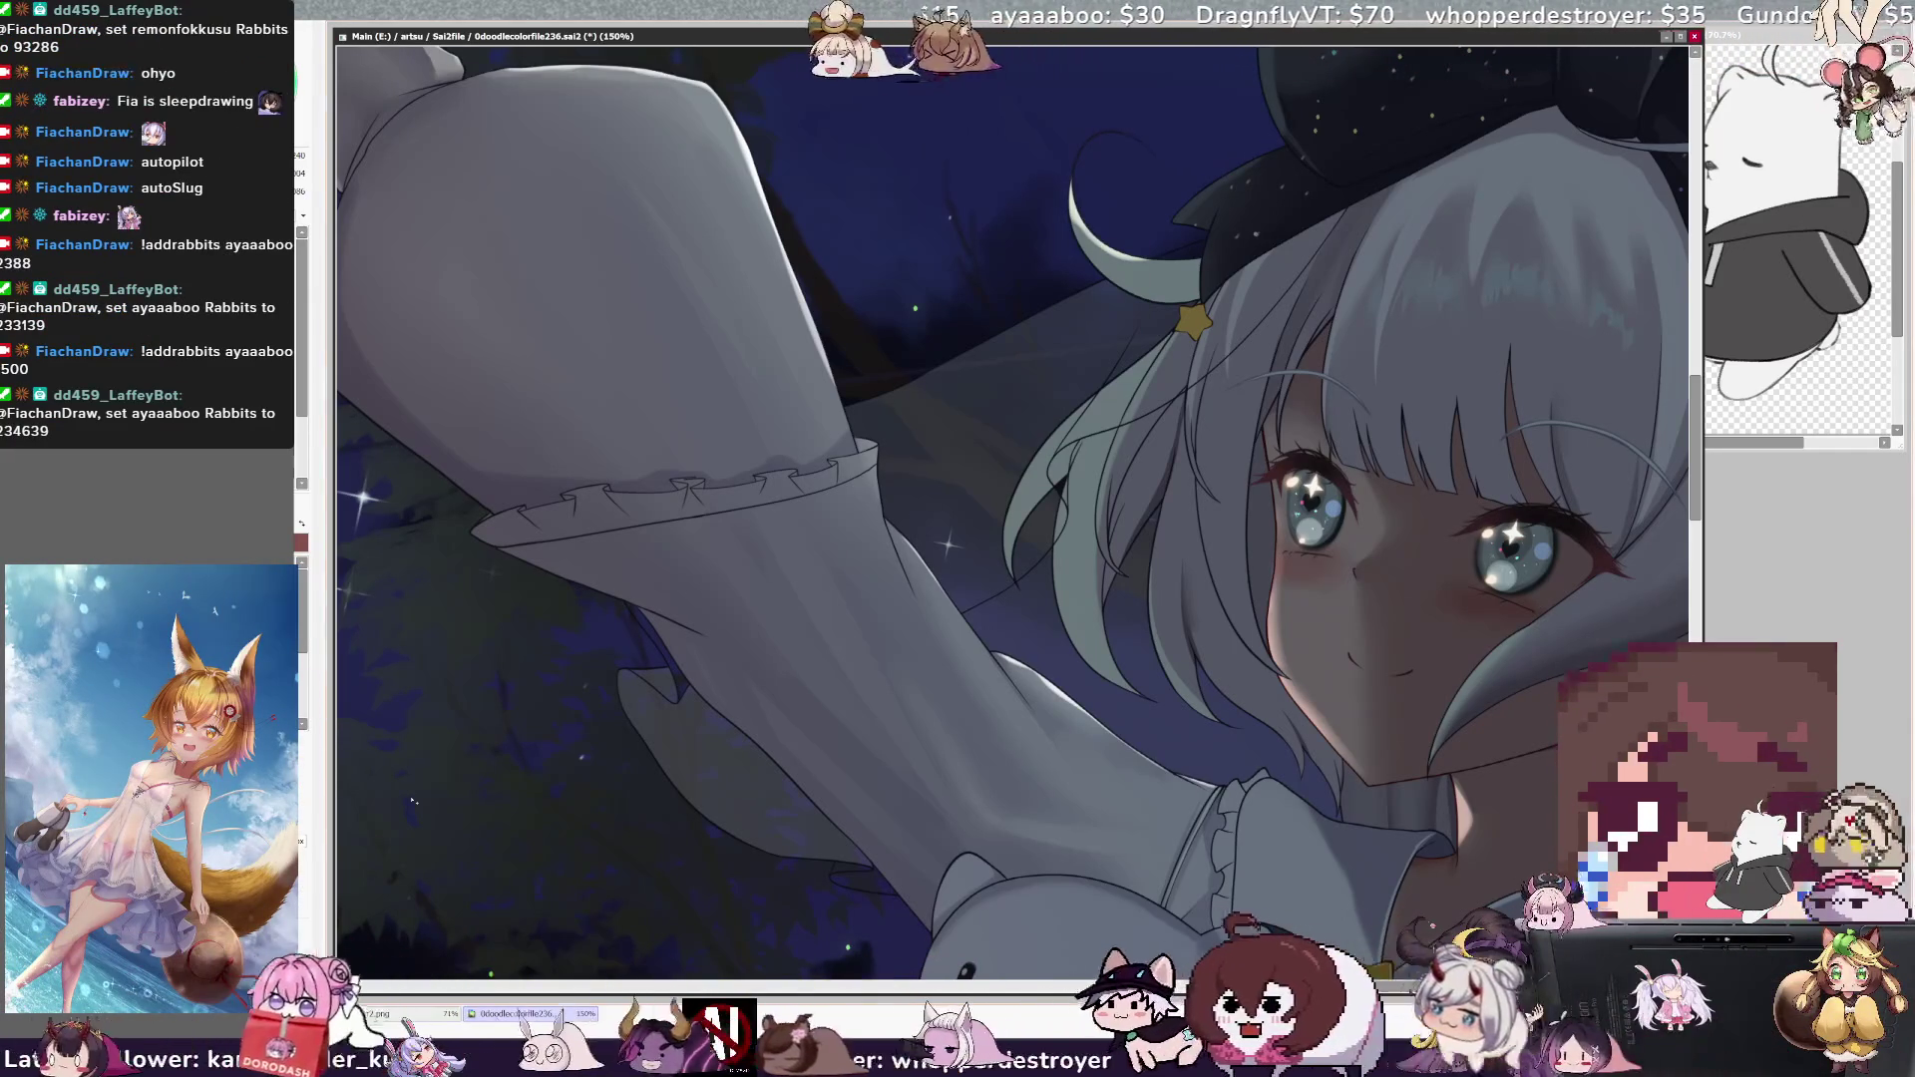
key("bracketleft")
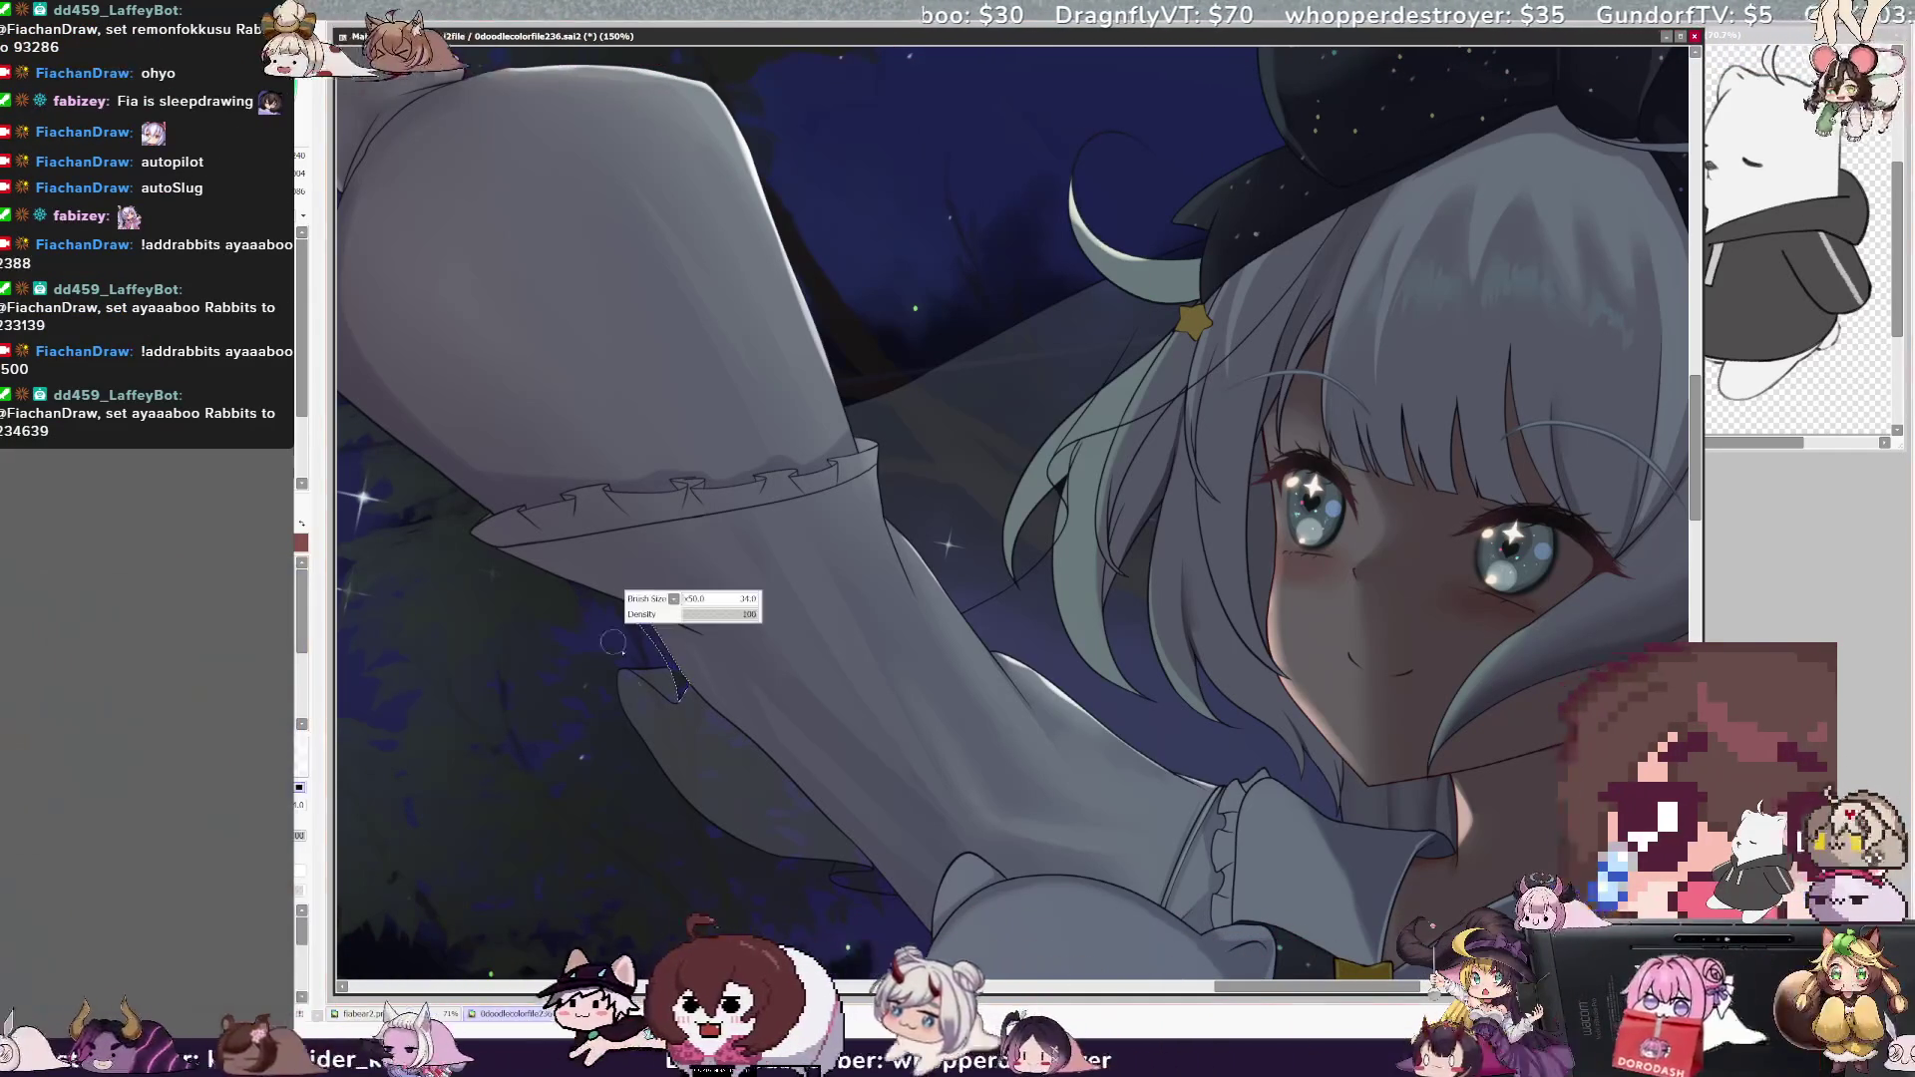
key("bracketright")
key("bracketright")
key("bracketright")
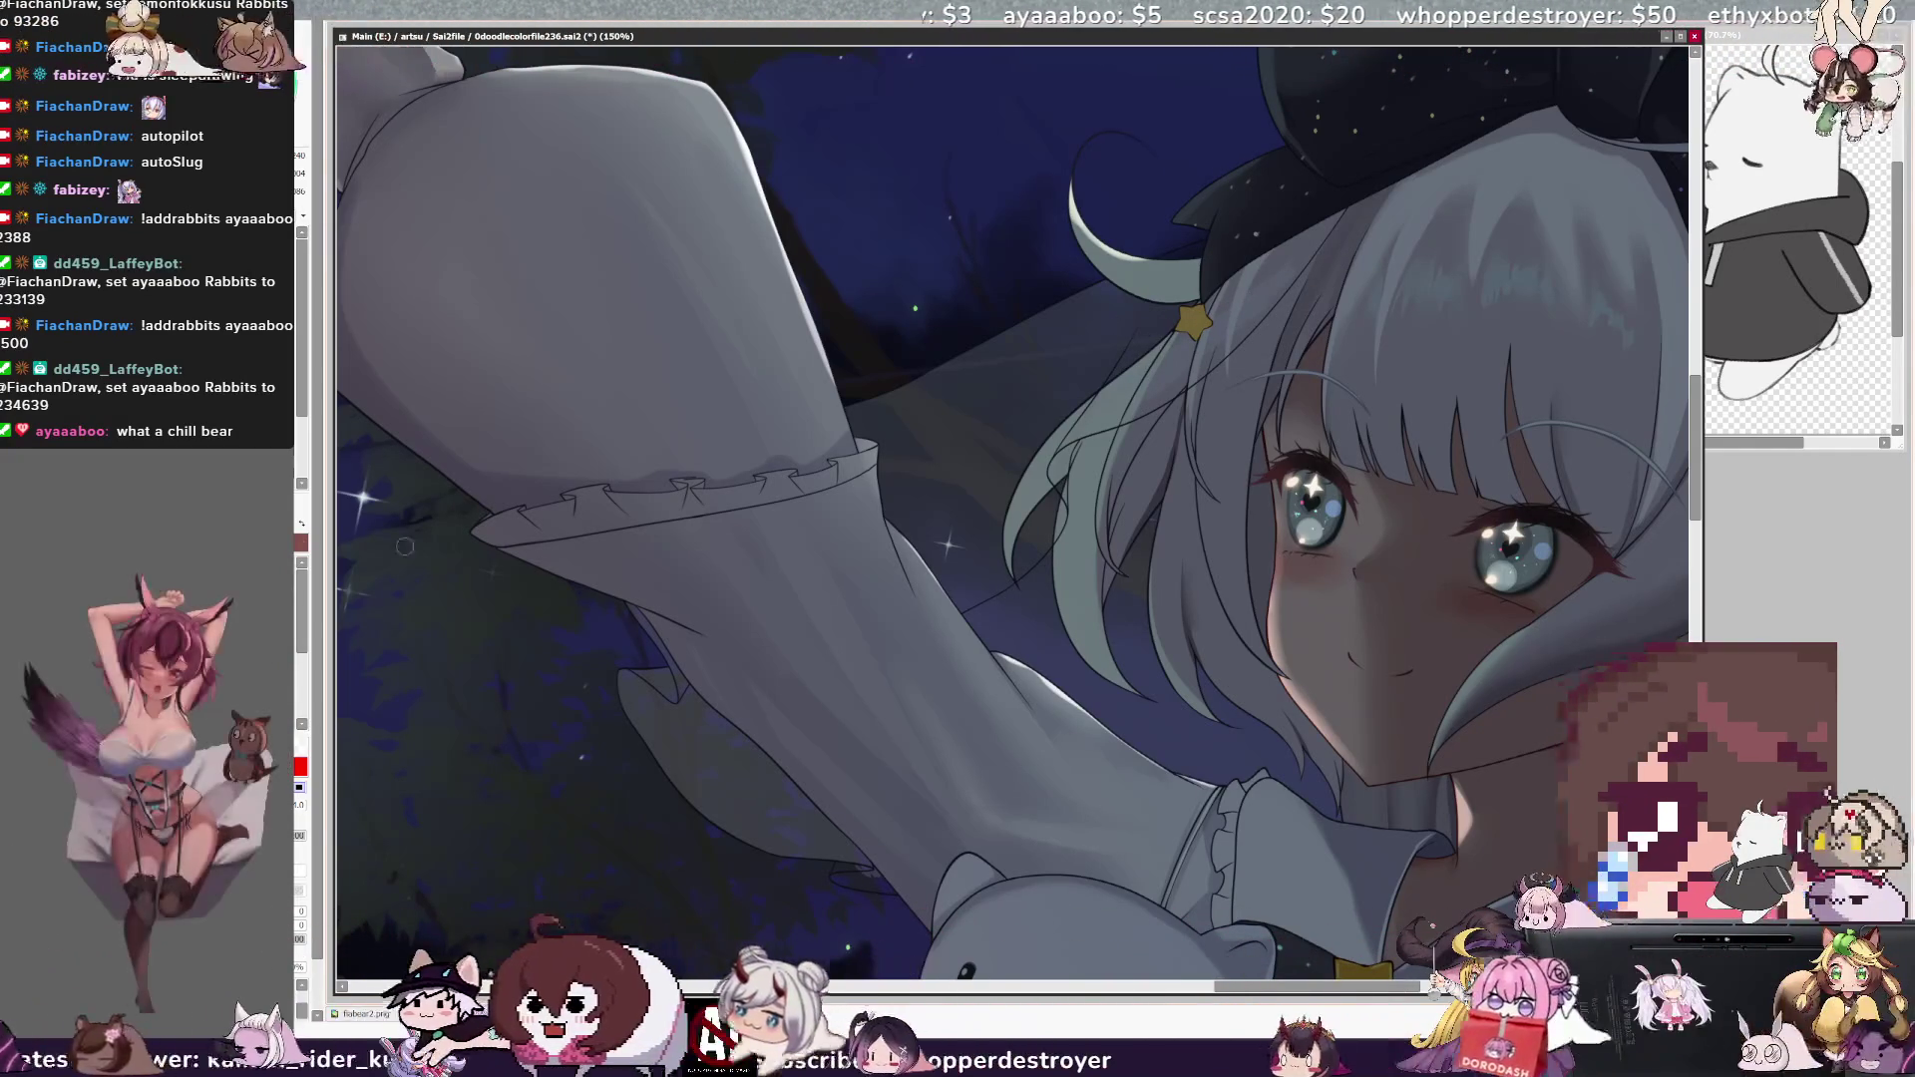
- Mark a selection-pen band along the hair edge below the hat, convert it, then deselect
left_click_drag(1336, 217, 1198, 356)
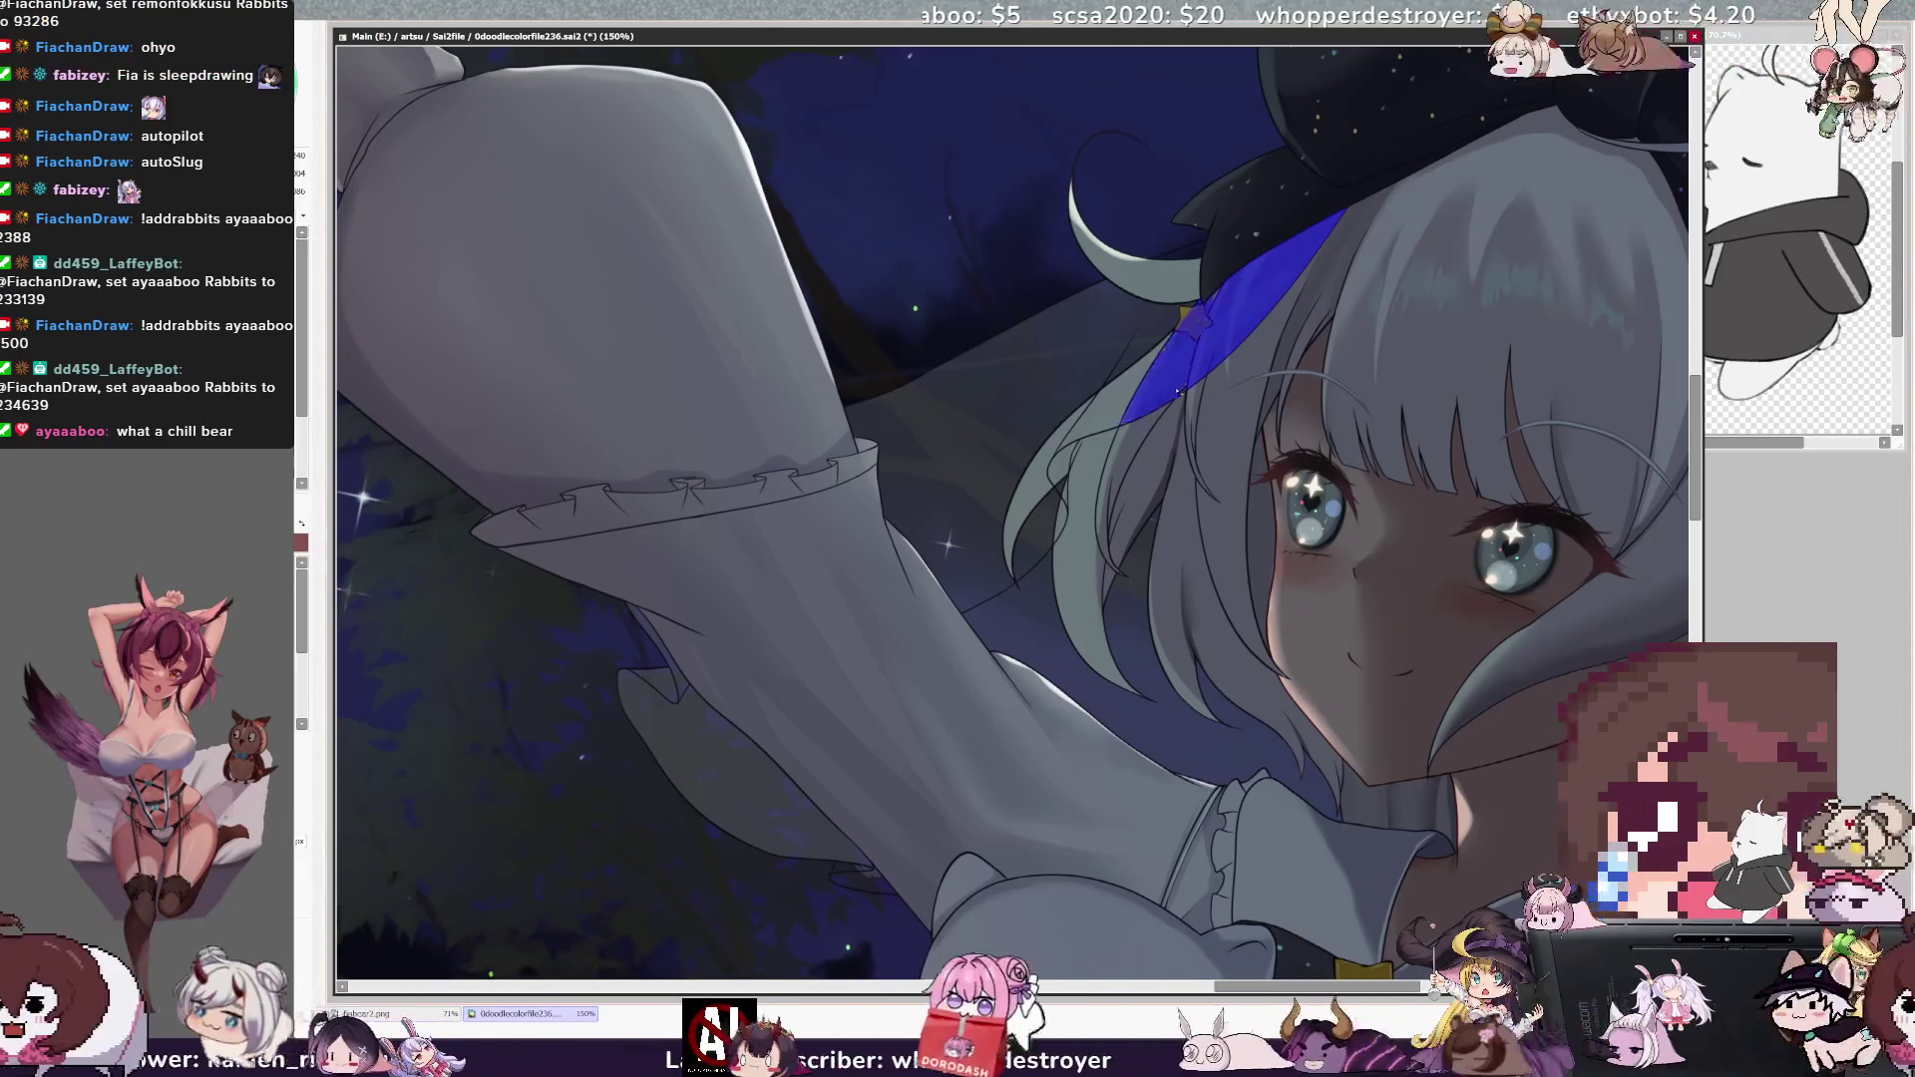
key("b")
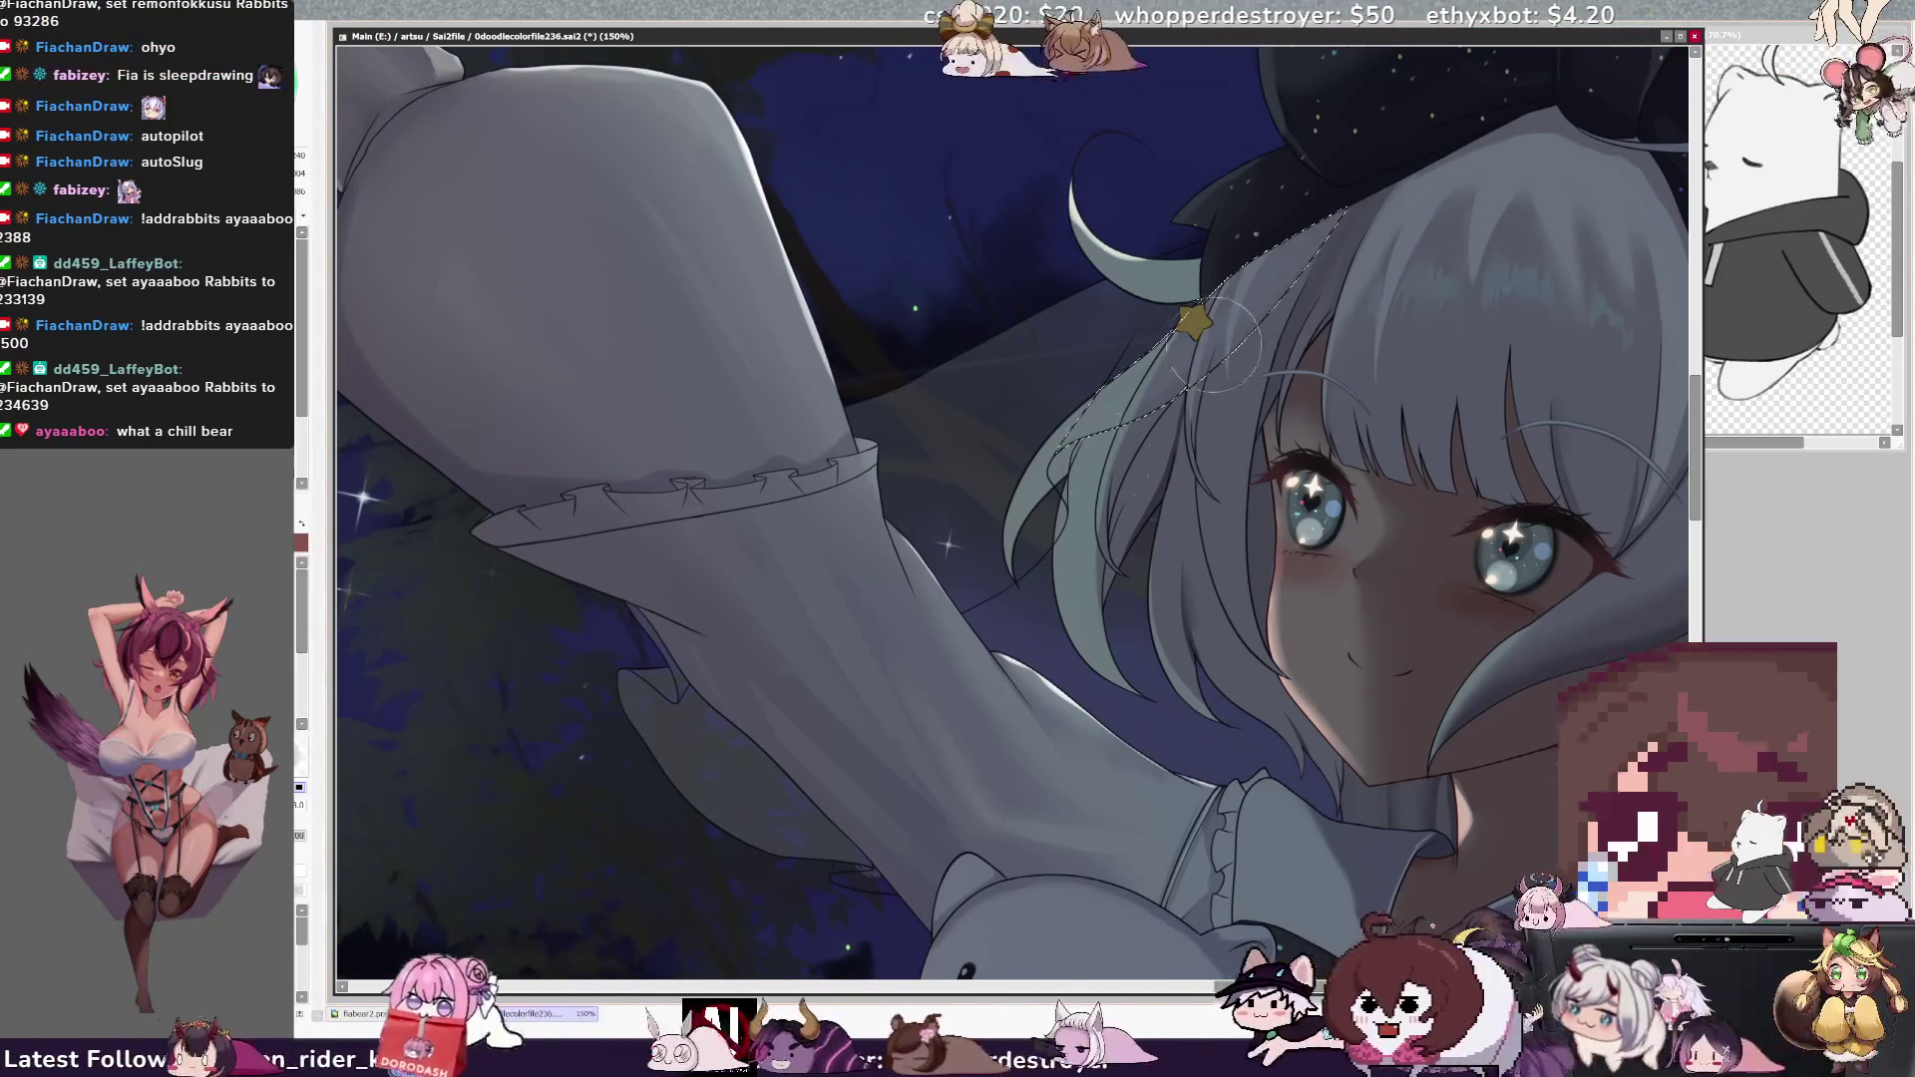
key("ctrl+d")
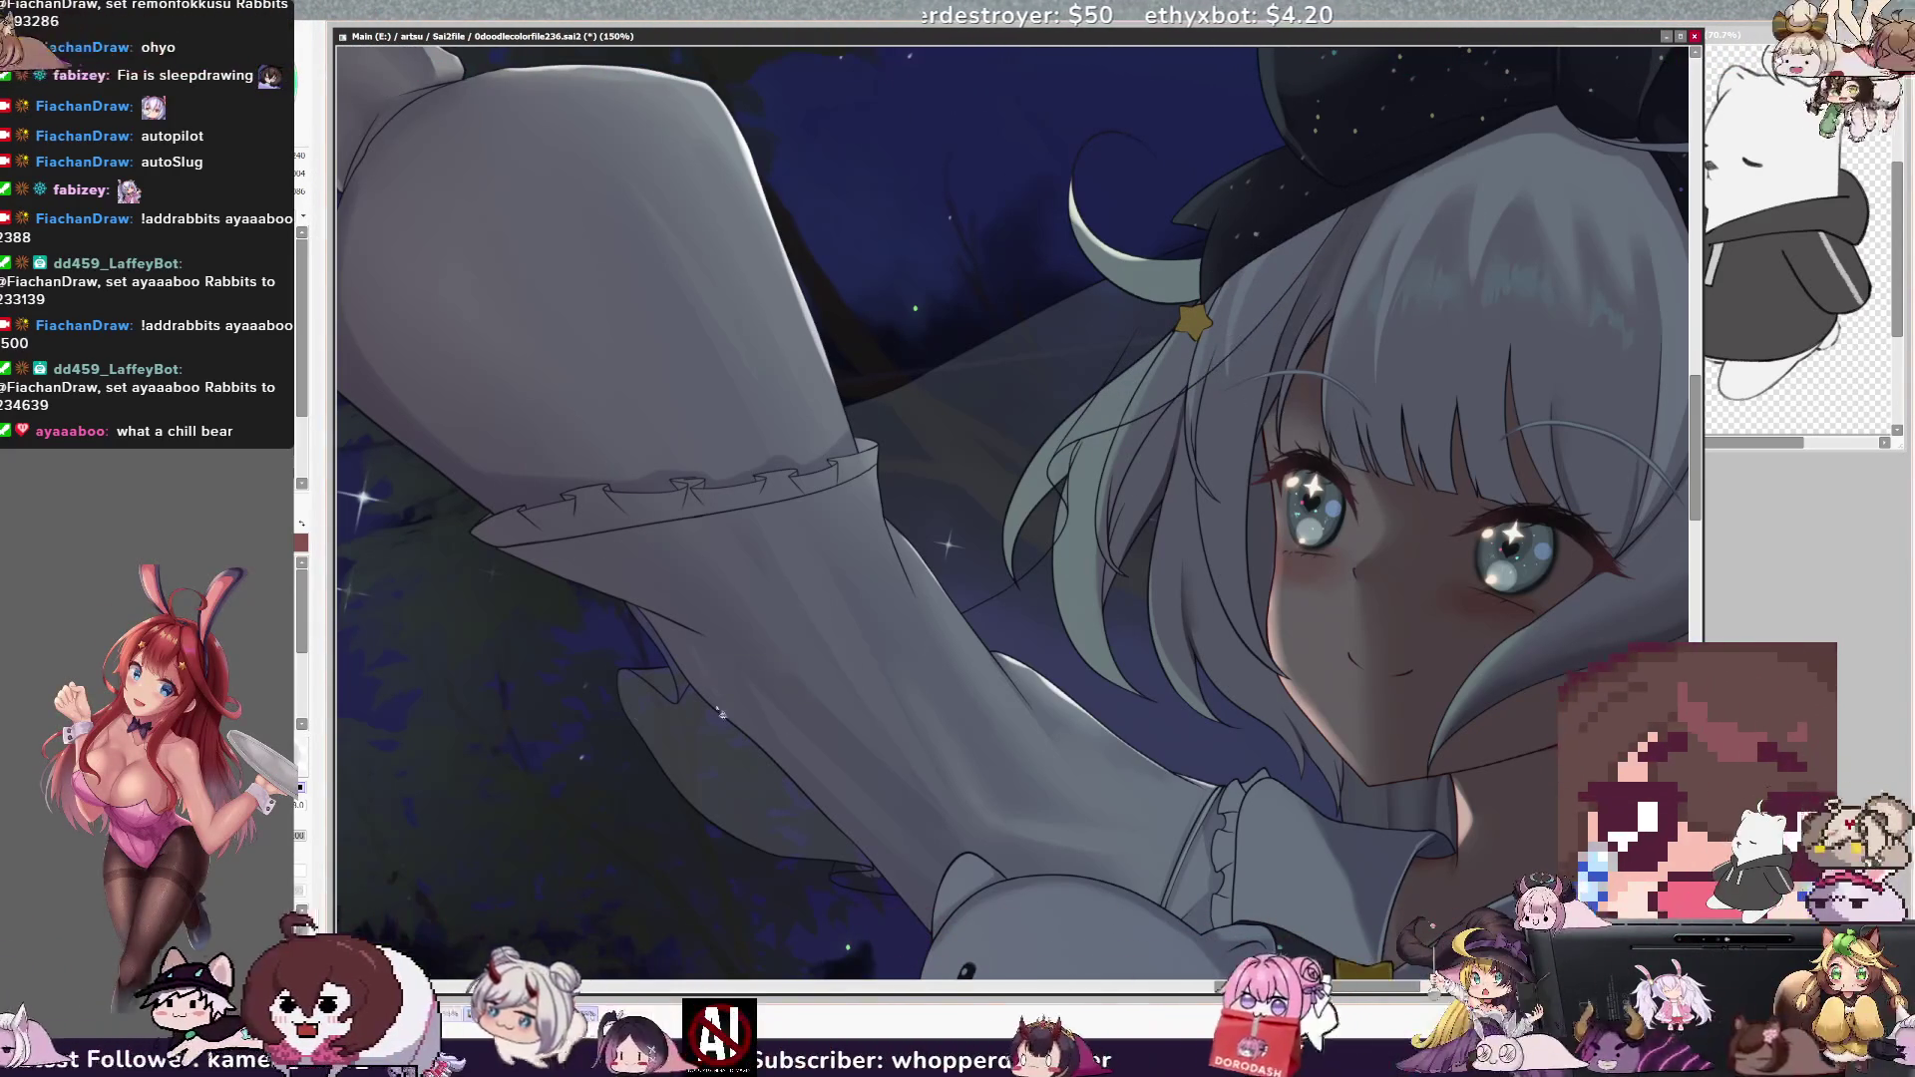
- Readjust the brush size and zoom out to 100% on the arm, face and plush
left_click_drag(641, 686, 655, 701)
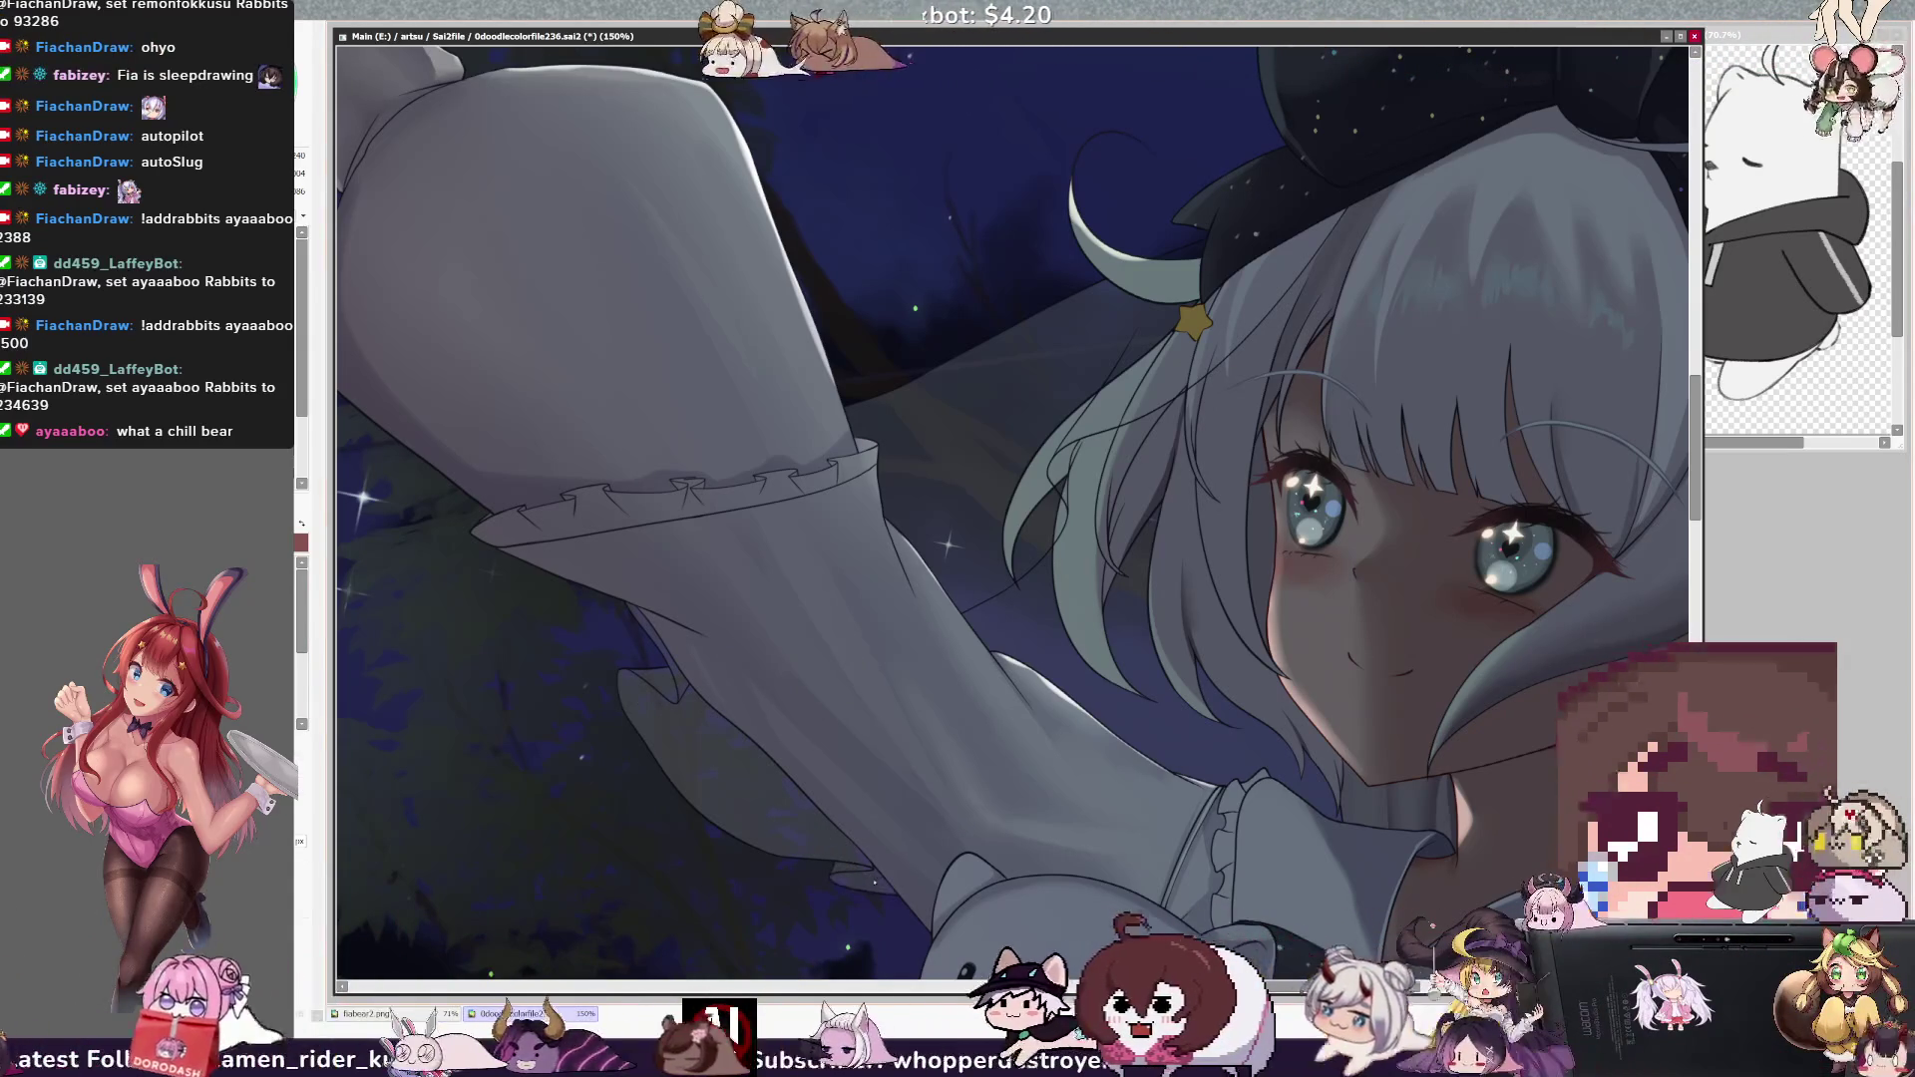
left_click_drag(854, 821, 860, 825)
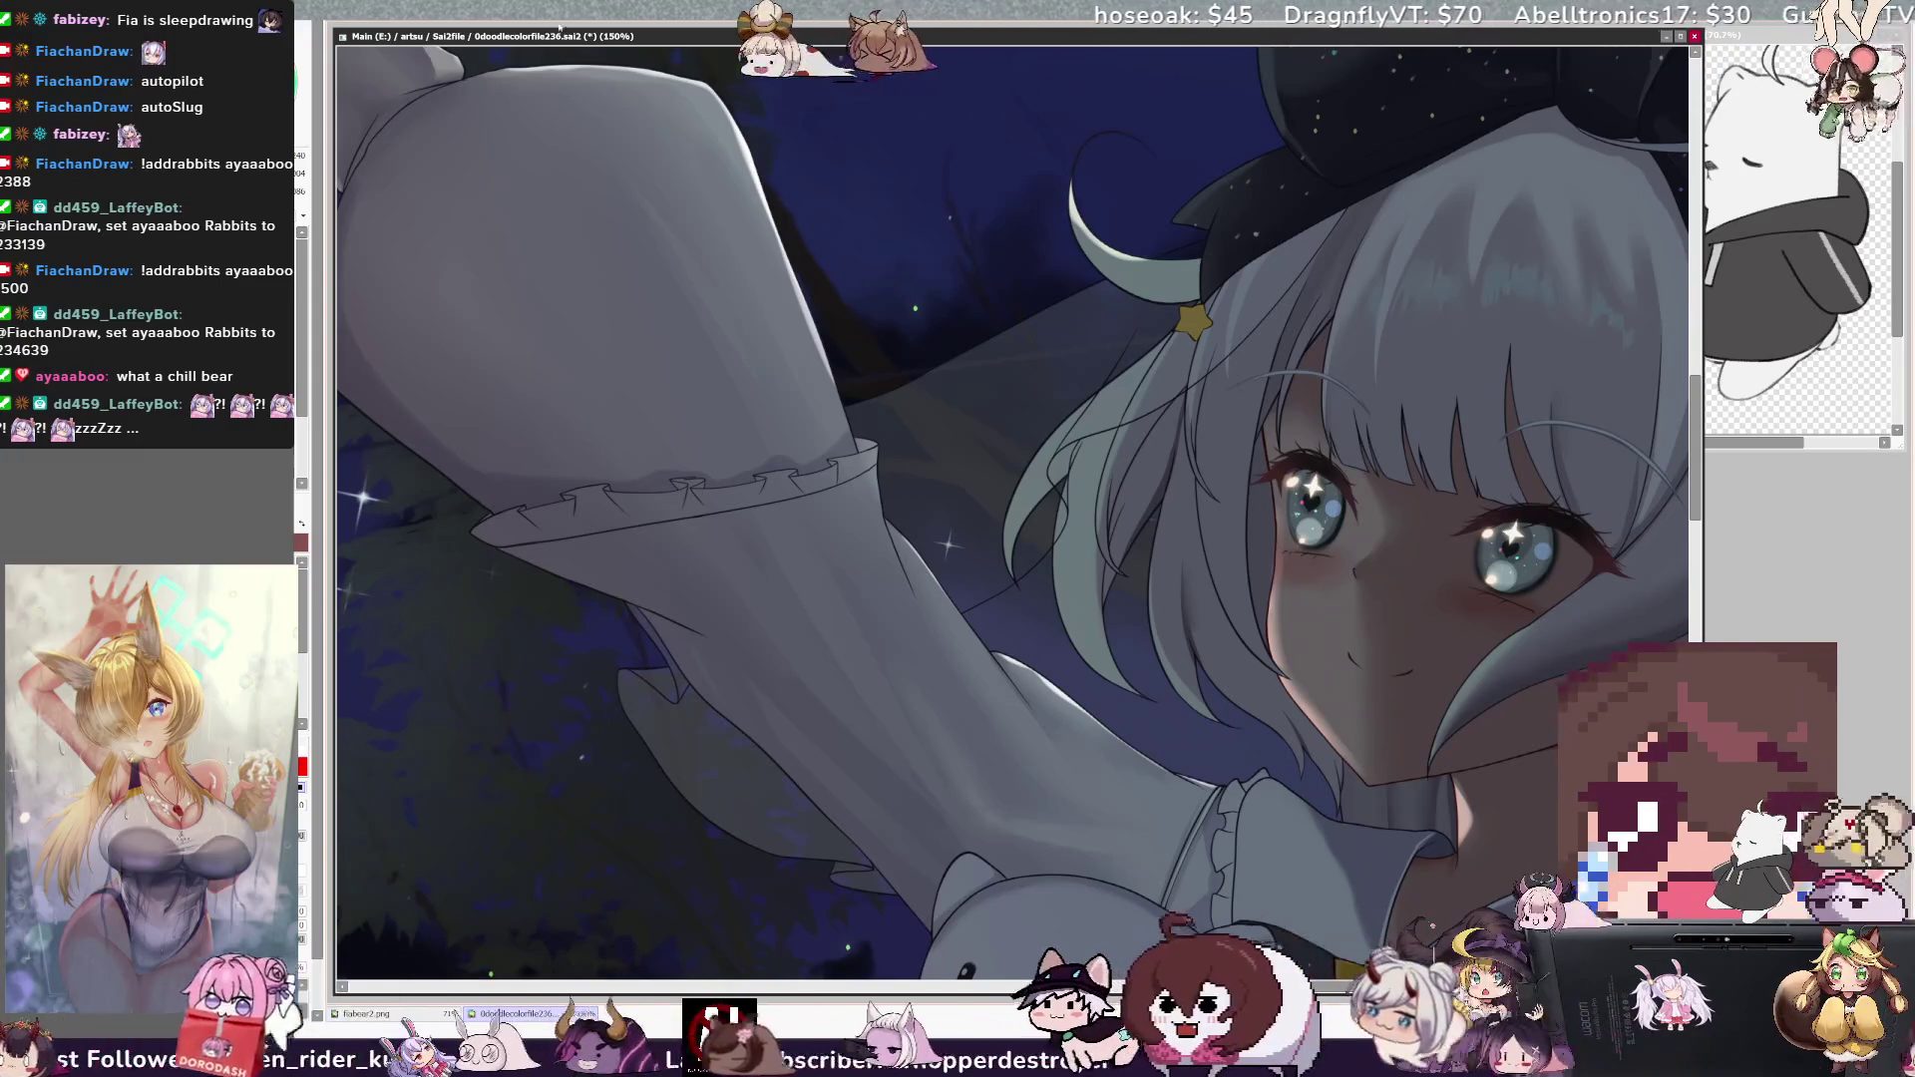
key("ctrl+minus")
key("ctrl+minus")
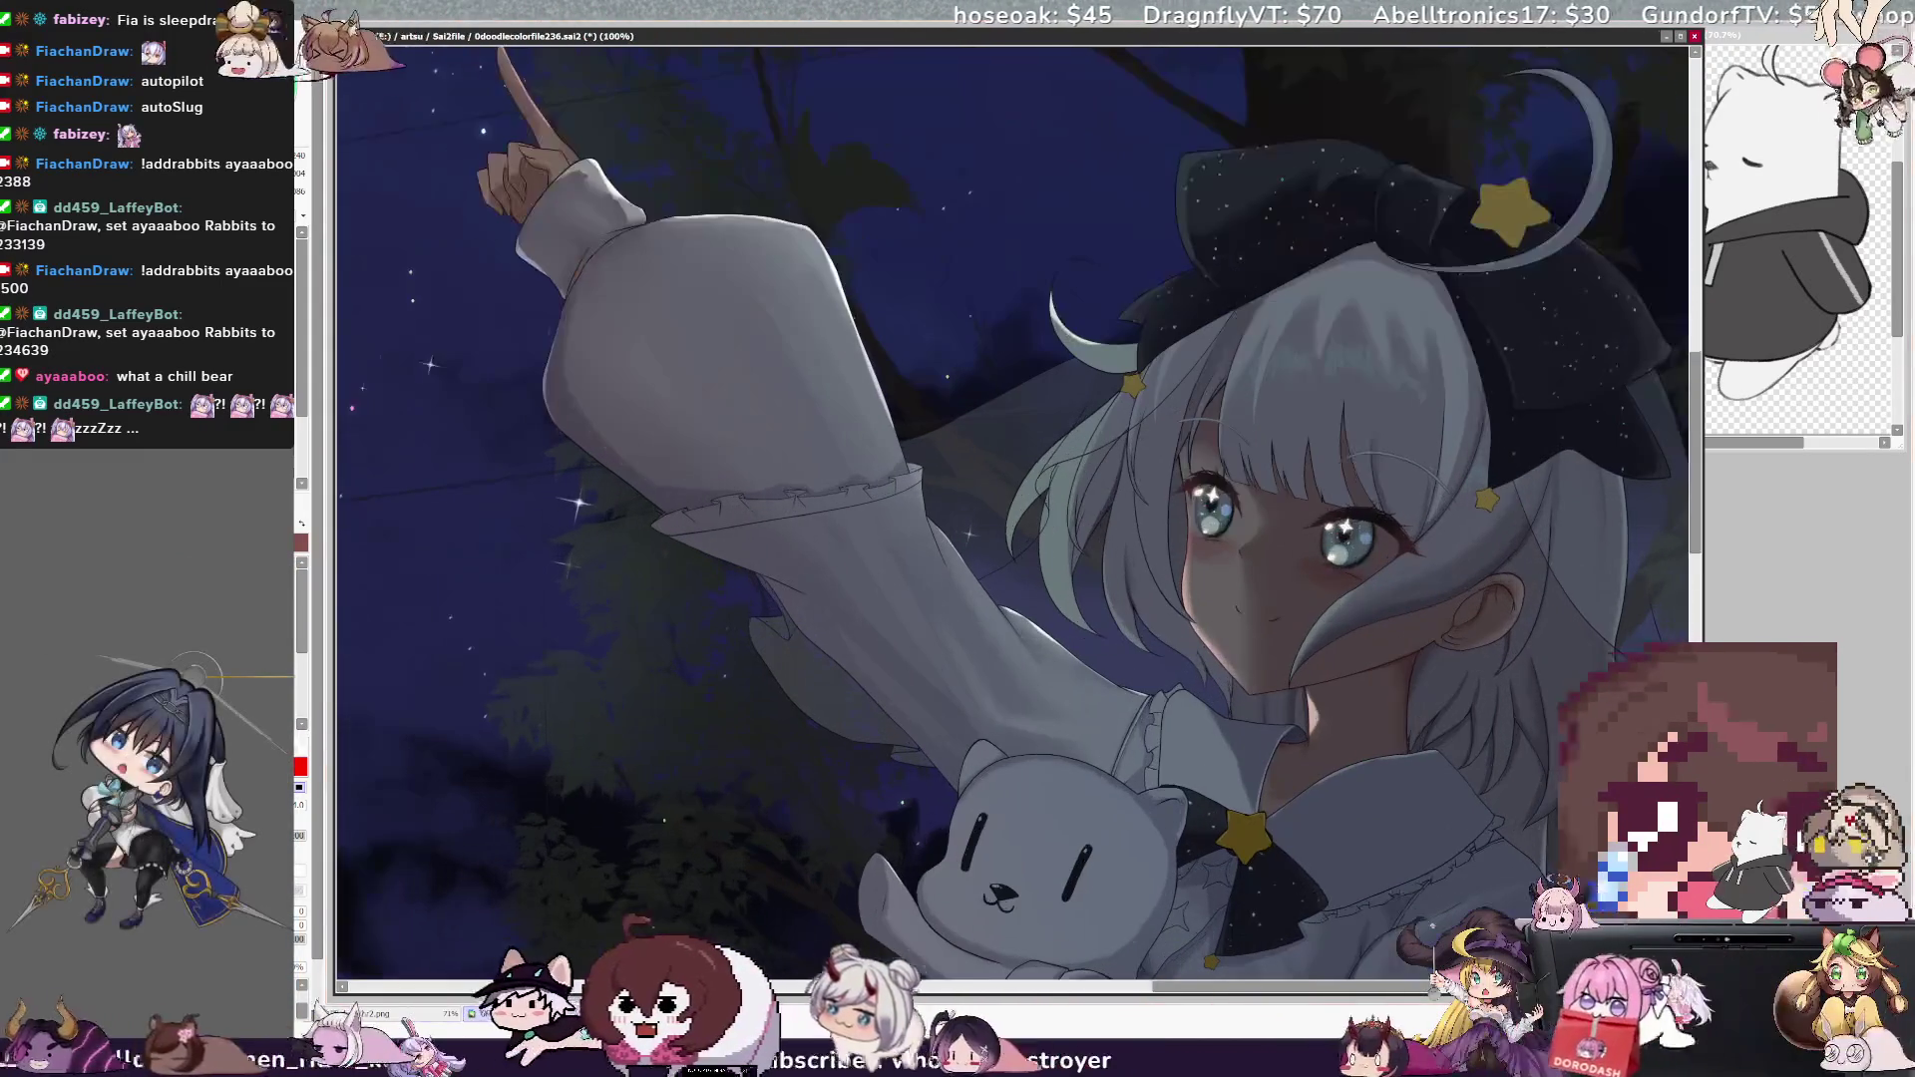
- Pan the canvas and hide the white hair layer to compare the brown hair underneath
scroll(1017, 509, "right", 5)
scroll(1017, 509, "down", 2)
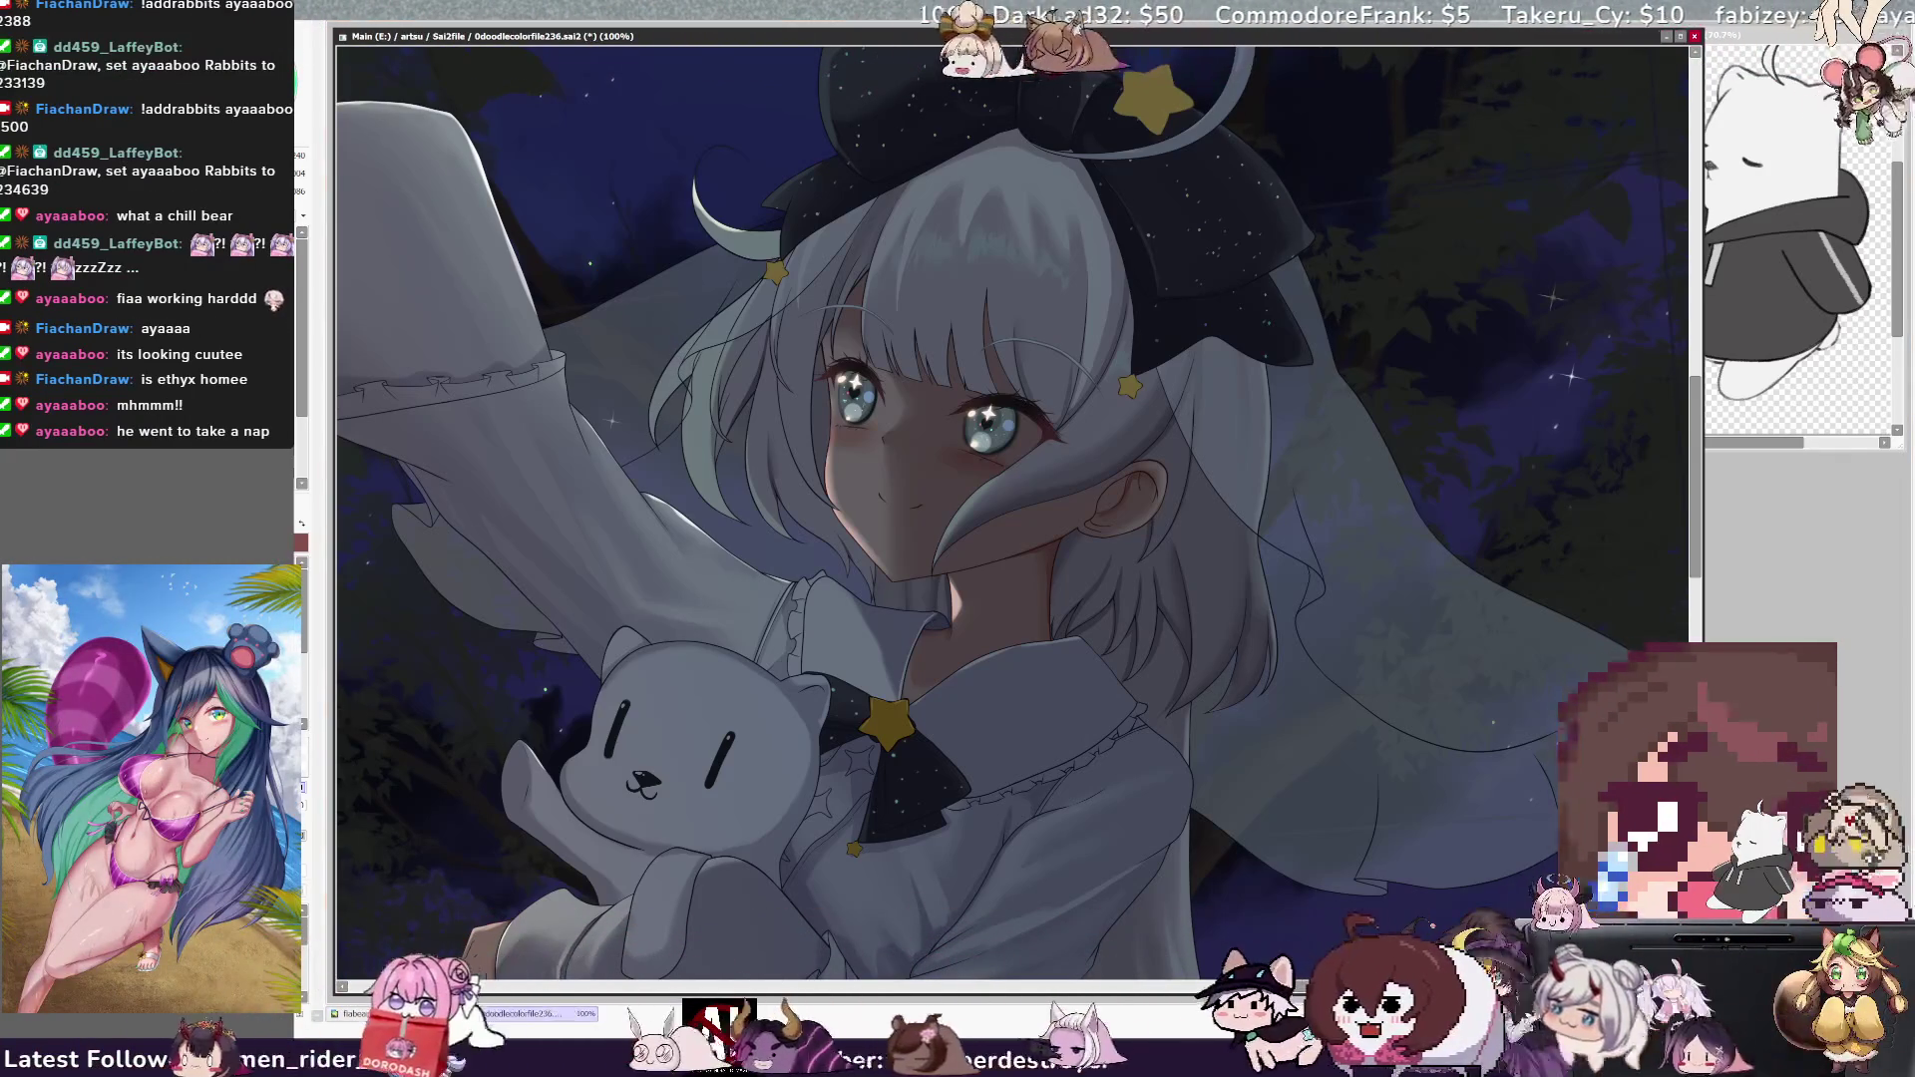
key("ctrl+z")
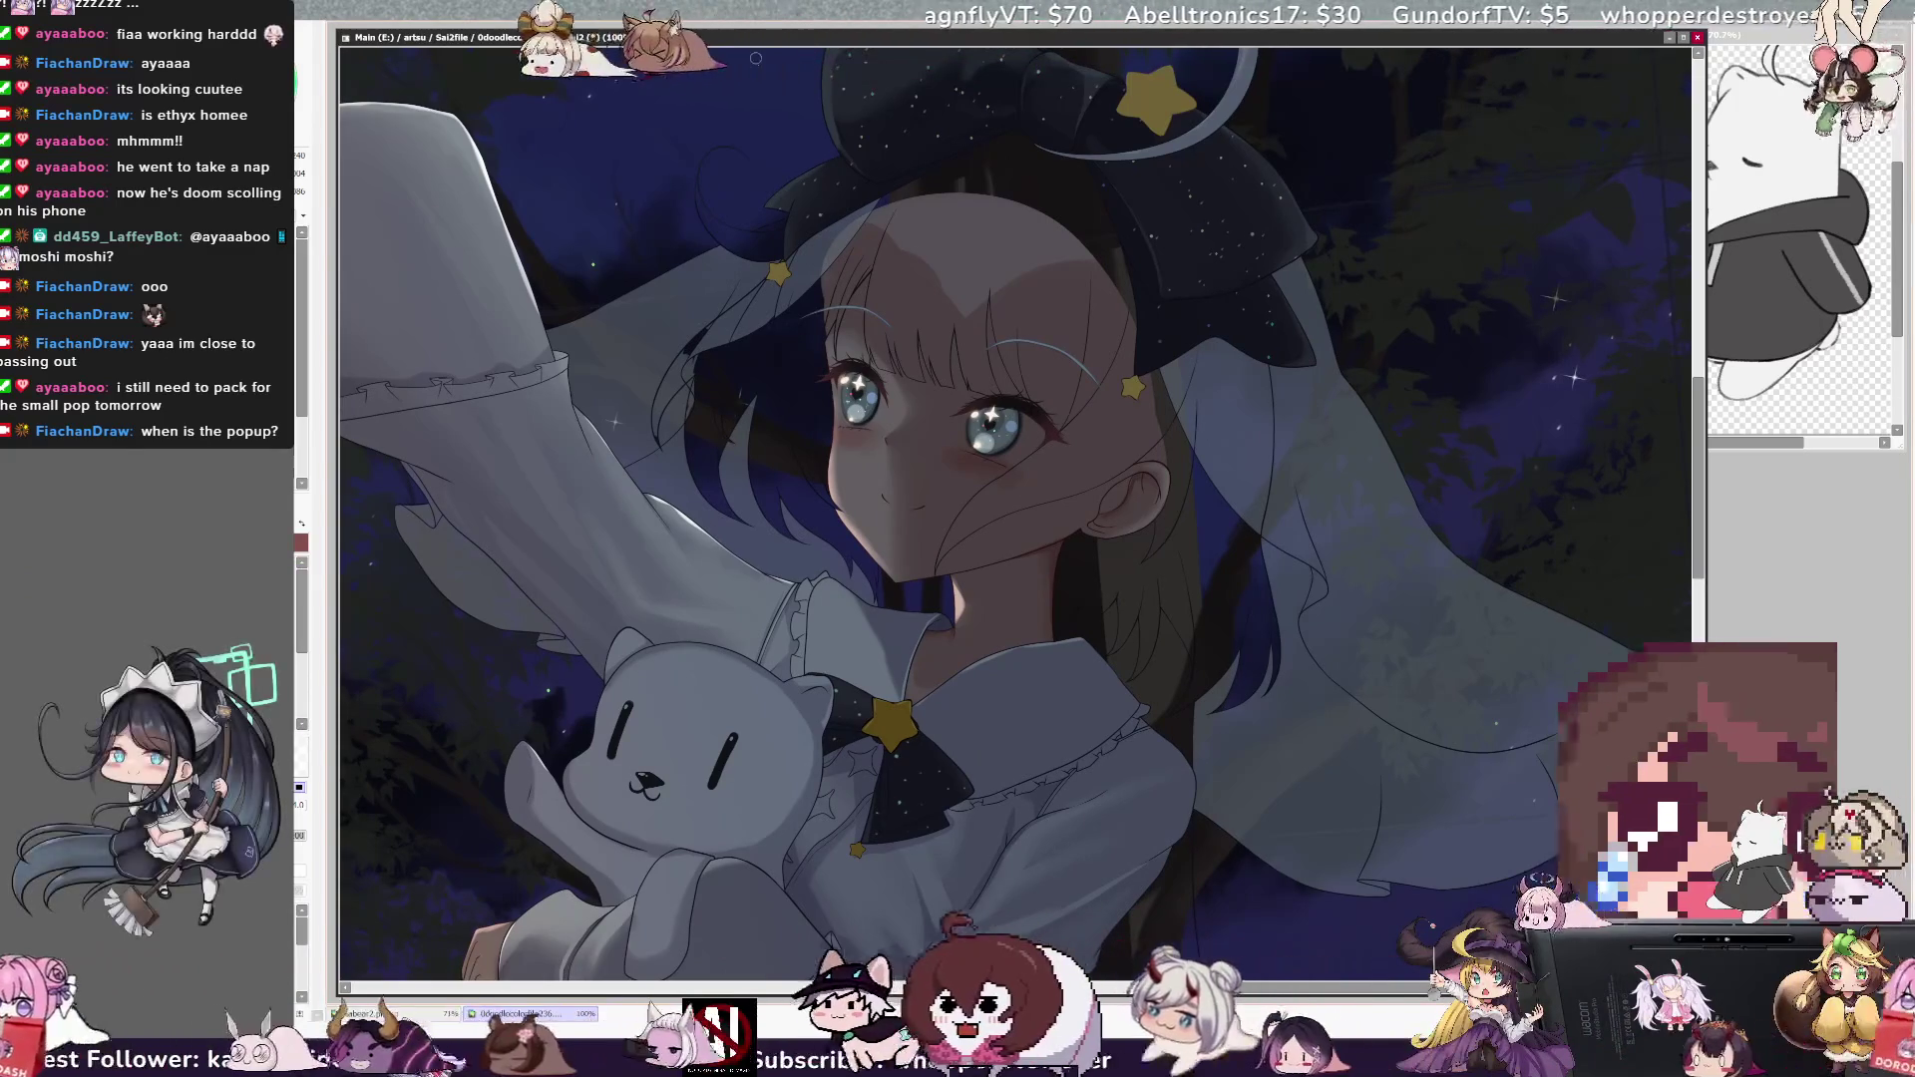
- Repaint the hair a light silvery grey-white with rotated, zoomed views, finishing at 75%
scroll(736, 135, "down", 4)
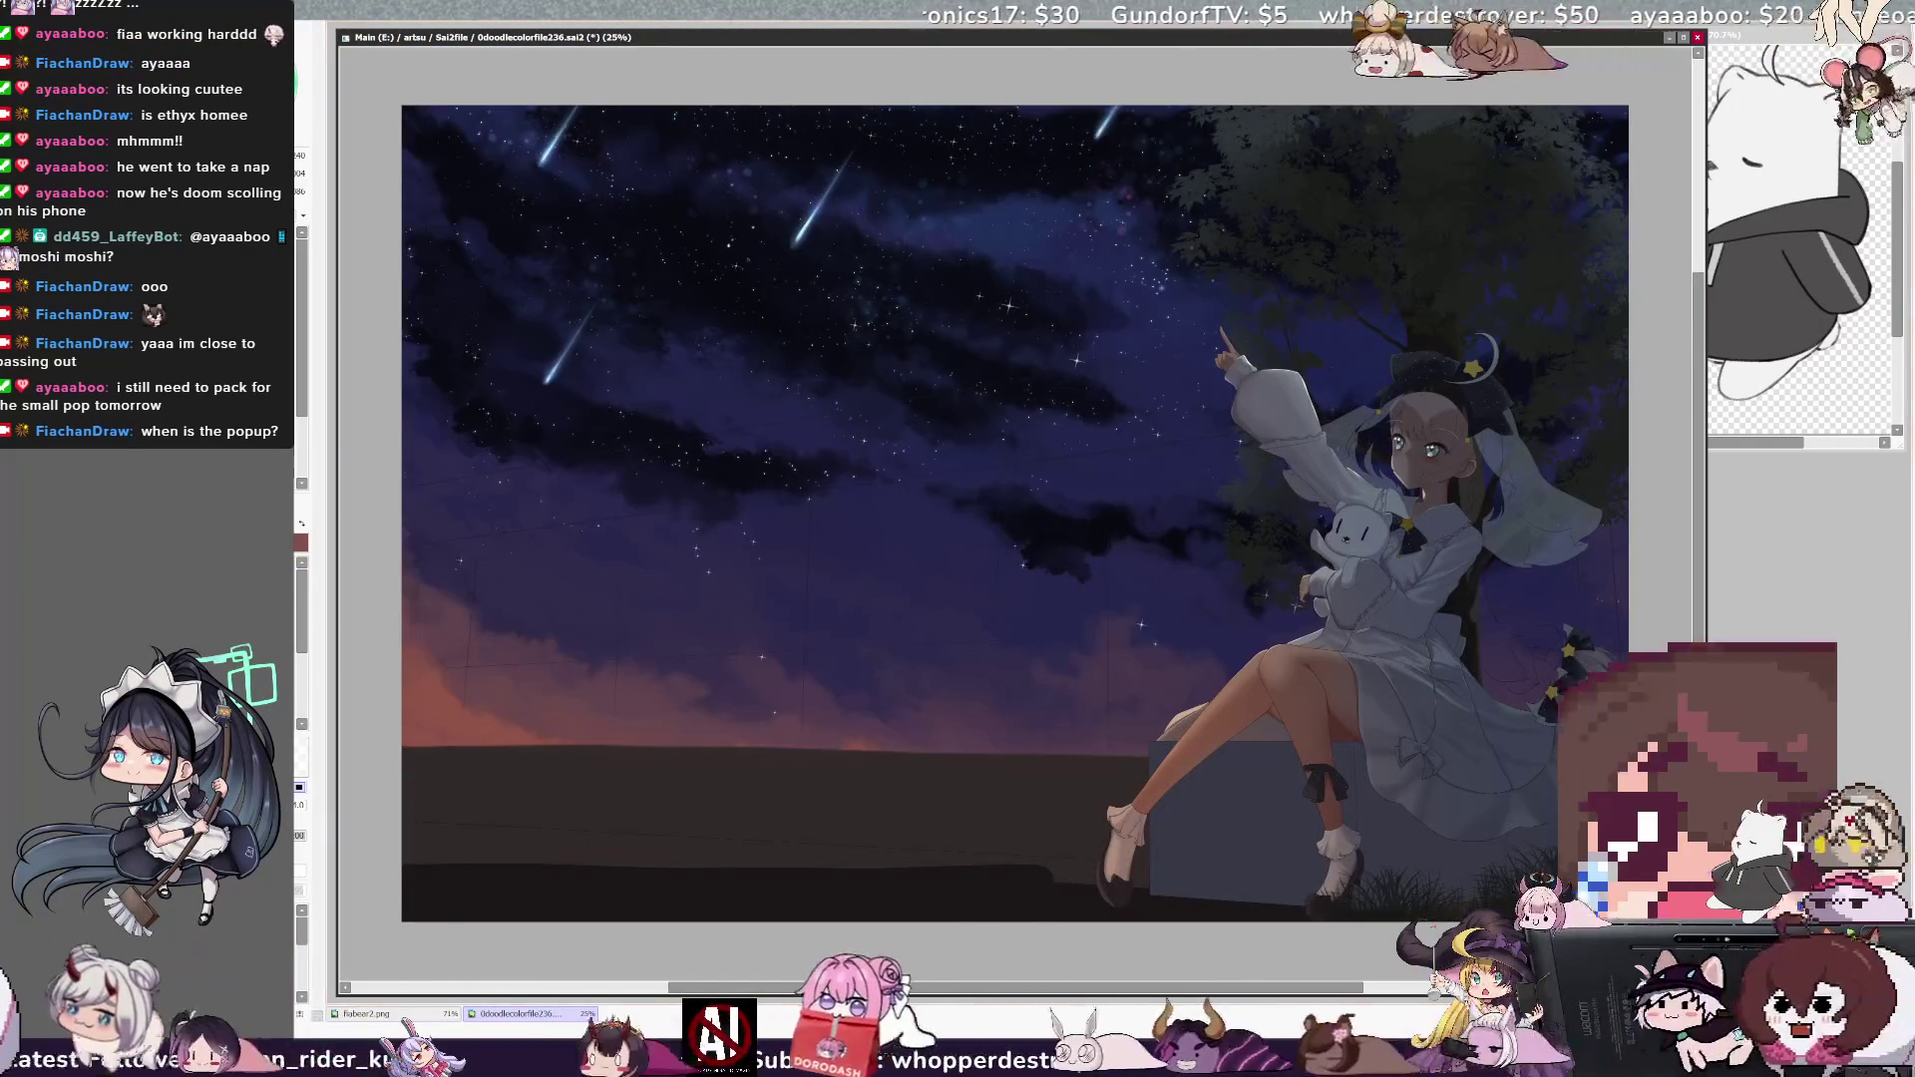
key("End")
key("End")
key("Home")
key("ctrl+plus")
key("ctrl+plus")
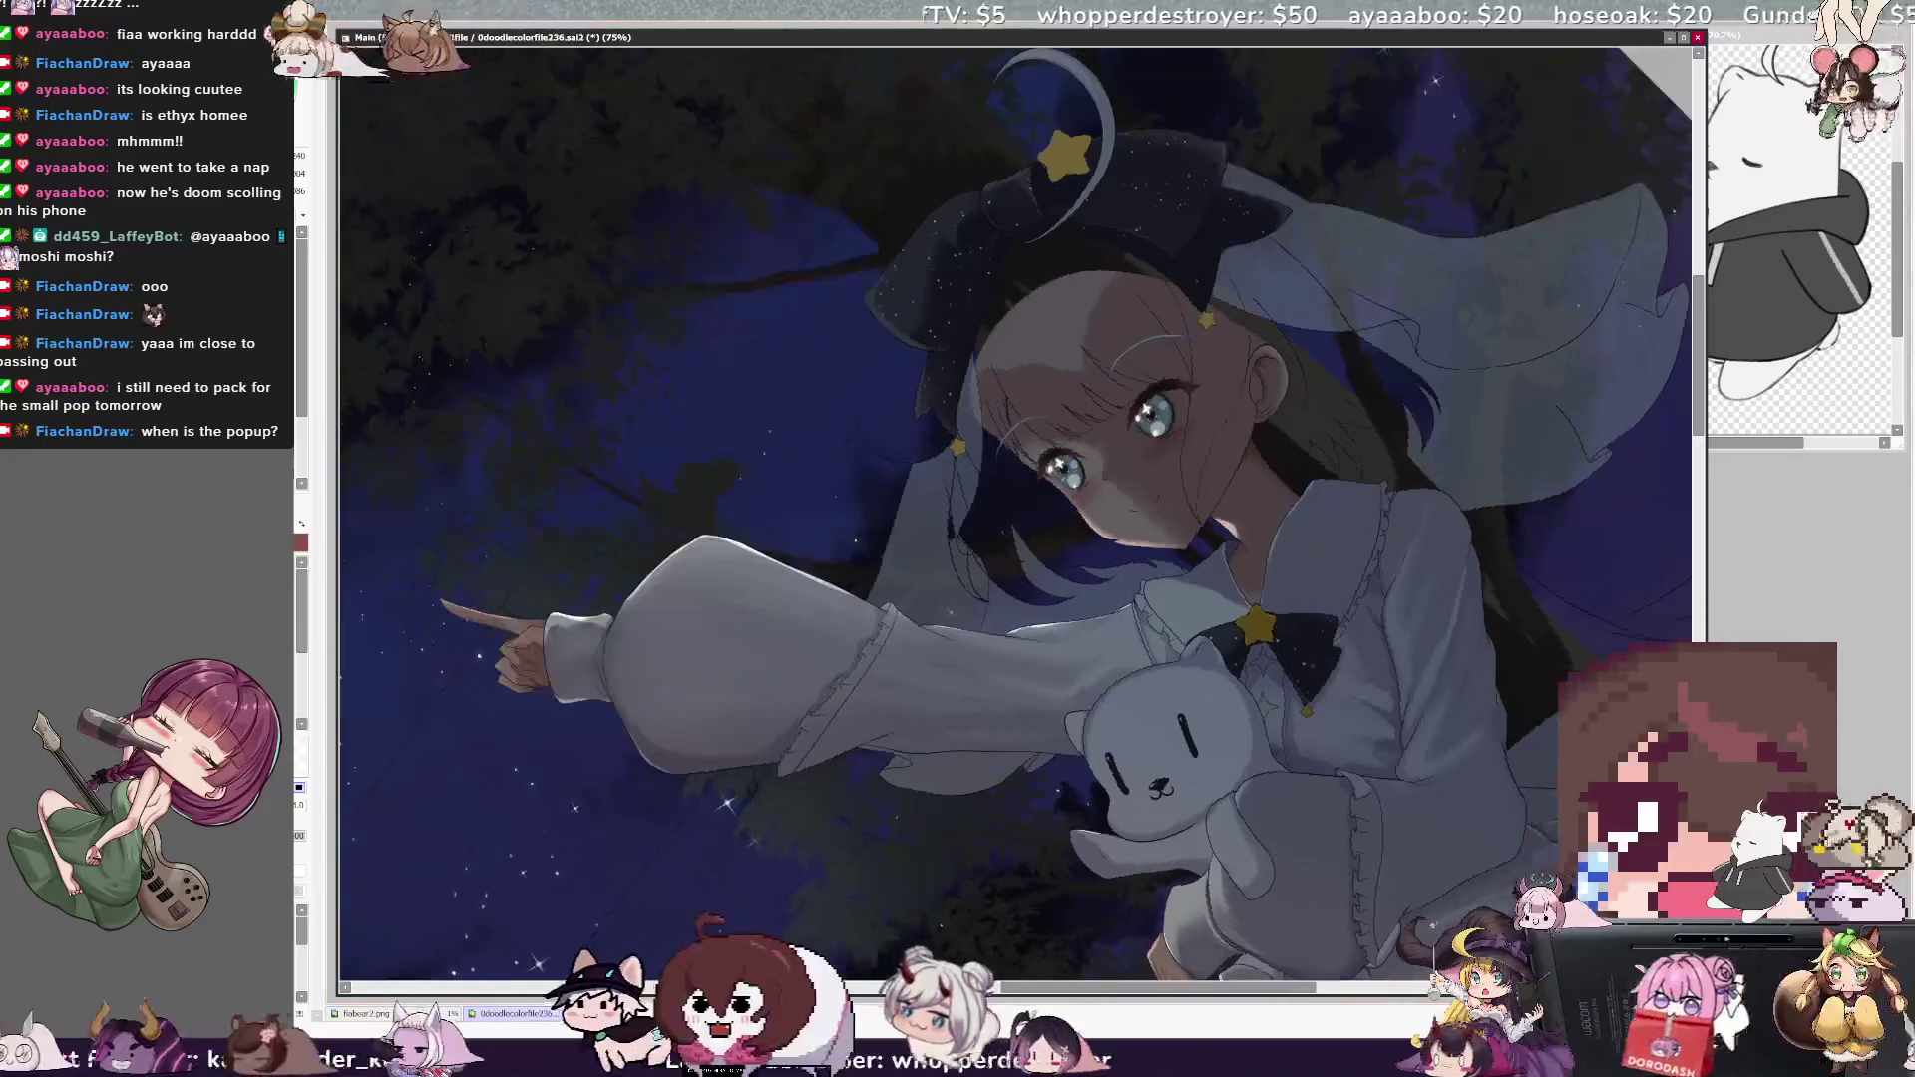
key("End")
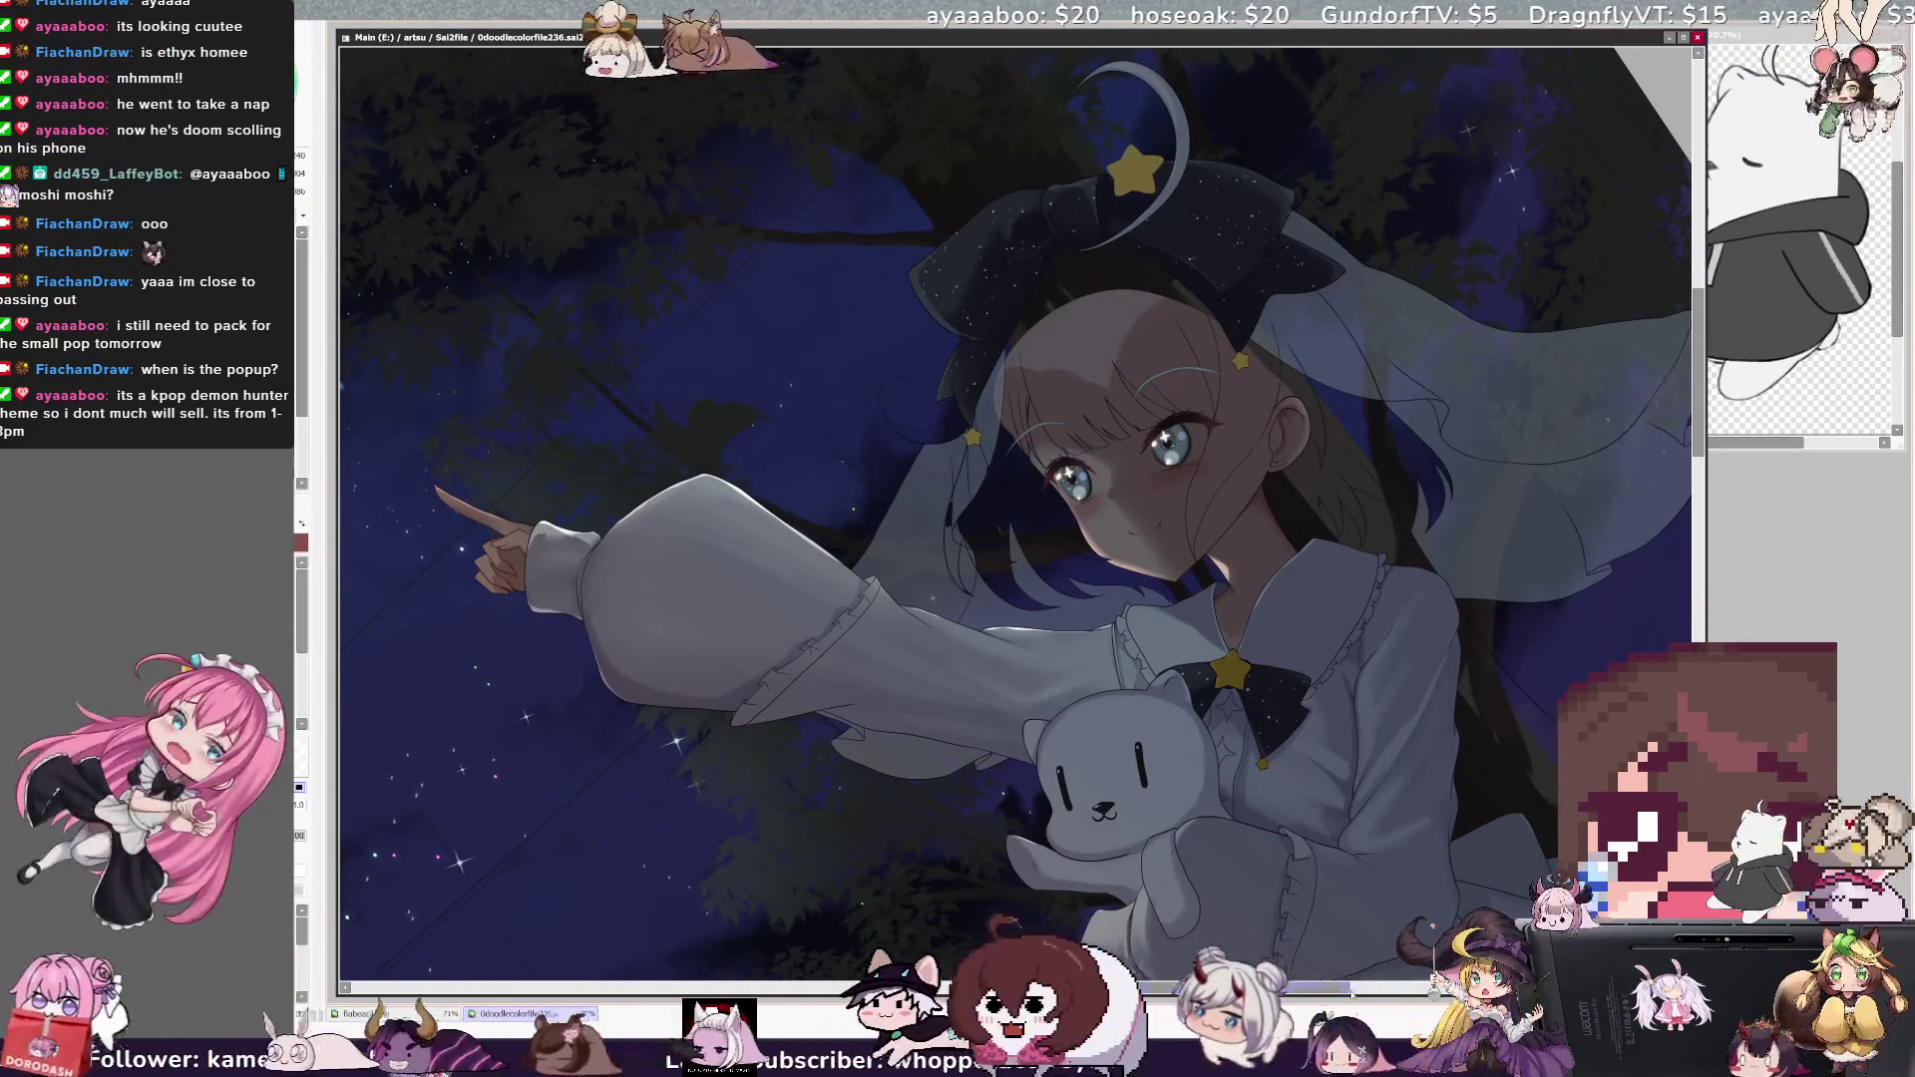
scroll(1588, 342, "right", 2)
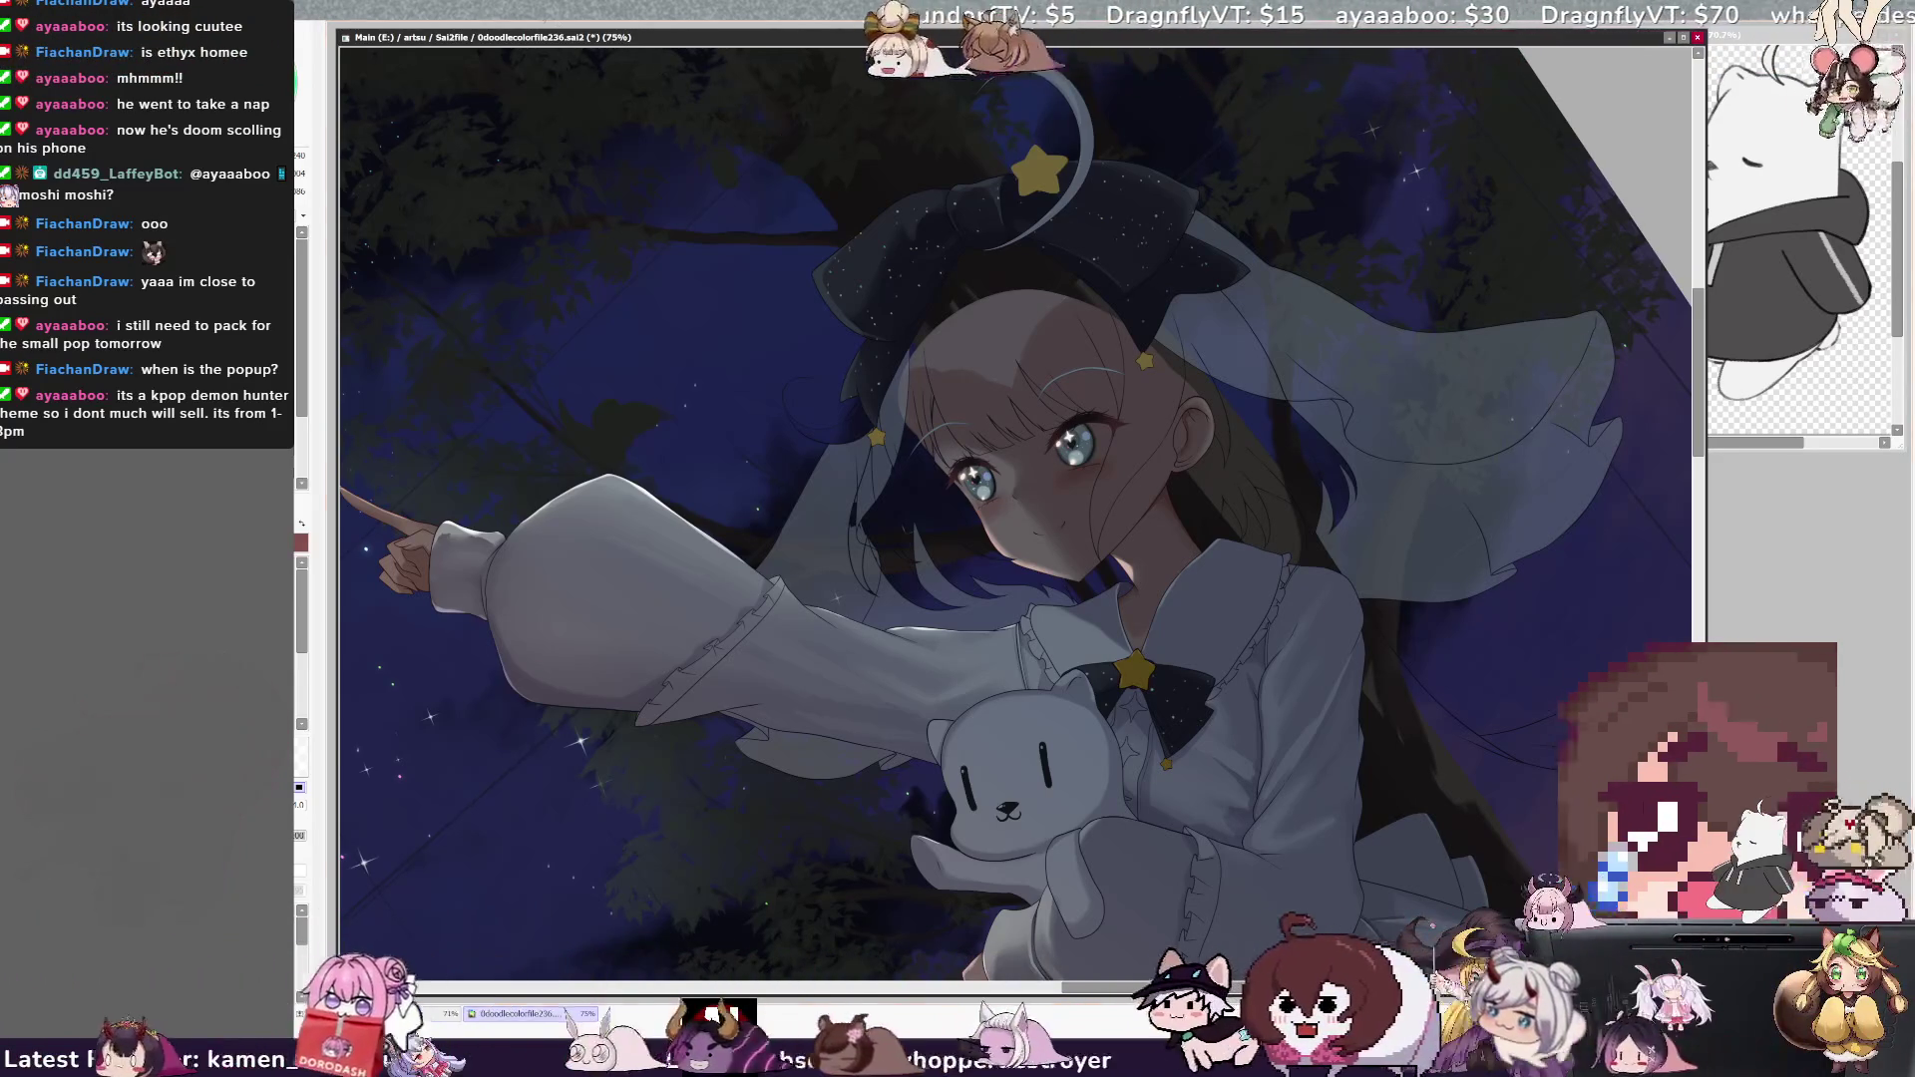
key("ctrl+plus")
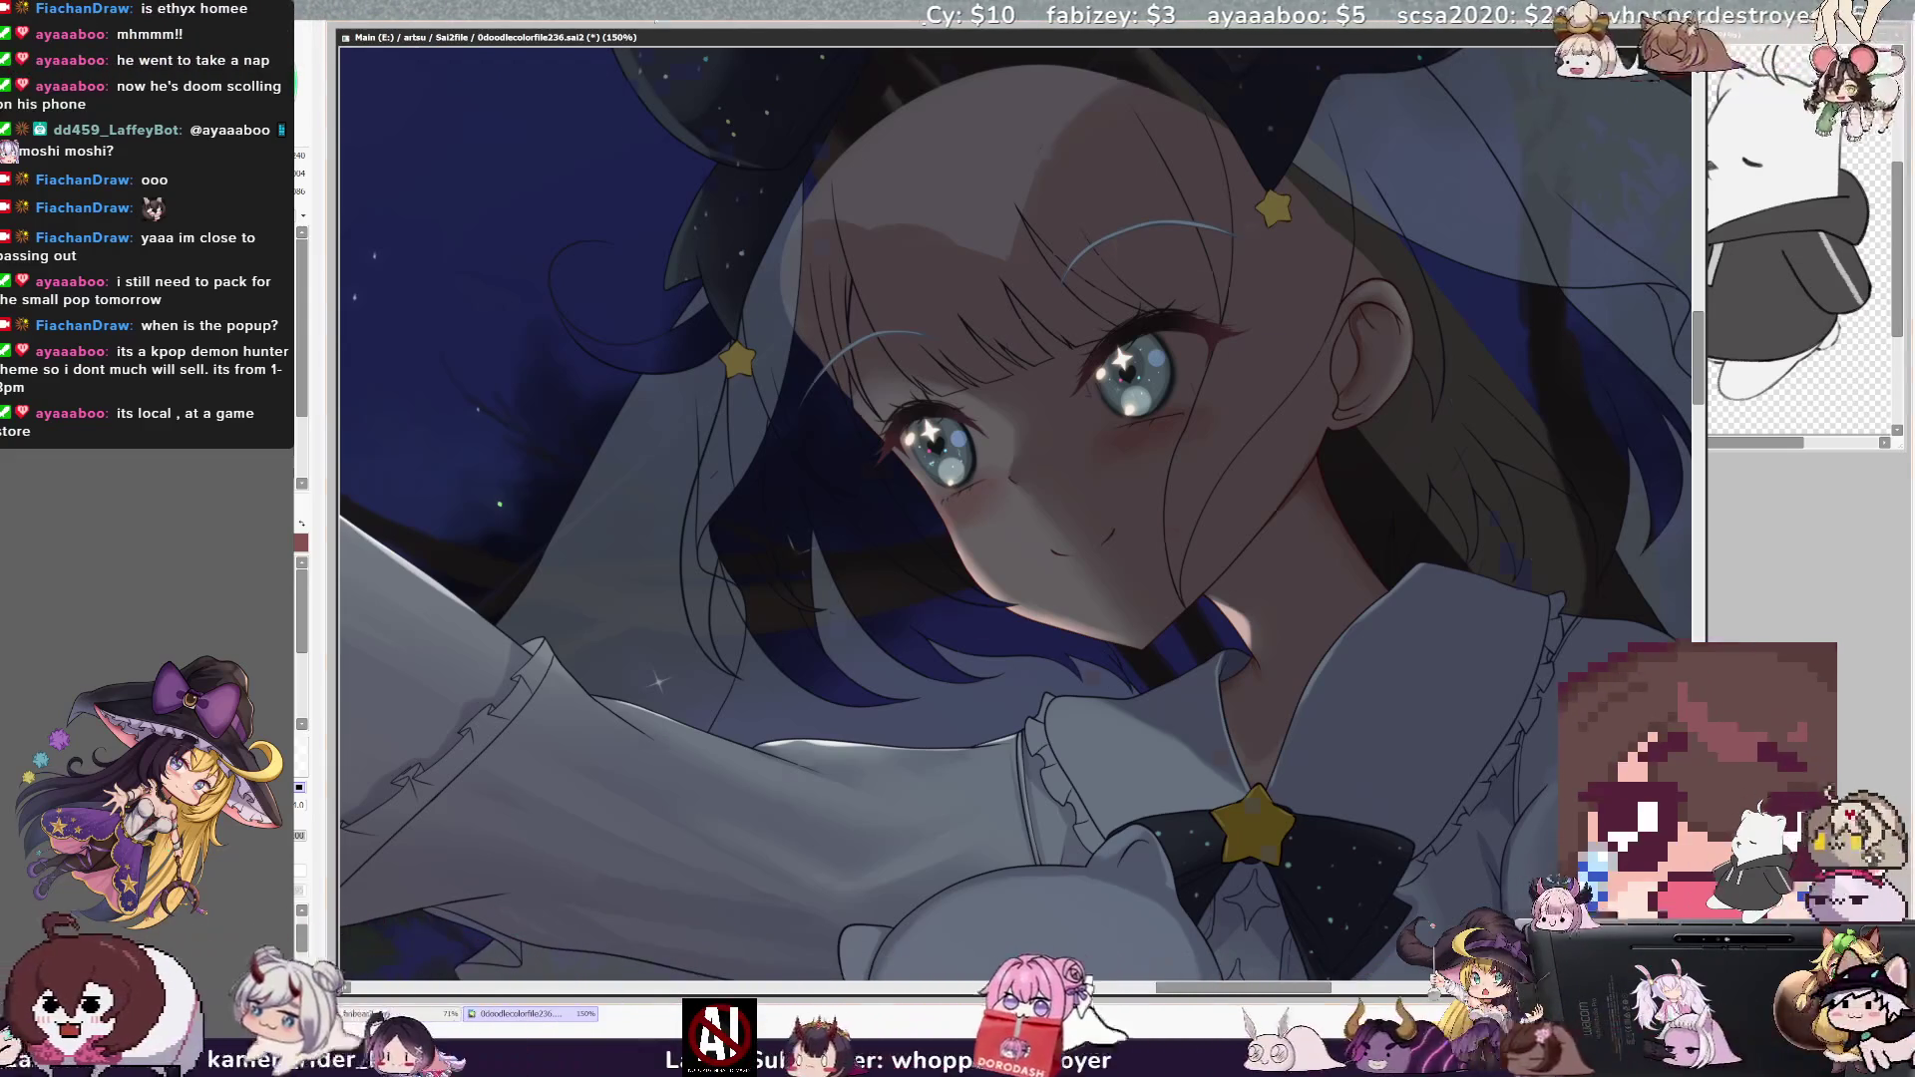
key("End")
key("End")
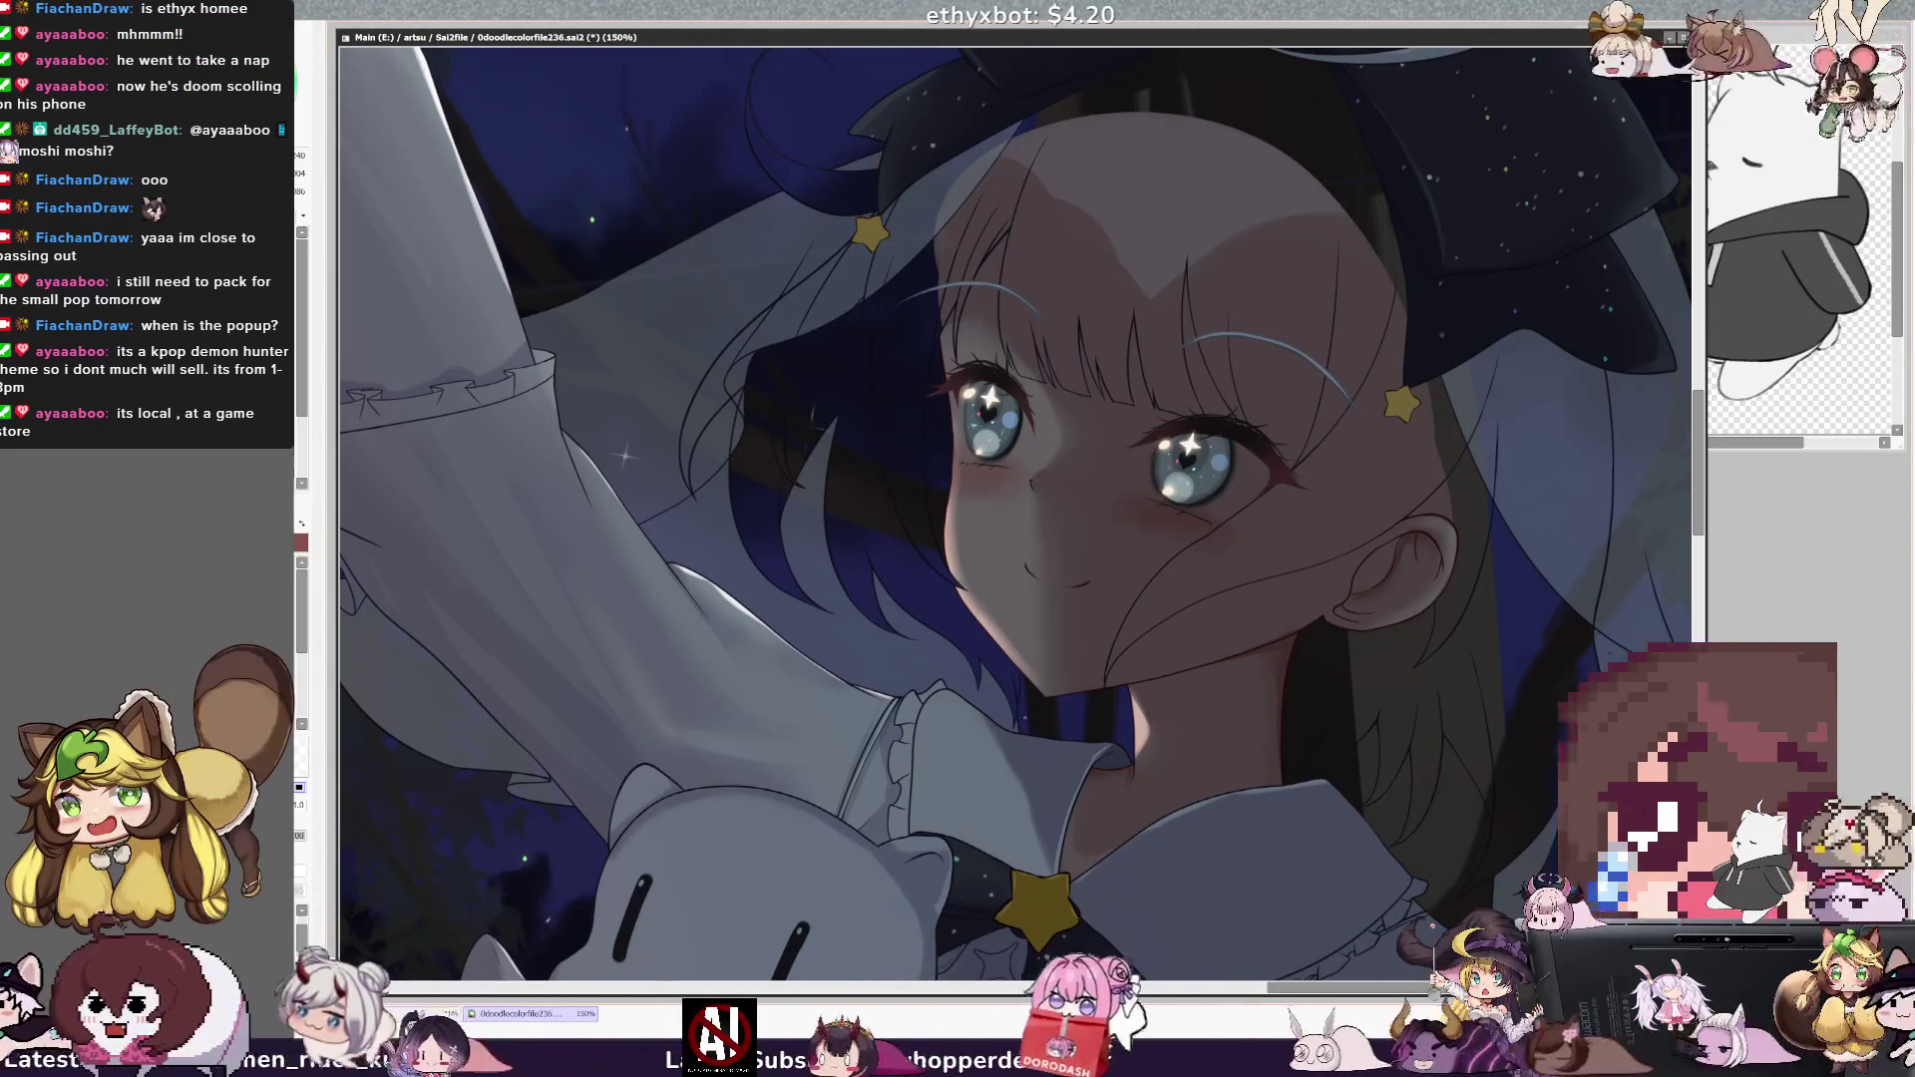
key("ctrl+minus")
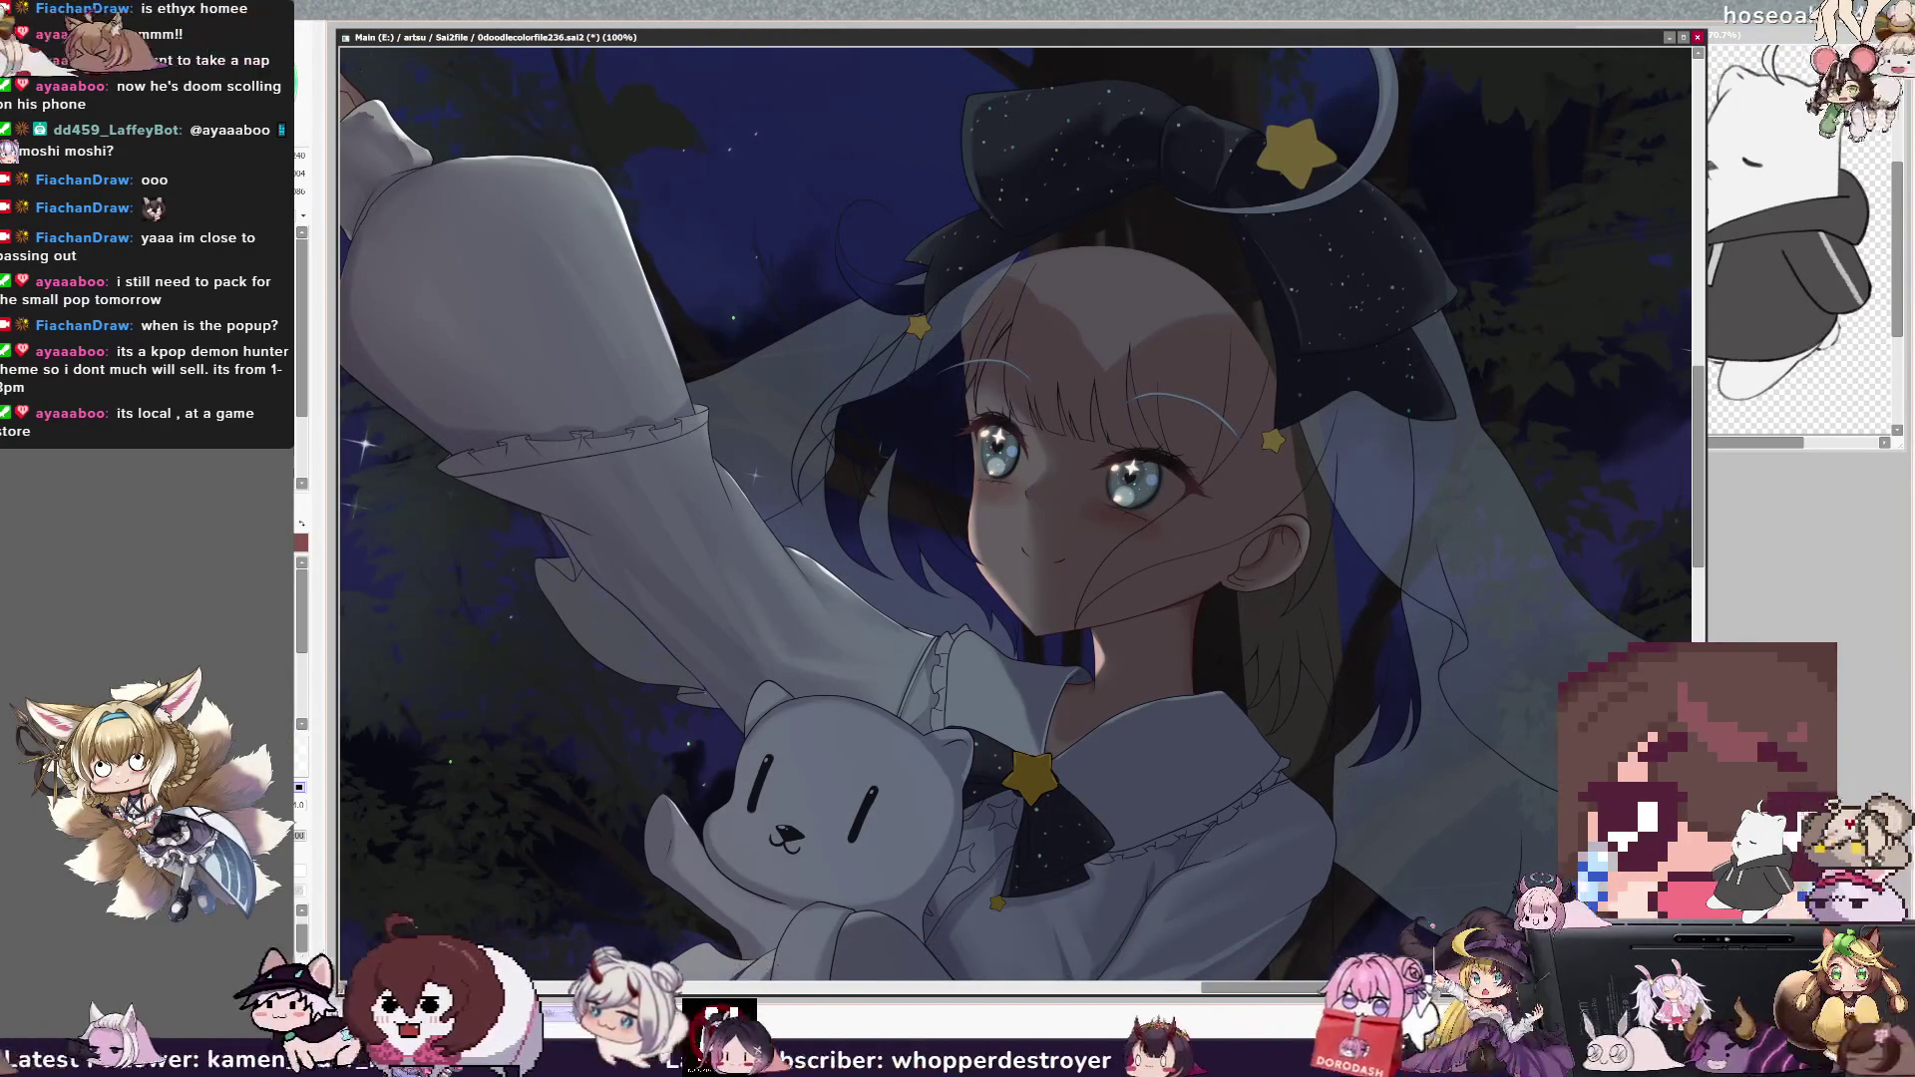
key("ctrl+minus")
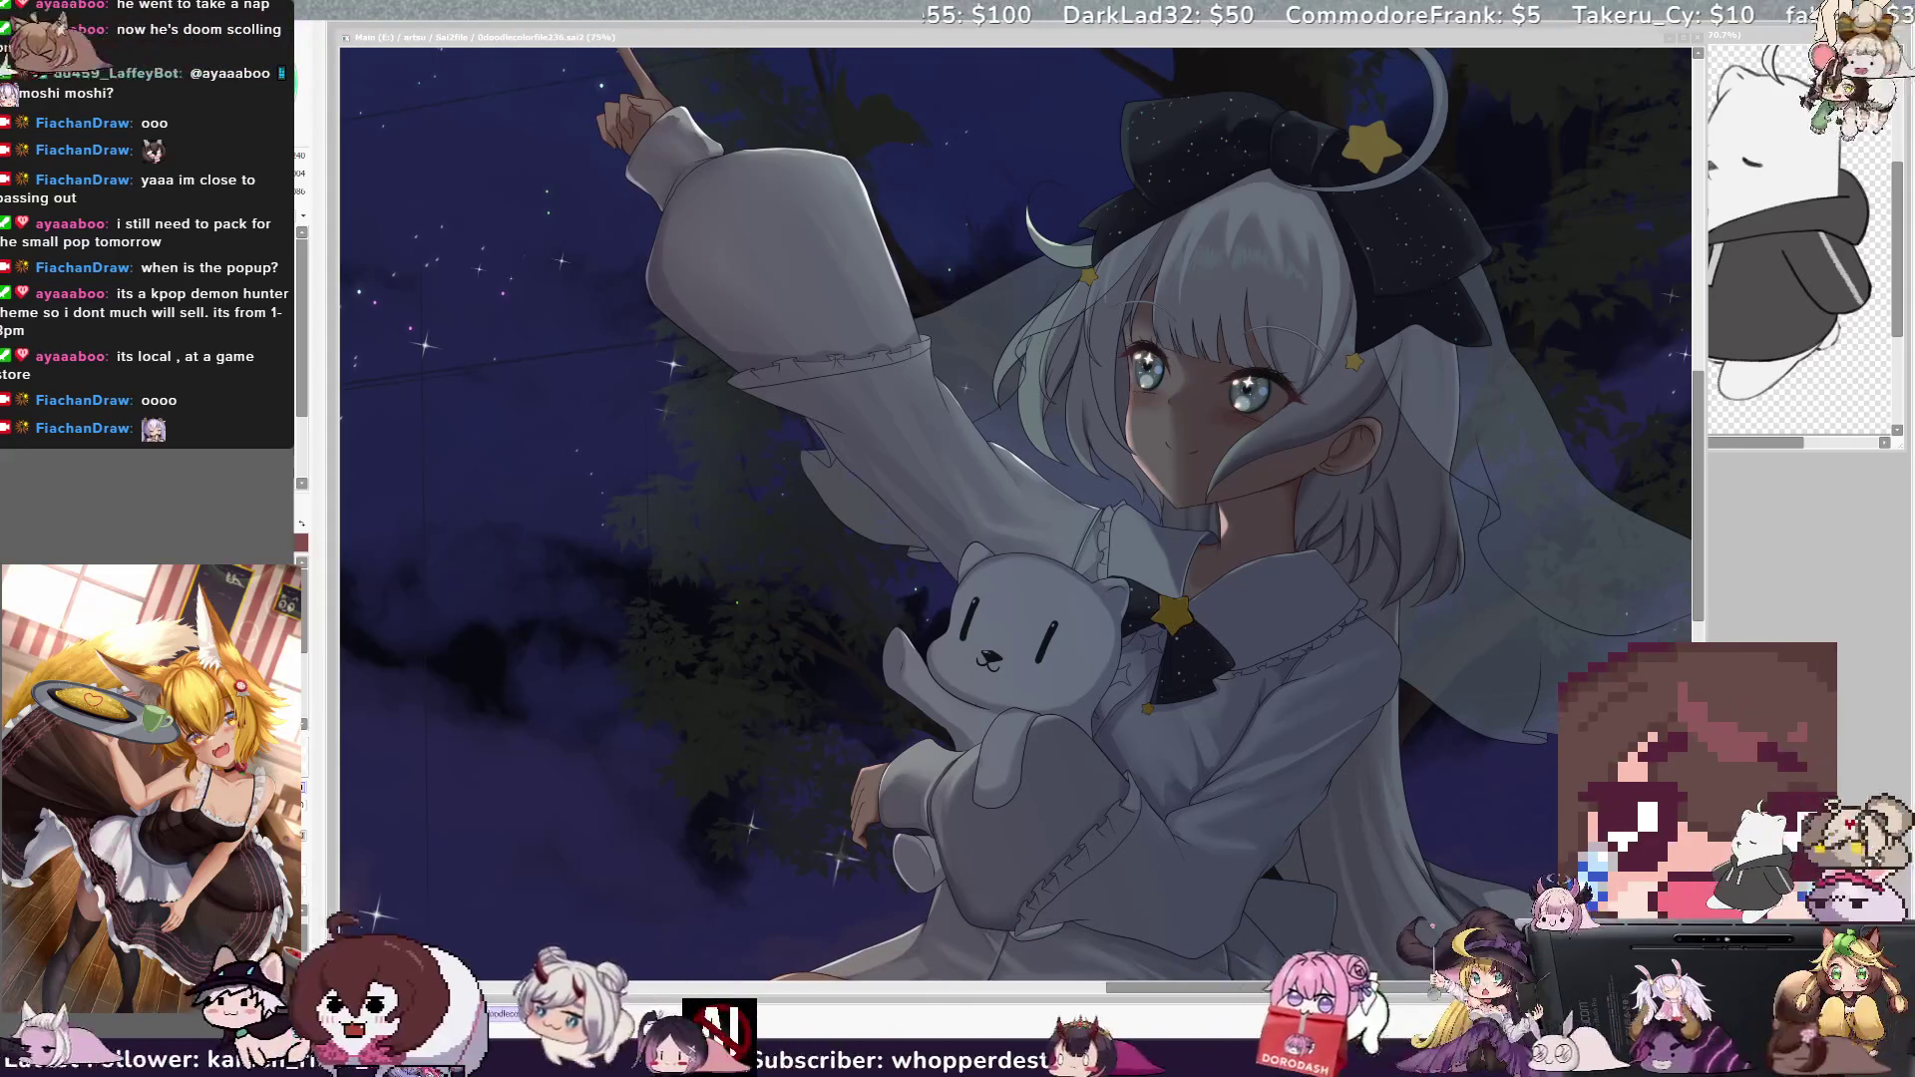
- Zoom out to 50% and make the right-side veil darker and more transparent
key("alt+Tab")
left_click_drag(690, 50, 547, 39)
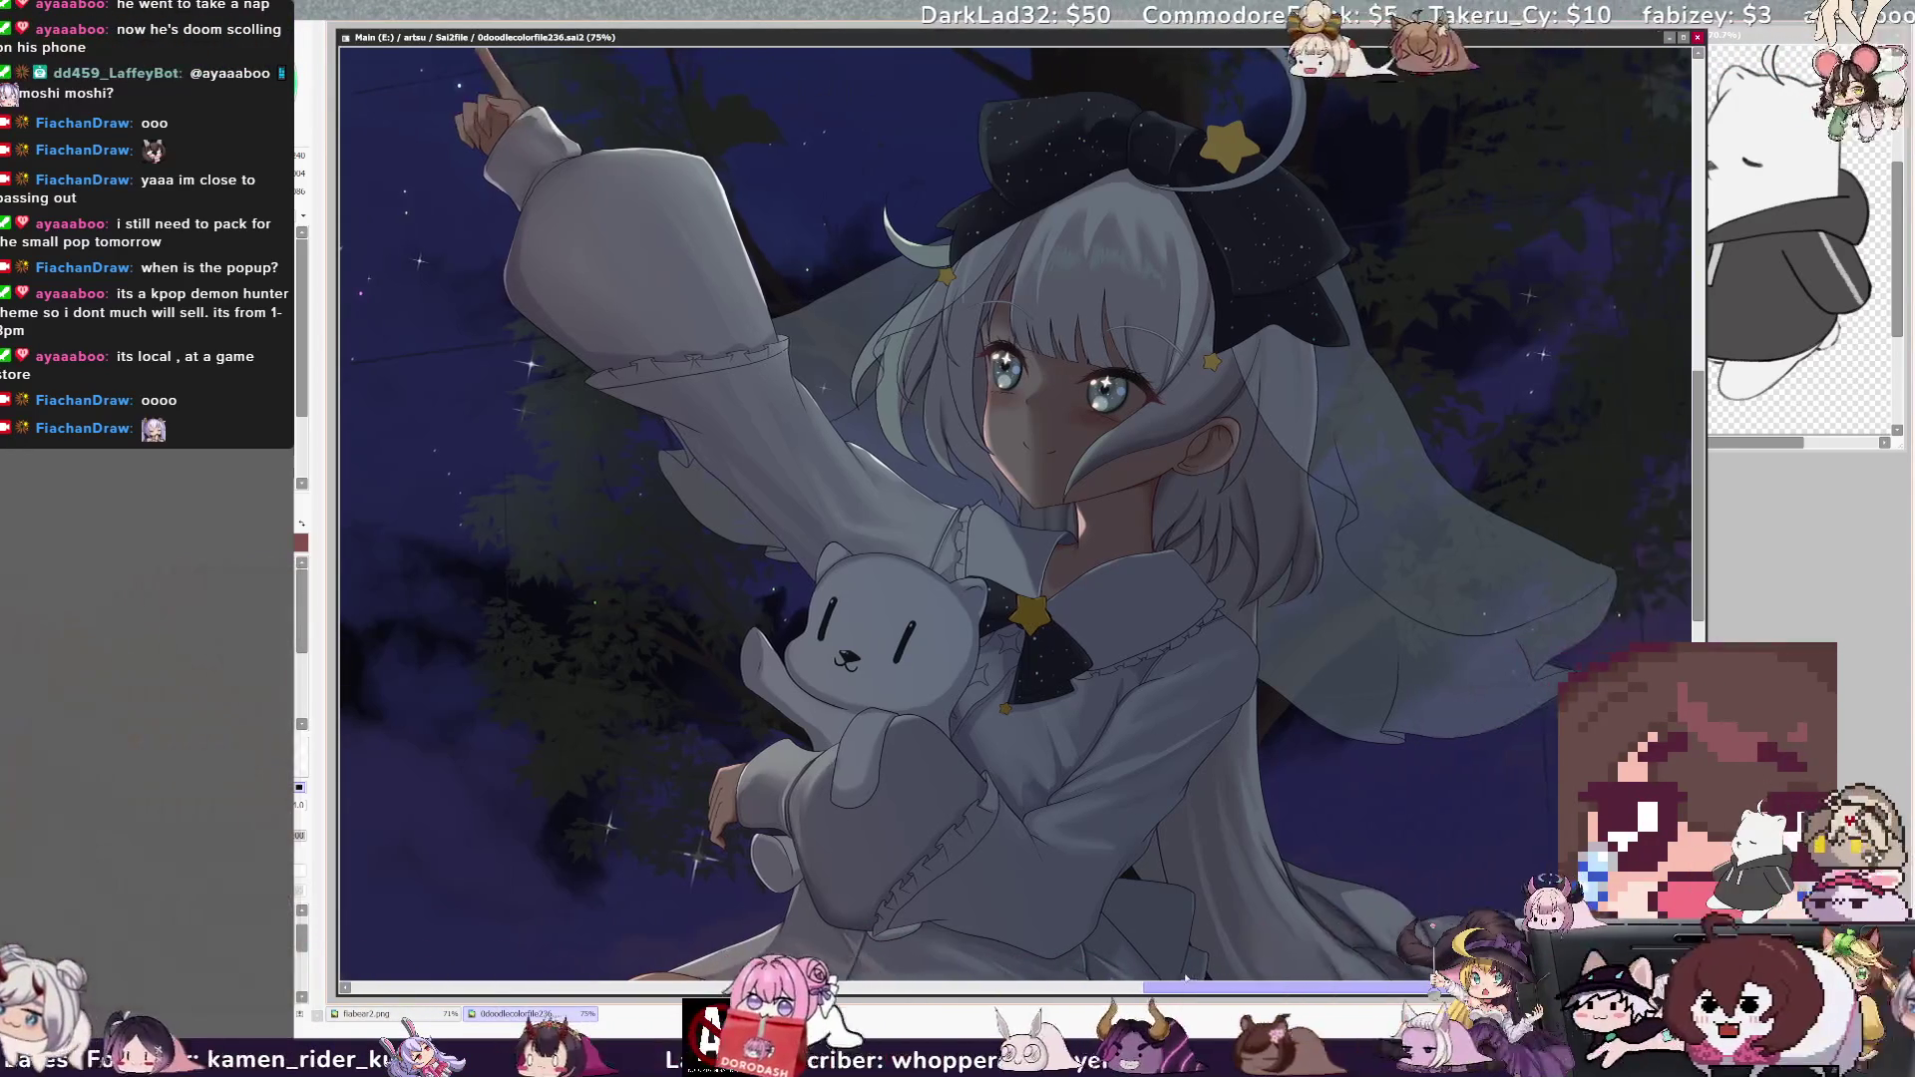
key("minus")
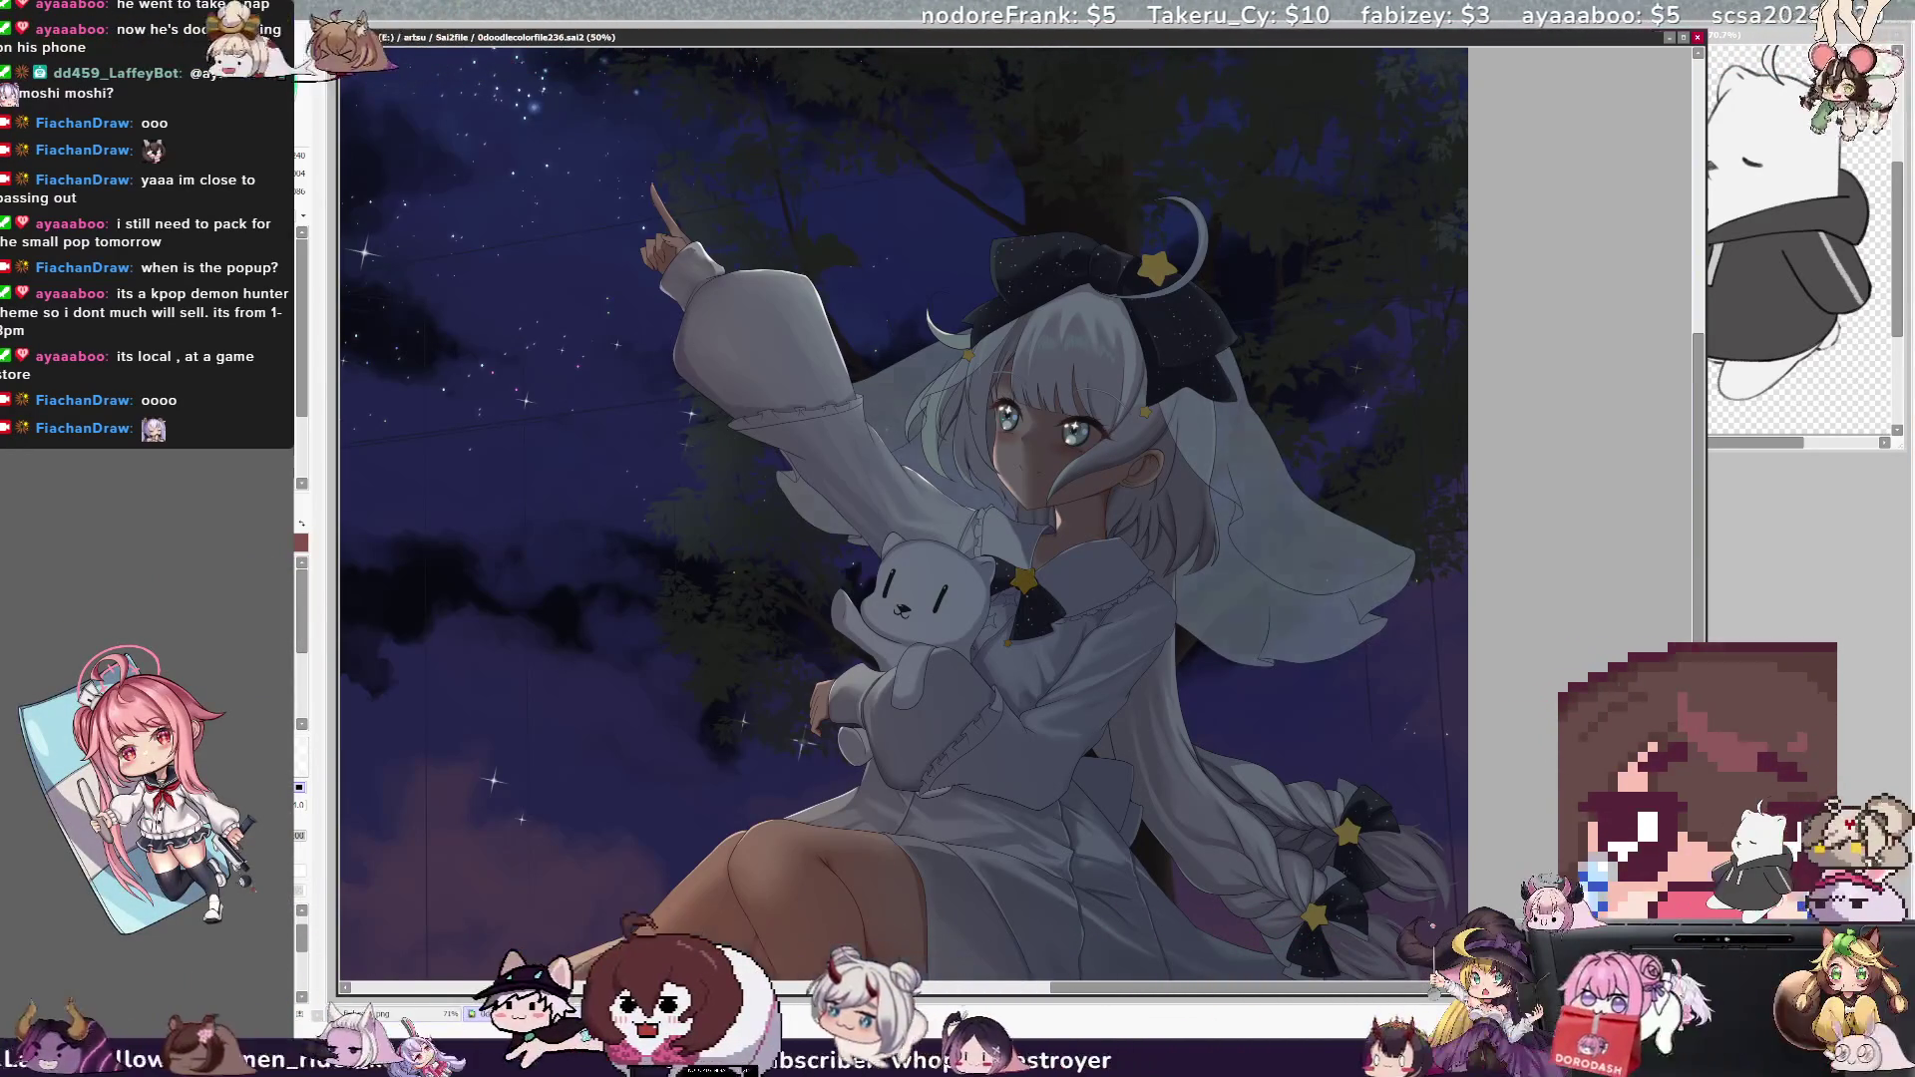
key("ctrl+z")
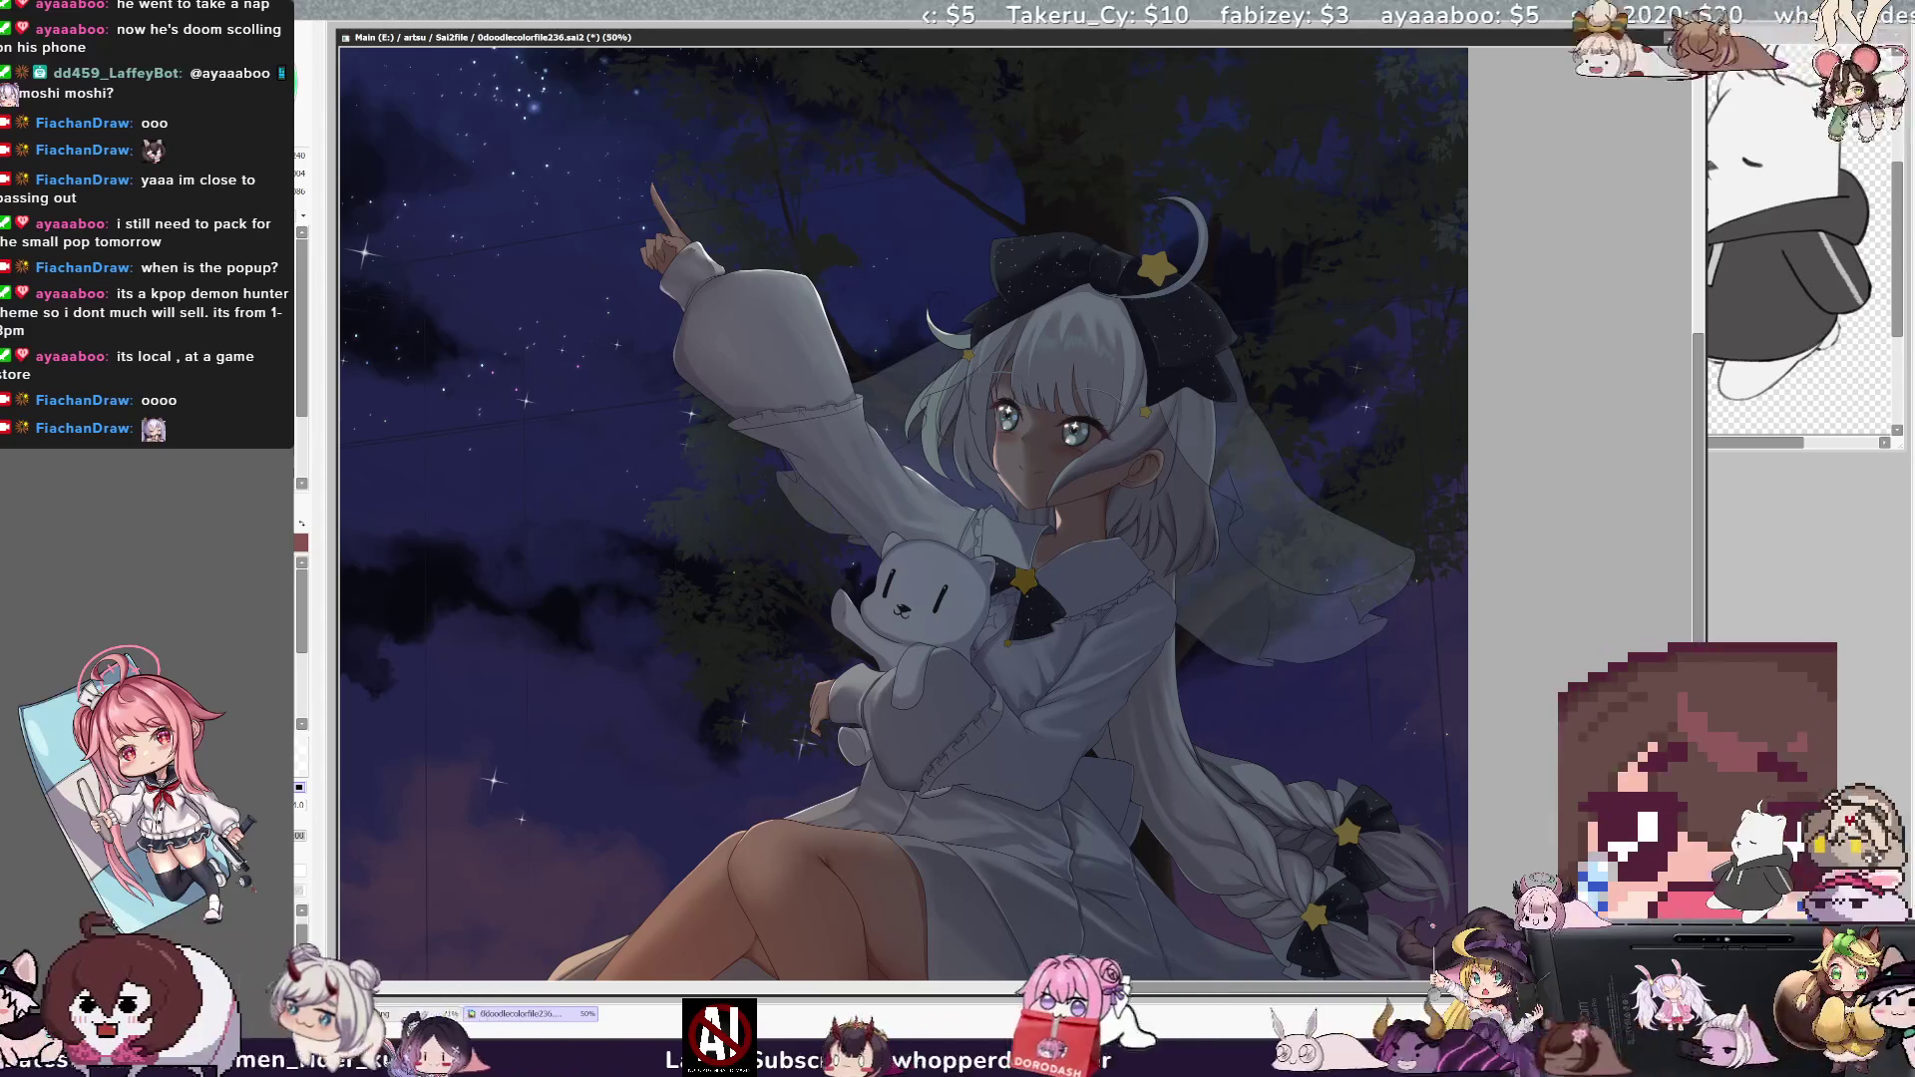
- Recentre the artwork and zoom back to 100% on the girl's face and bear
left_click_drag(898, 499, 777, 458)
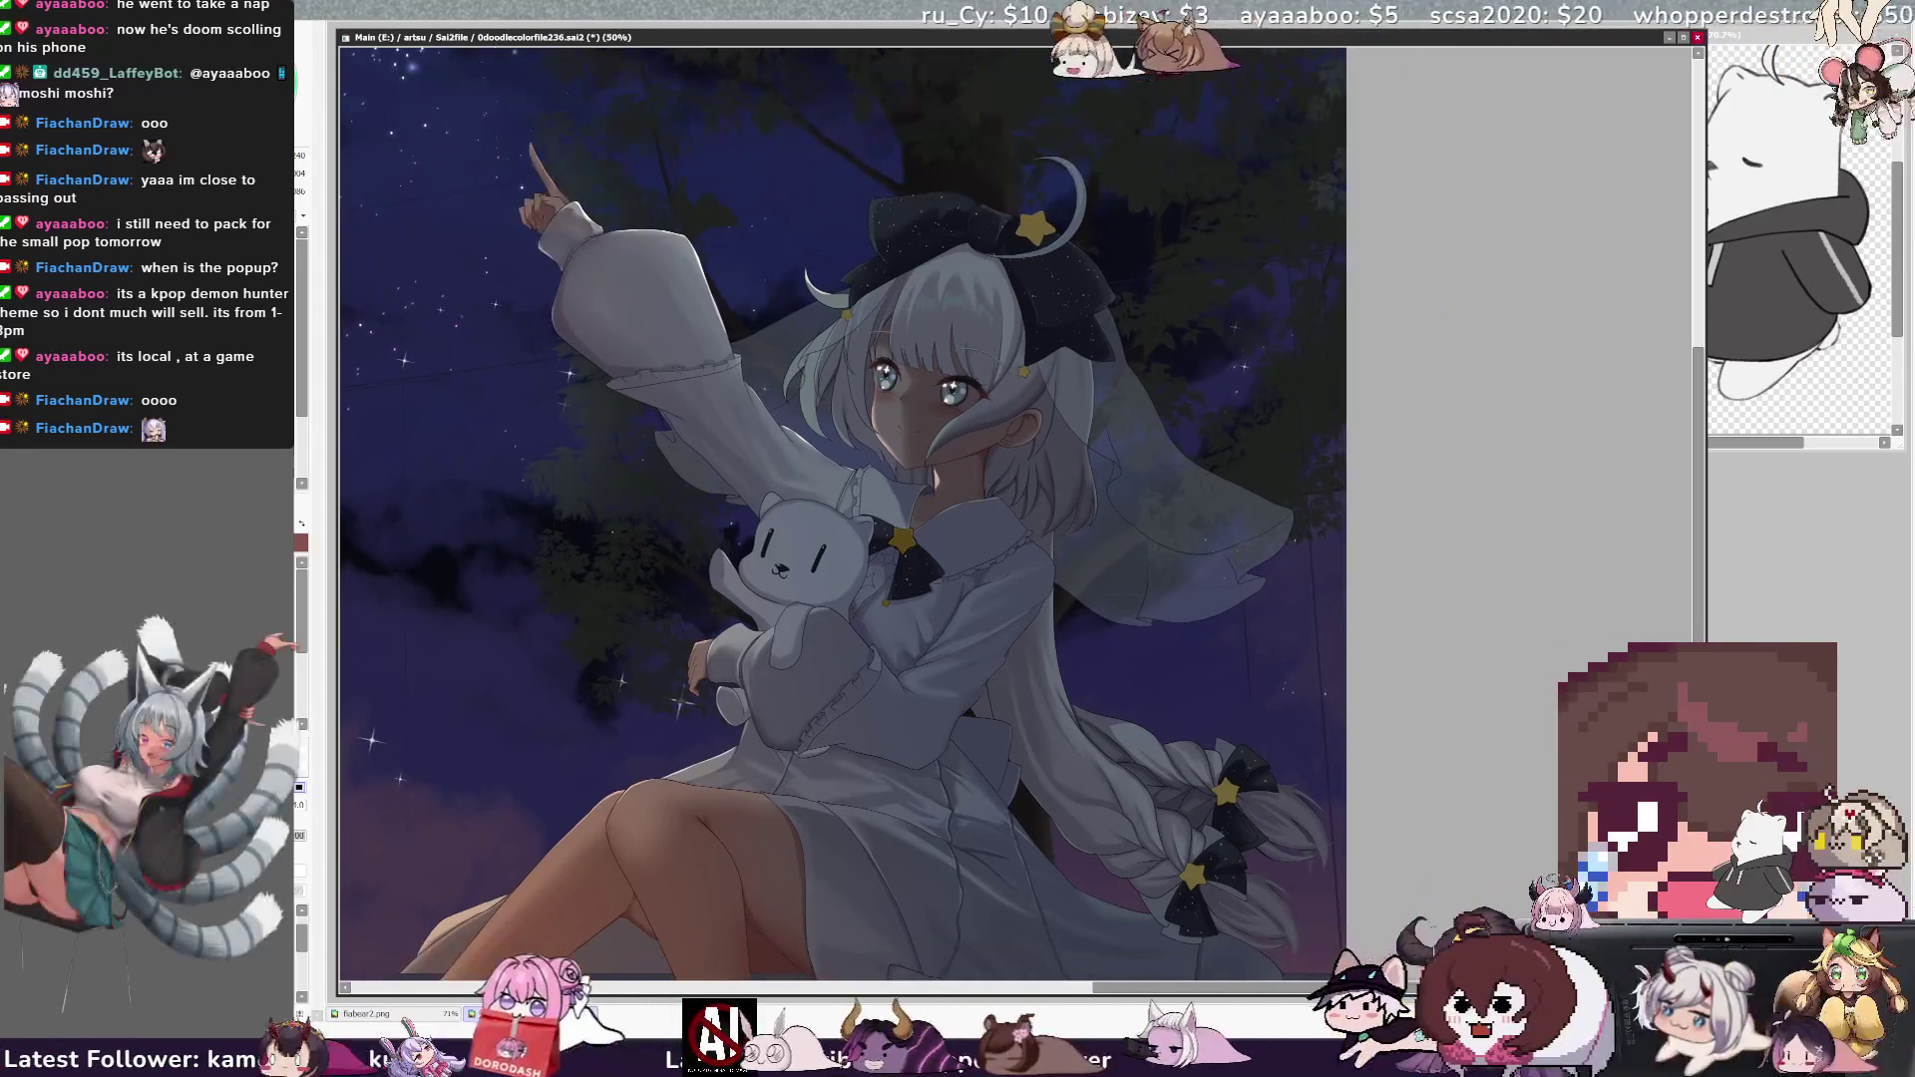
key("ctrl+plus")
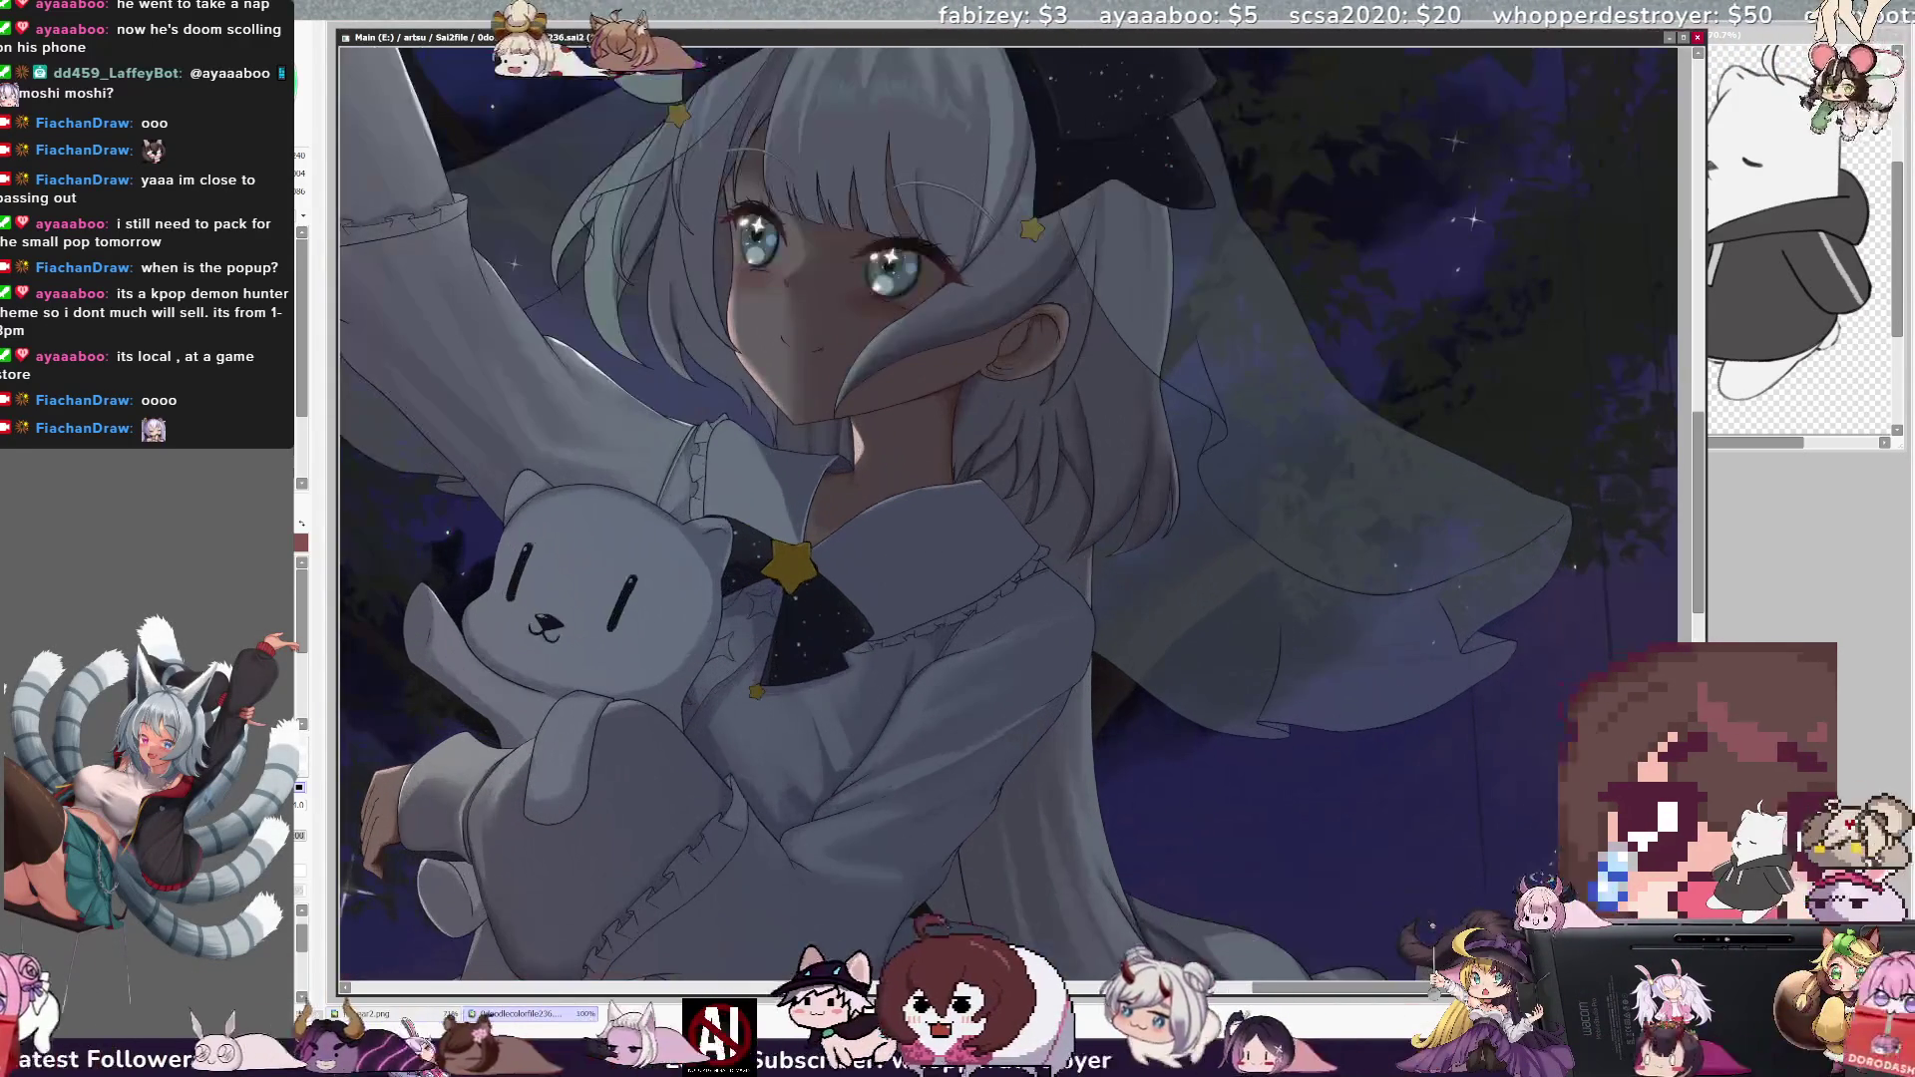
scroll(1015, 513, "up", 2)
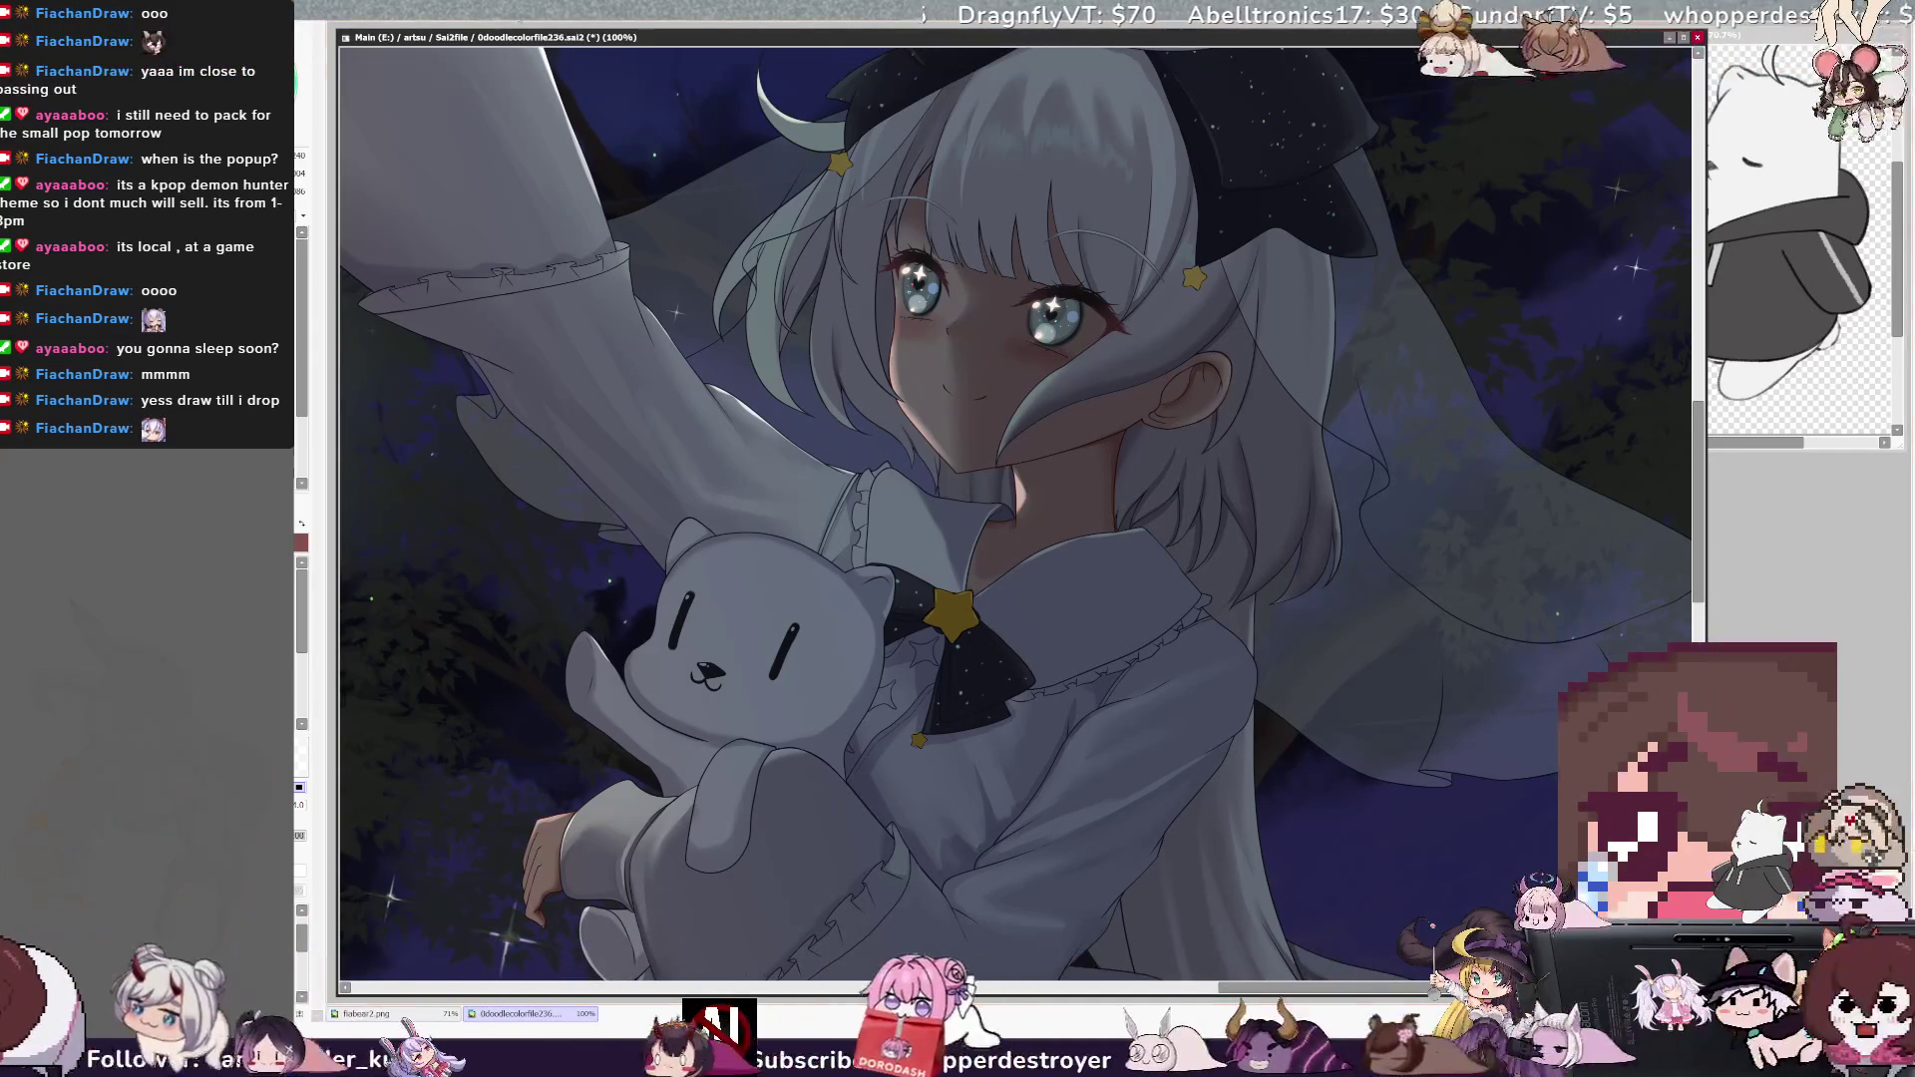
key("ctrl+minus")
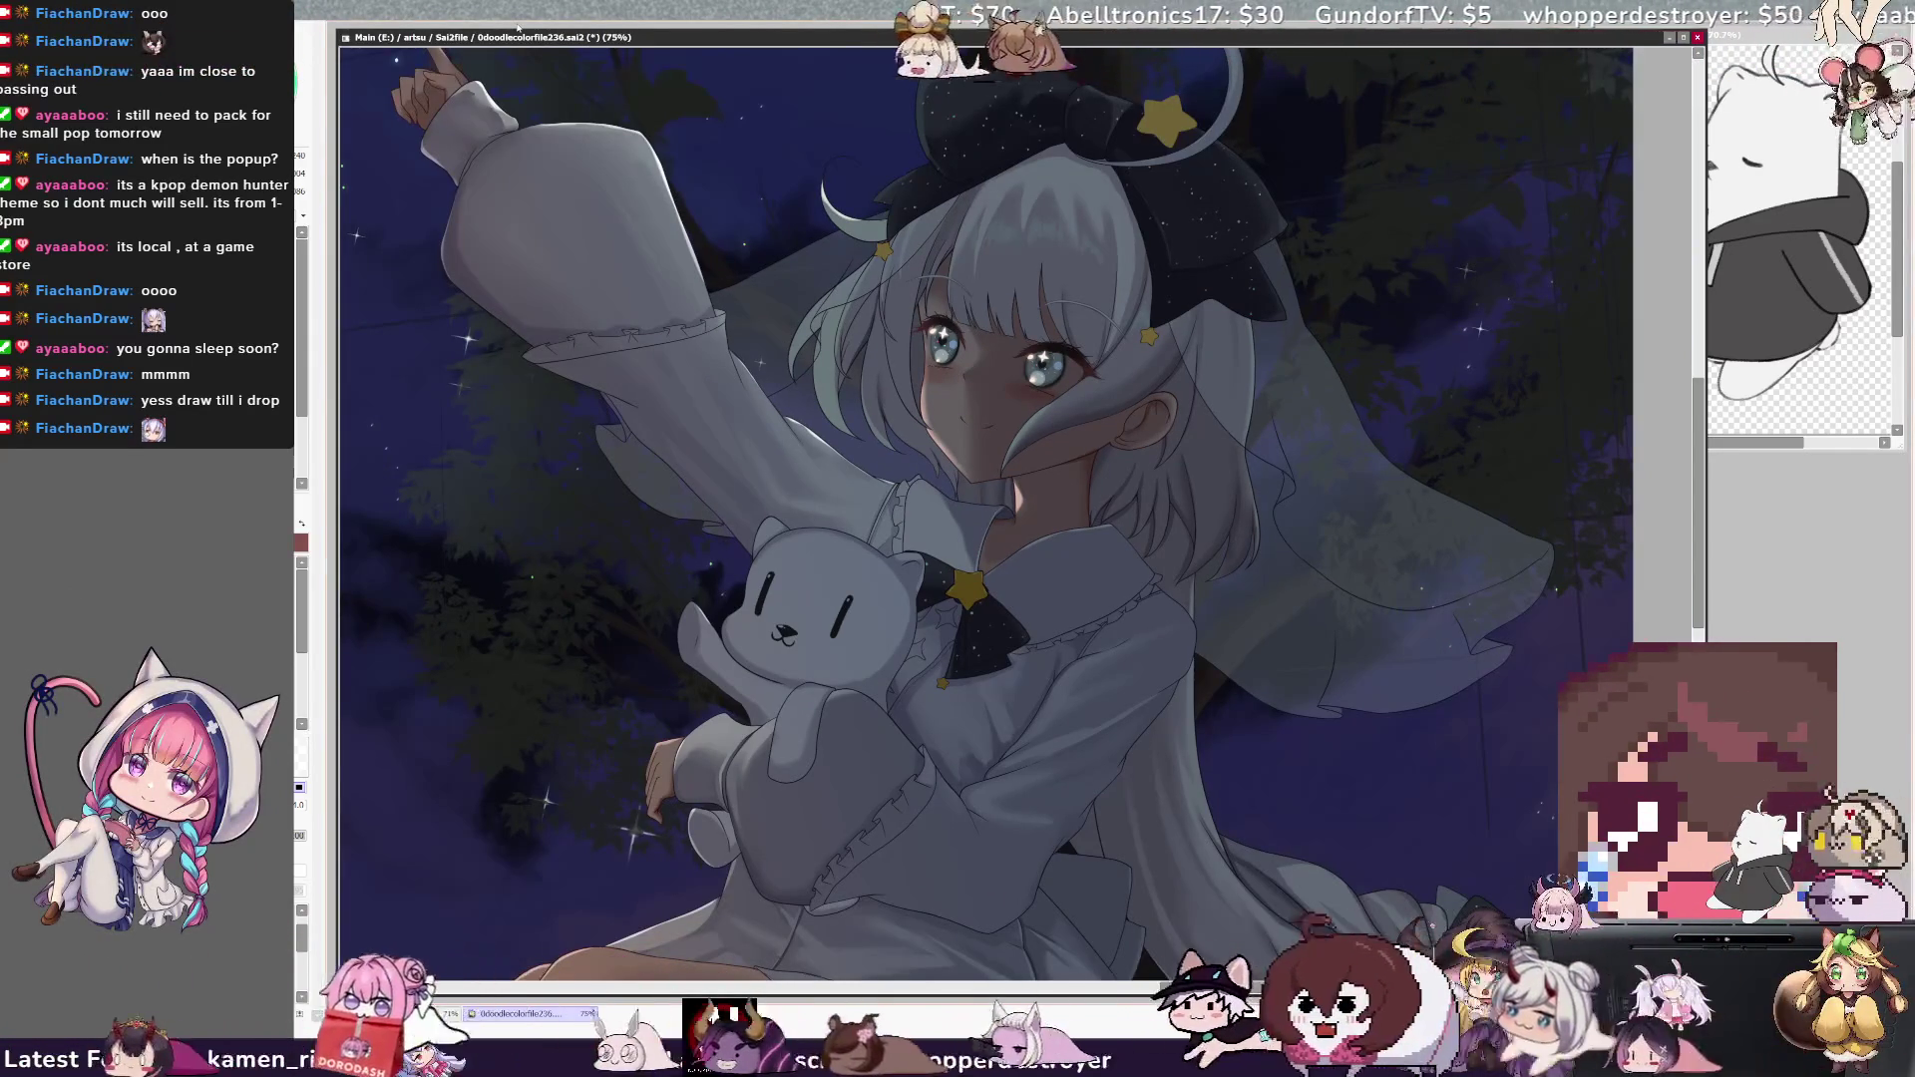
left_click_drag(1326, 992, 1309, 994)
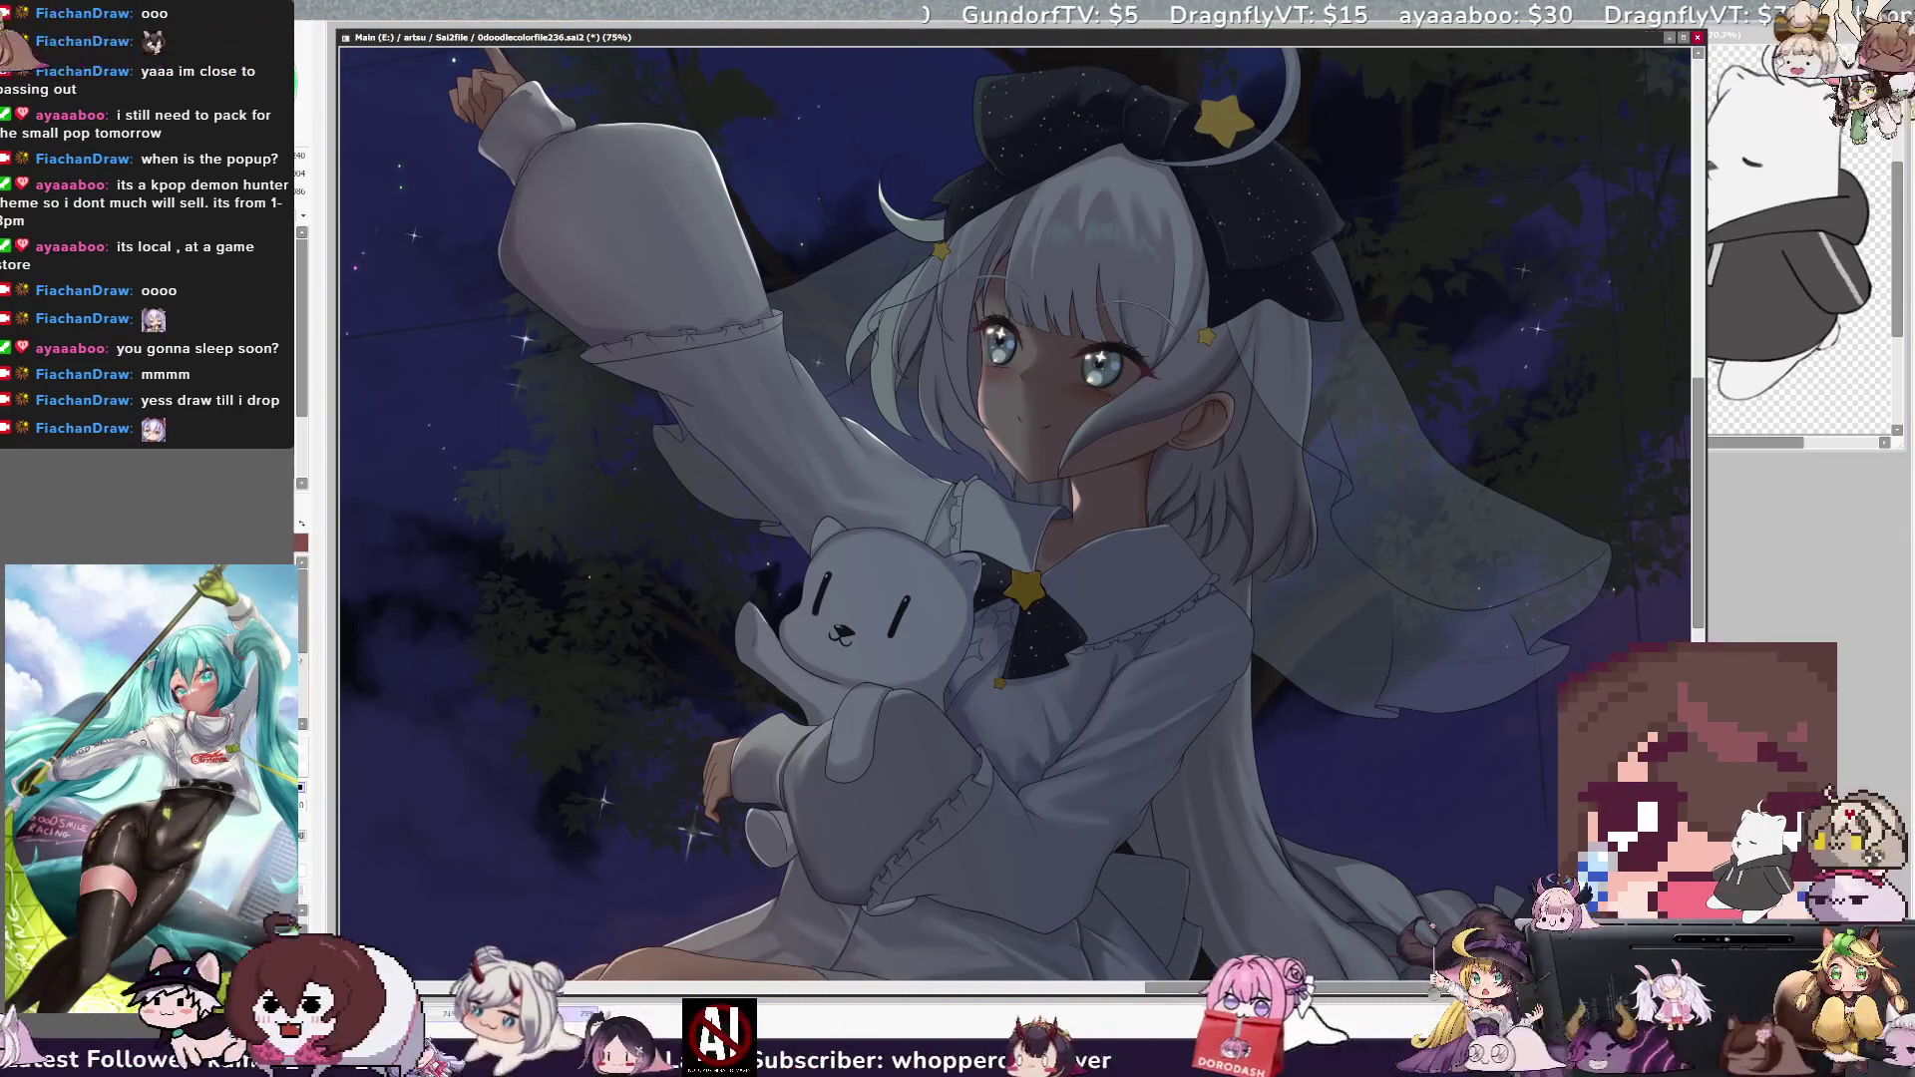
key("Delete")
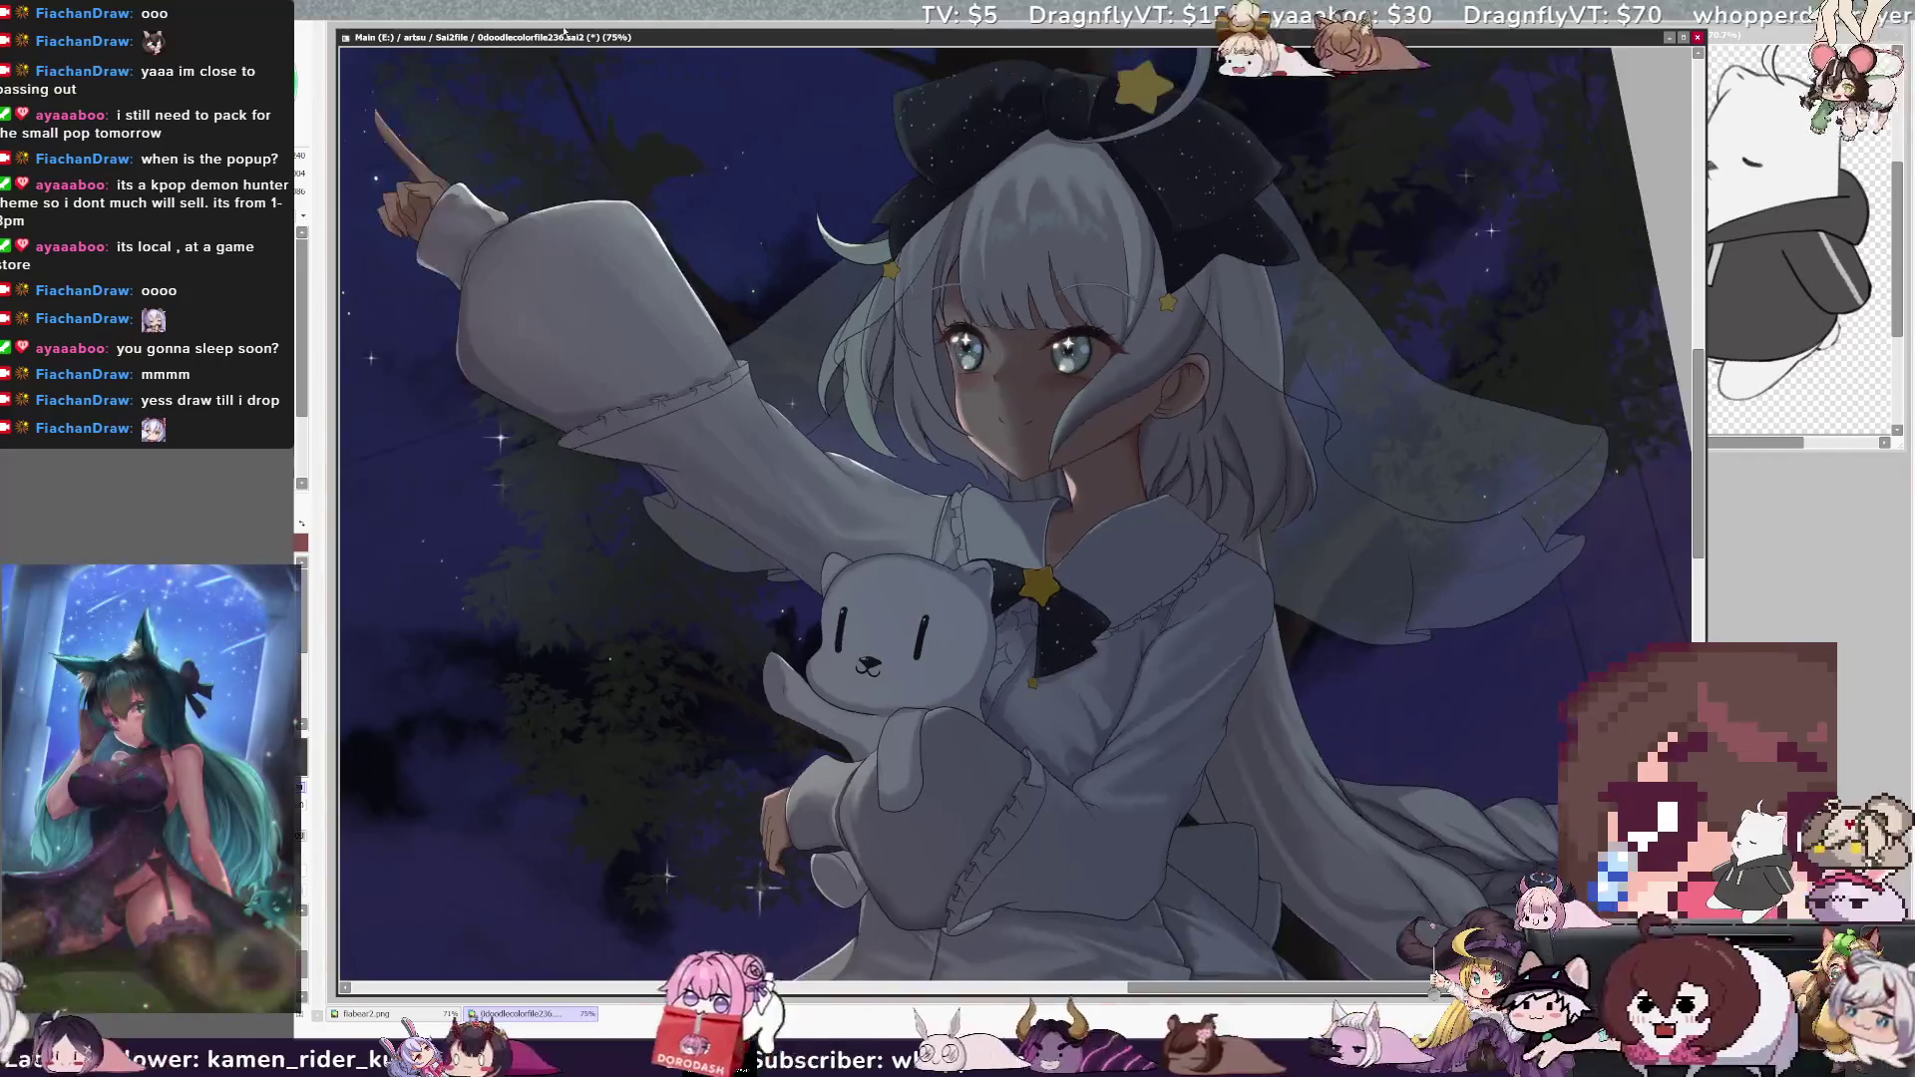
key("Page_Up")
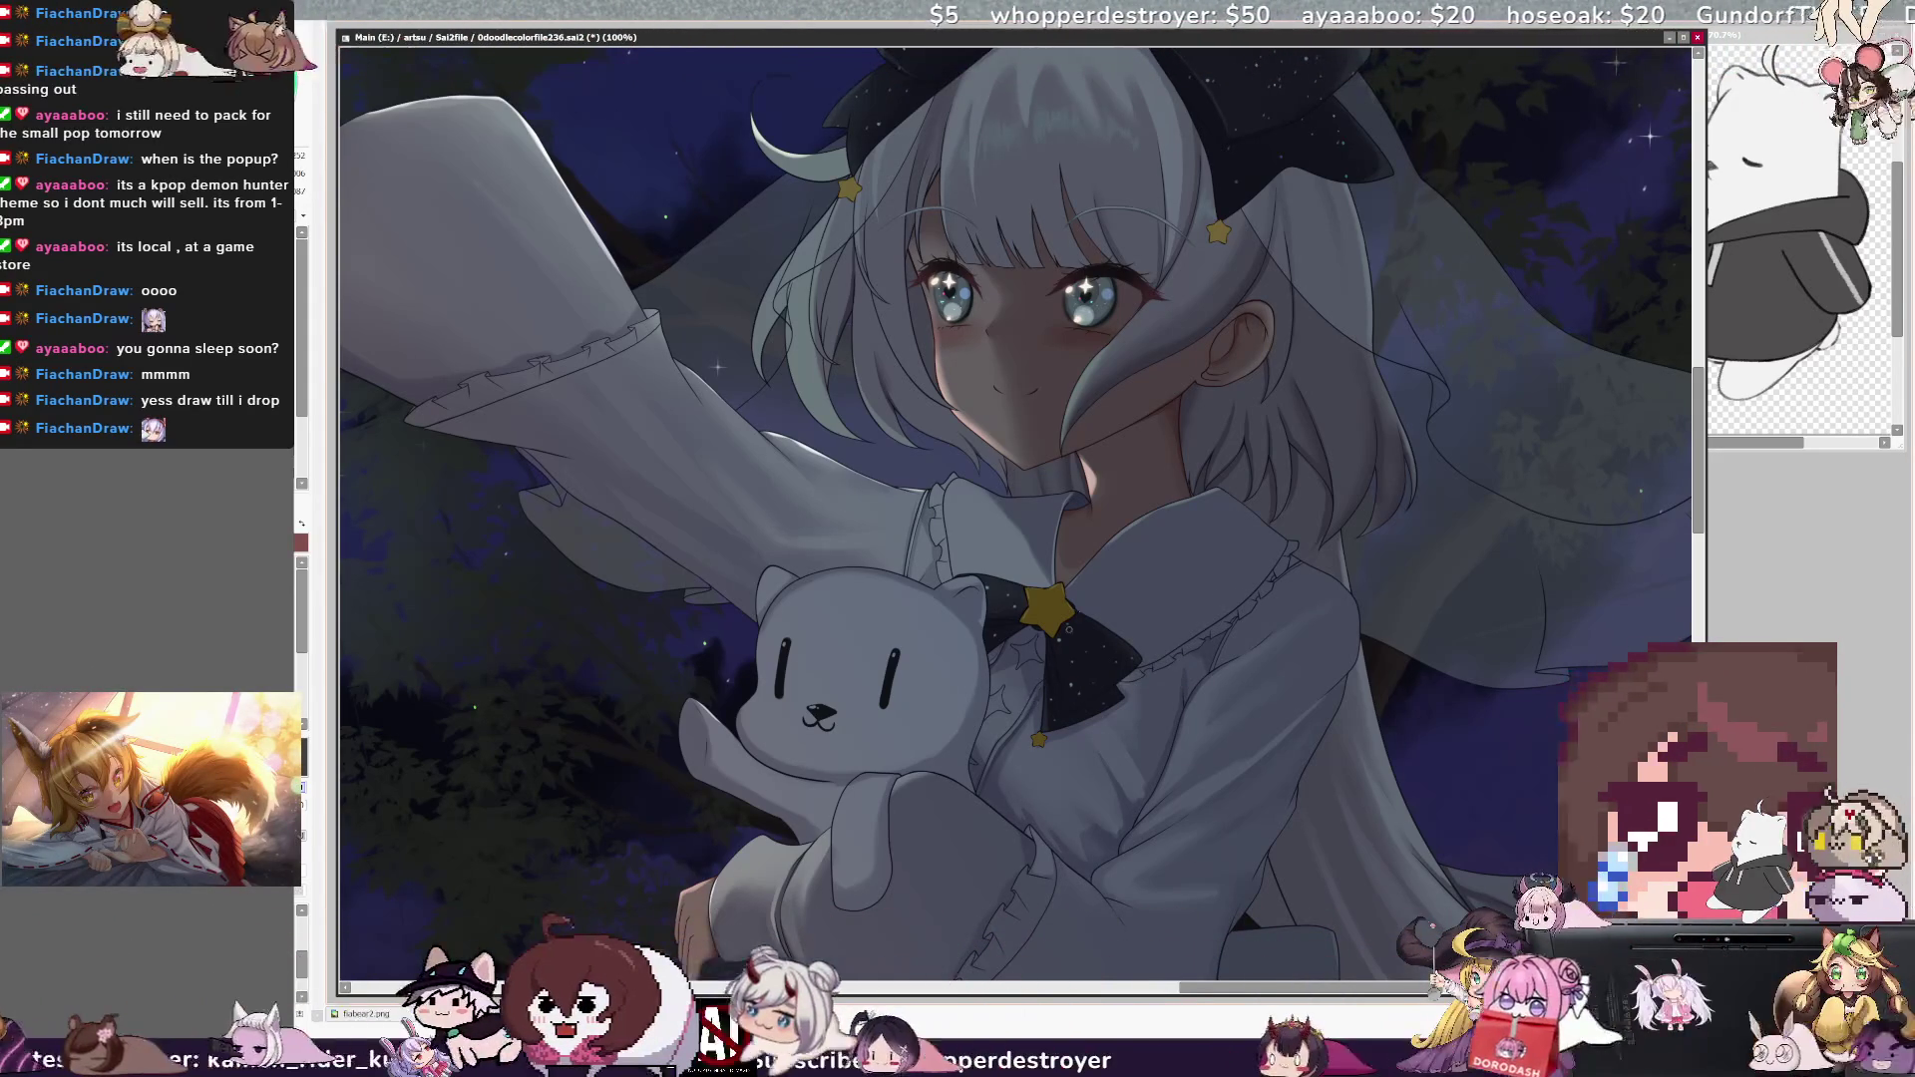
key("minus")
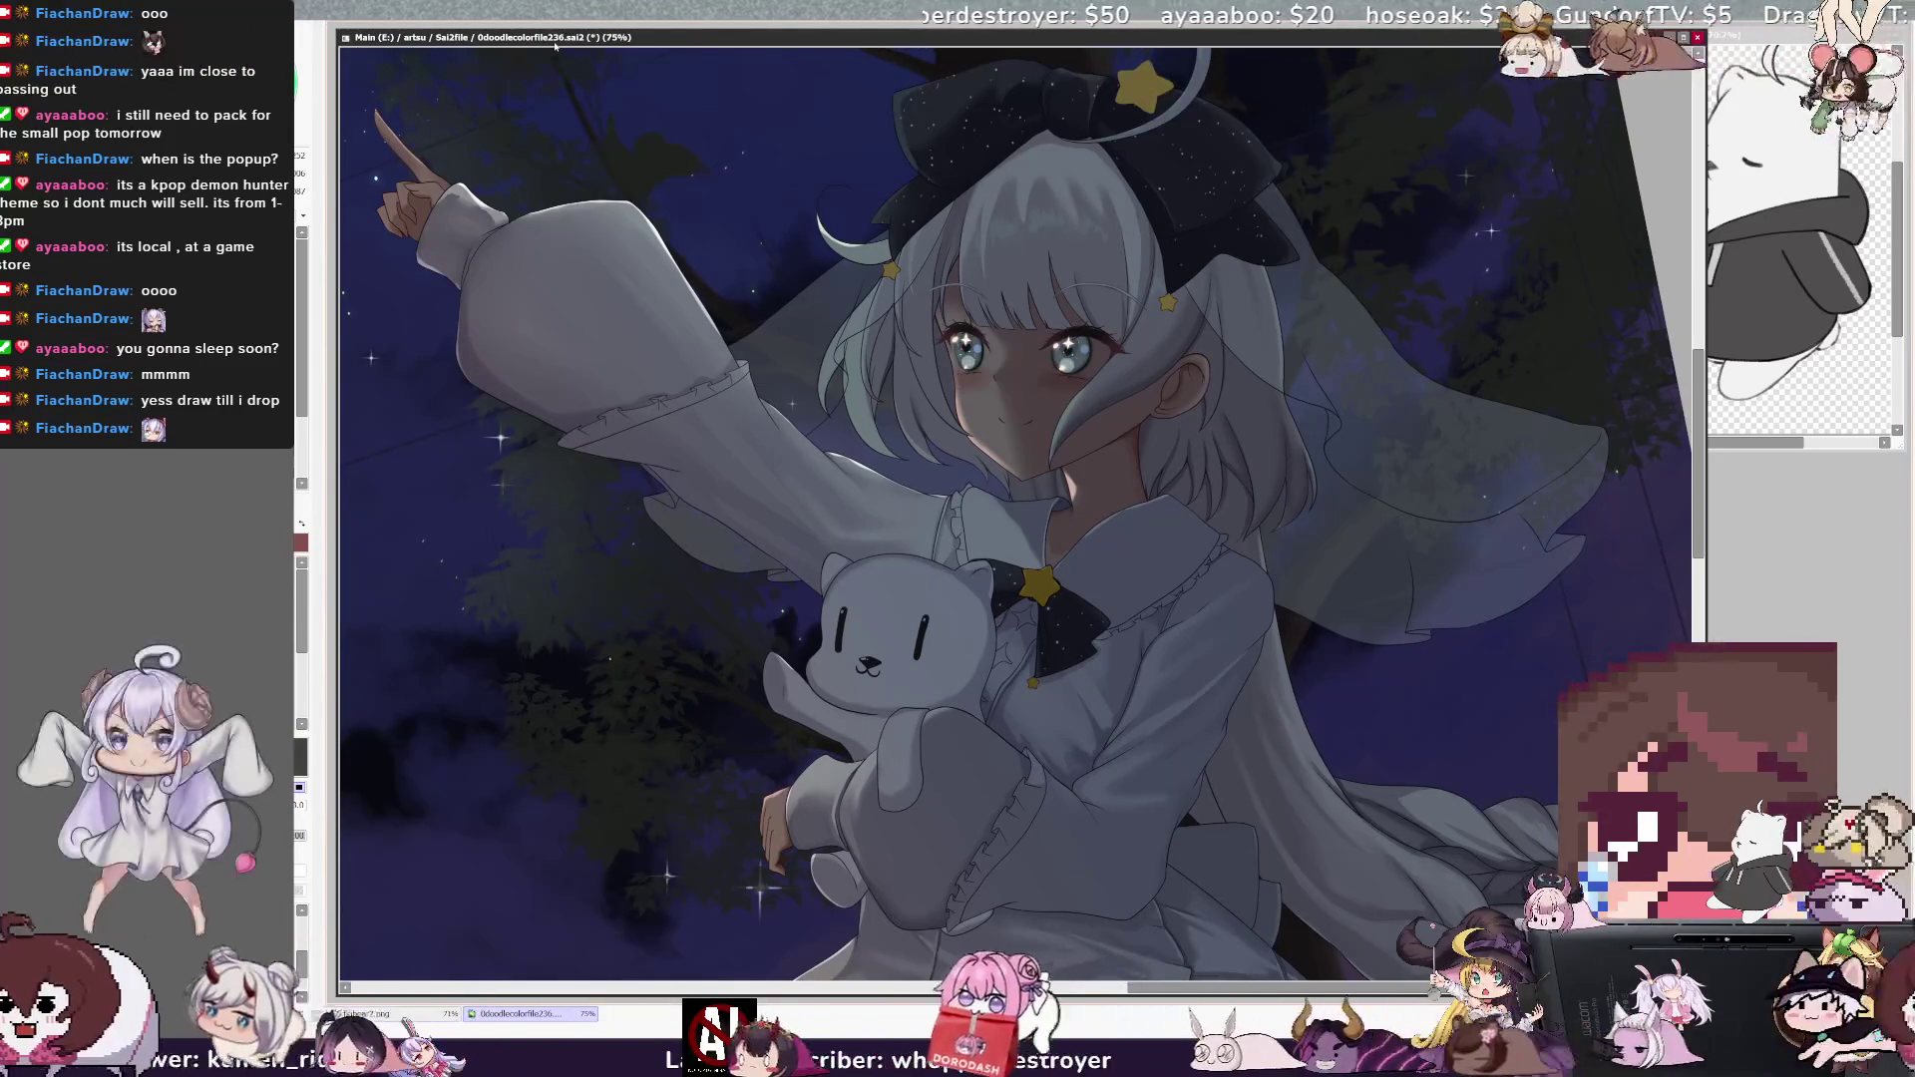
key("End")
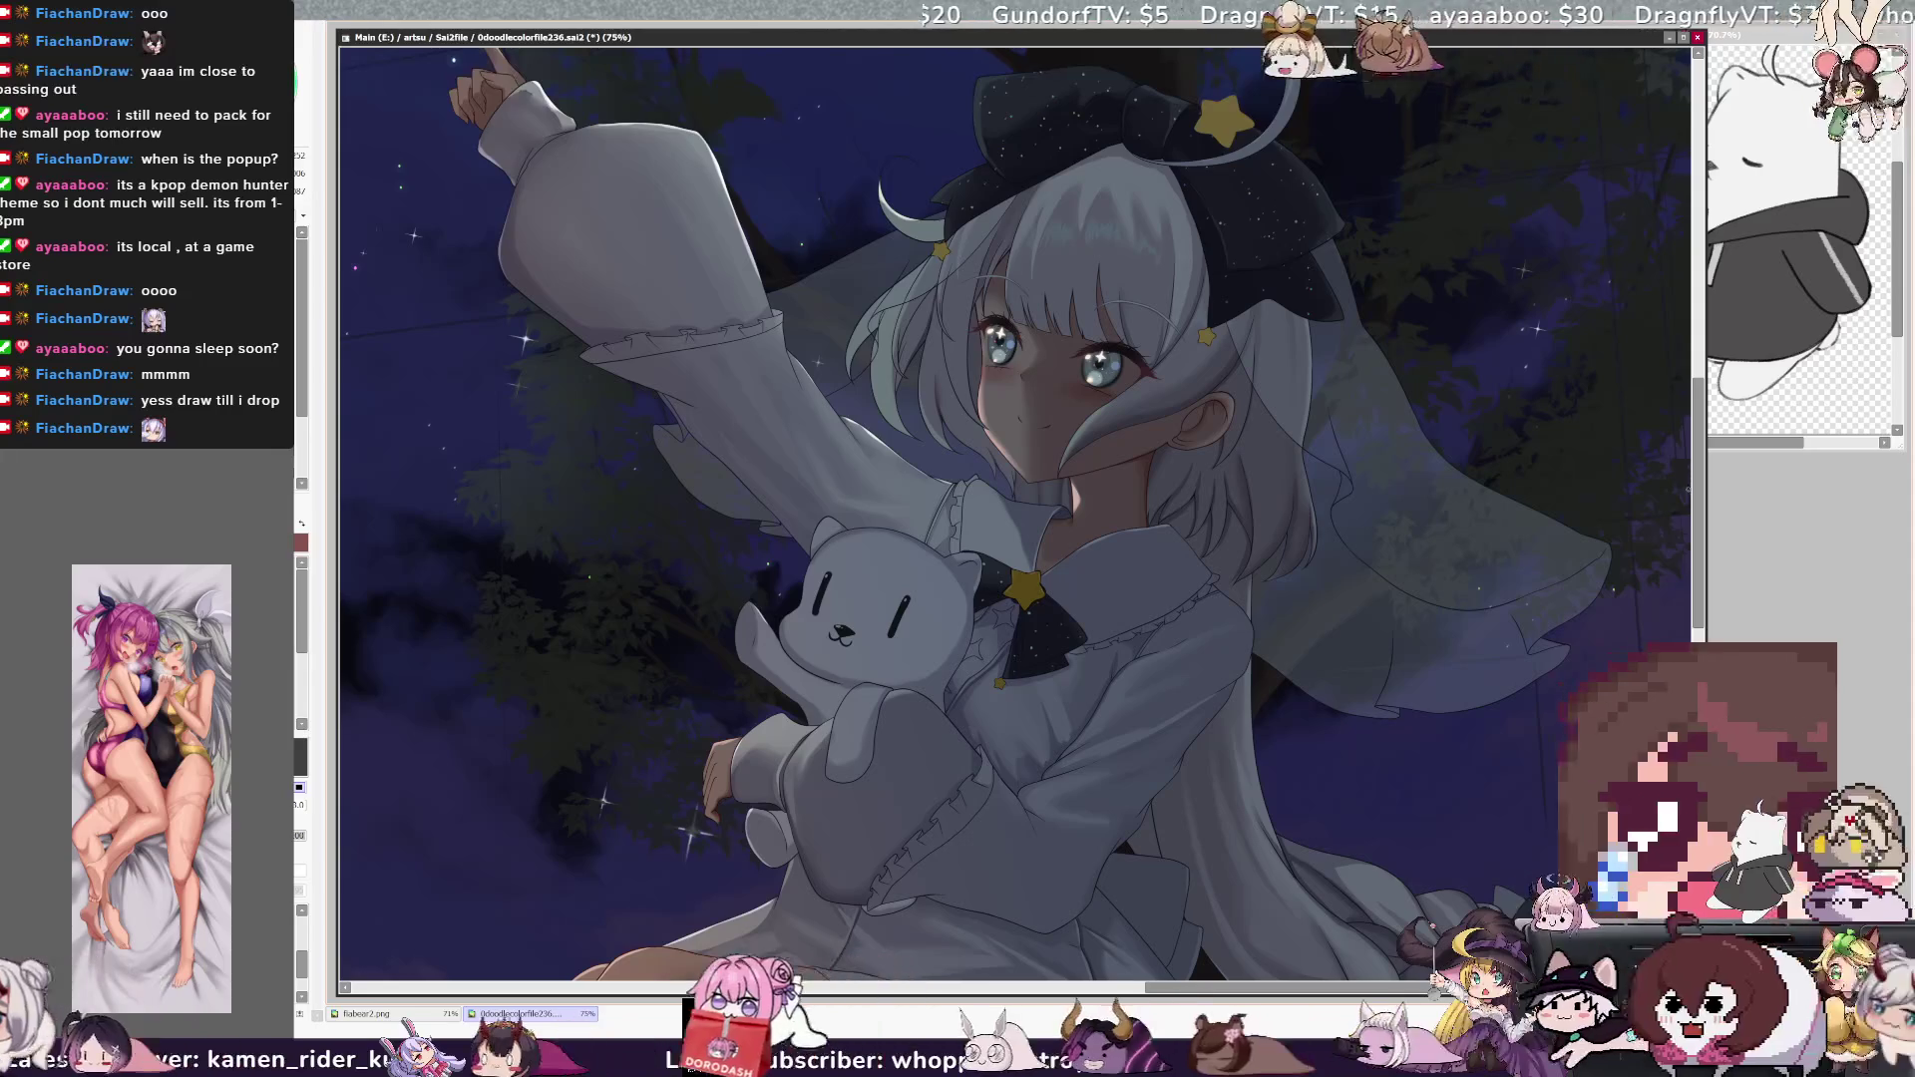
mouse_move(1697, 483)
left_mouse_down()
mouse_move(1715, 592)
mouse_move(1715, 494)
left_mouse_up()
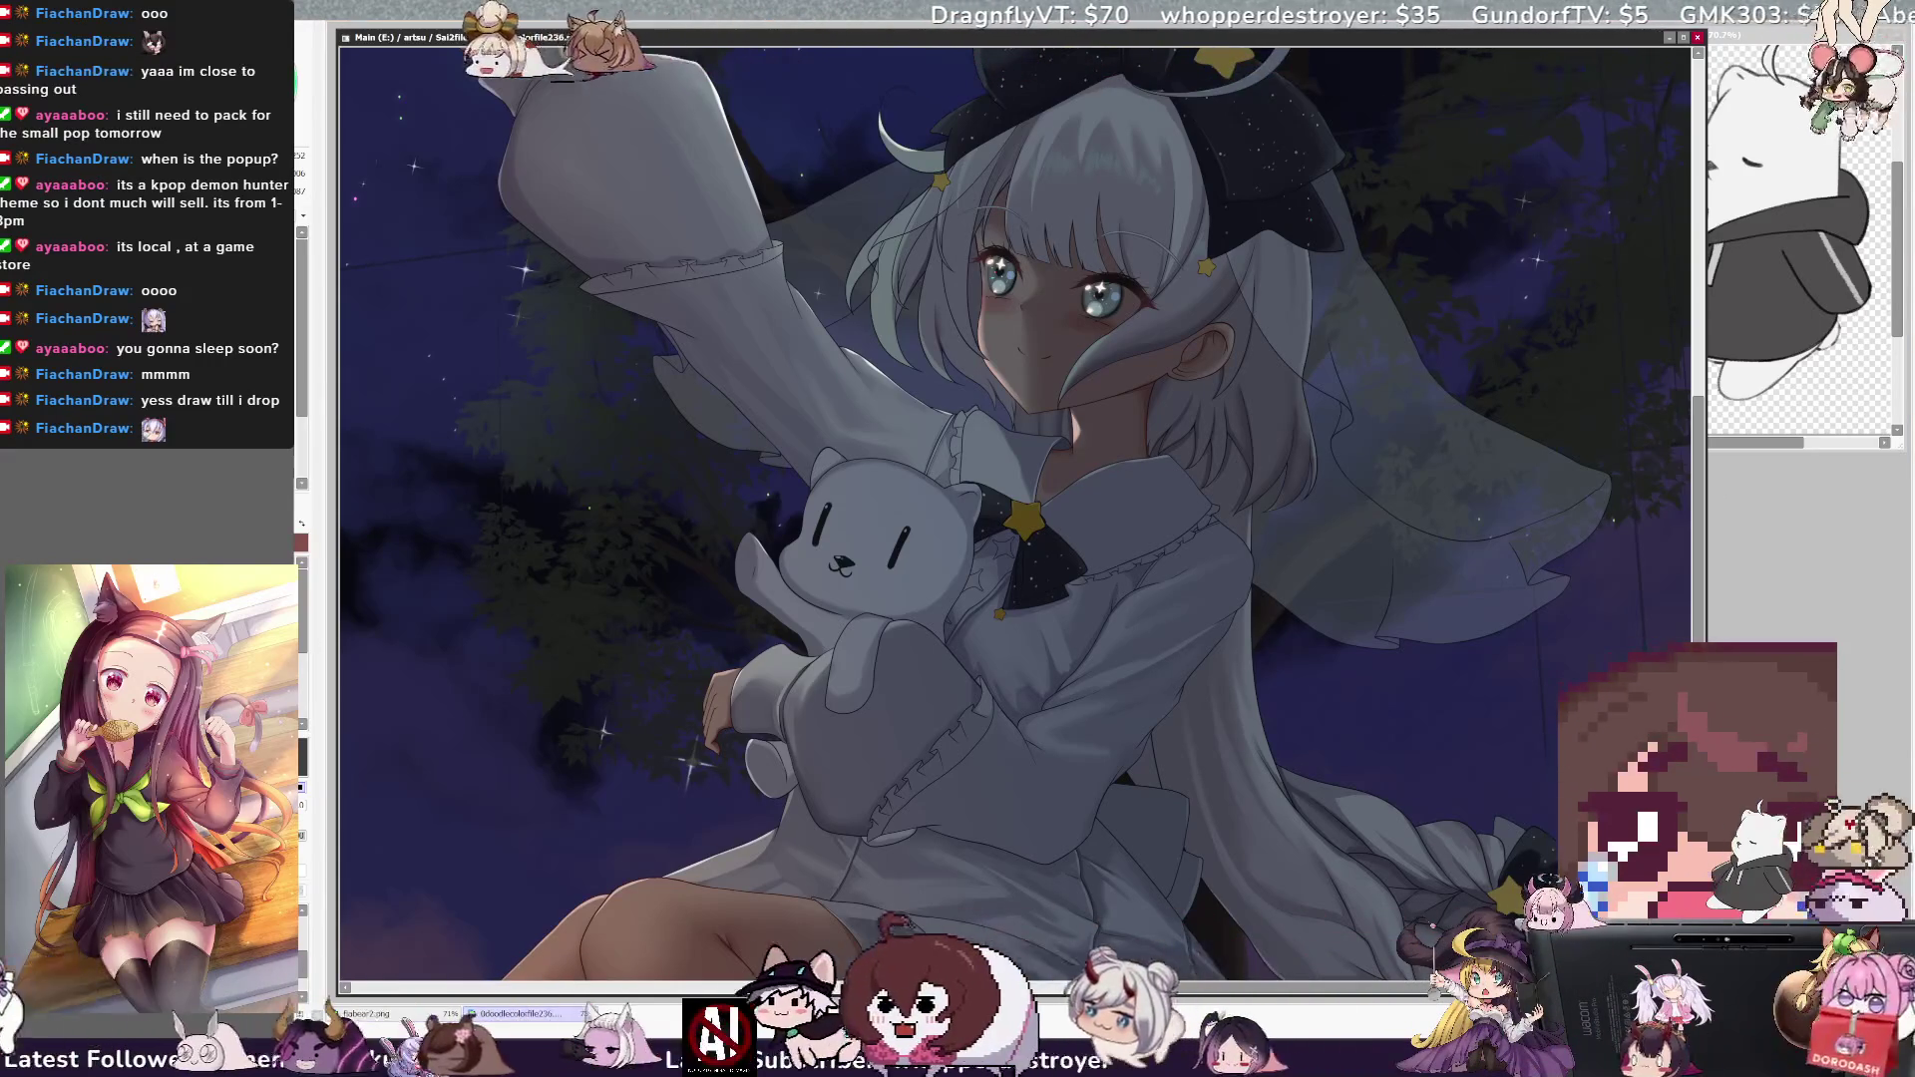
scroll(1018, 514, "down", 2)
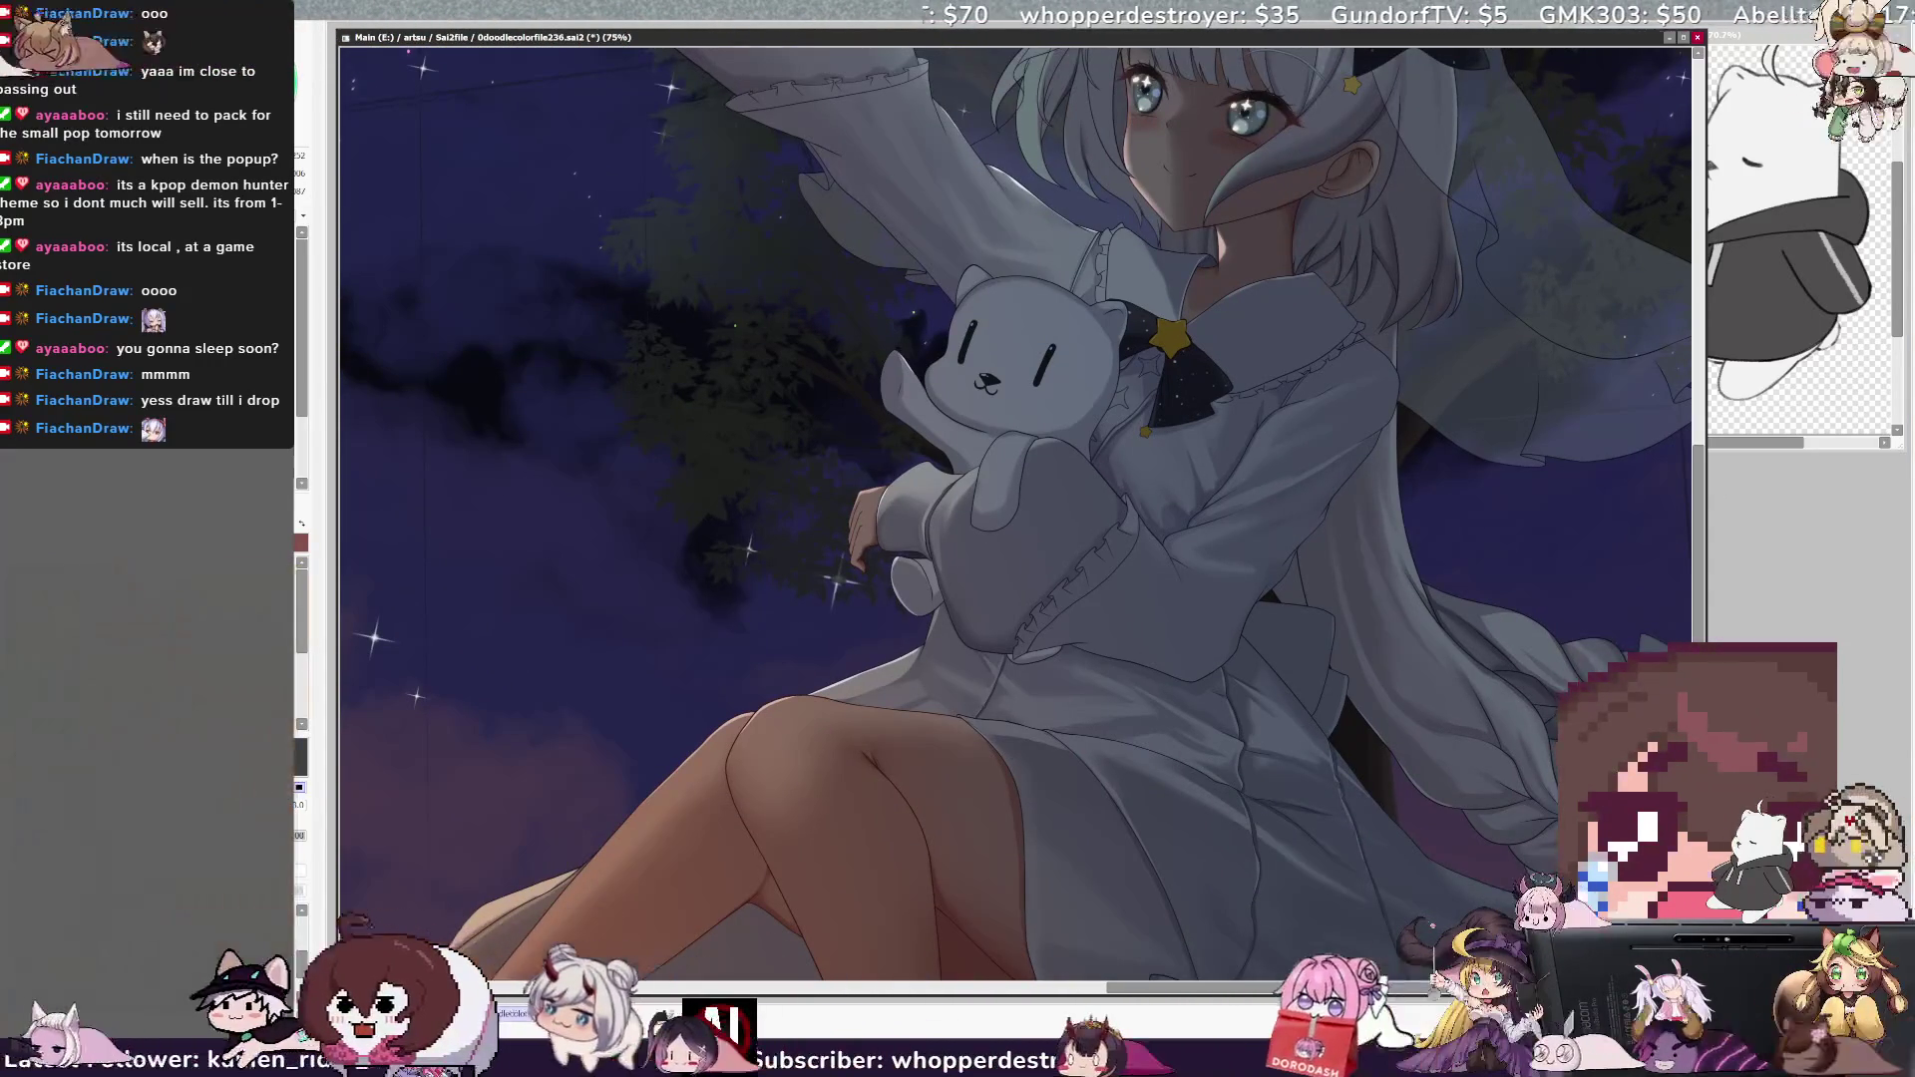
- Refine the skin shading on the crossed thighs at 75%, ending with brush size 16
key("Home")
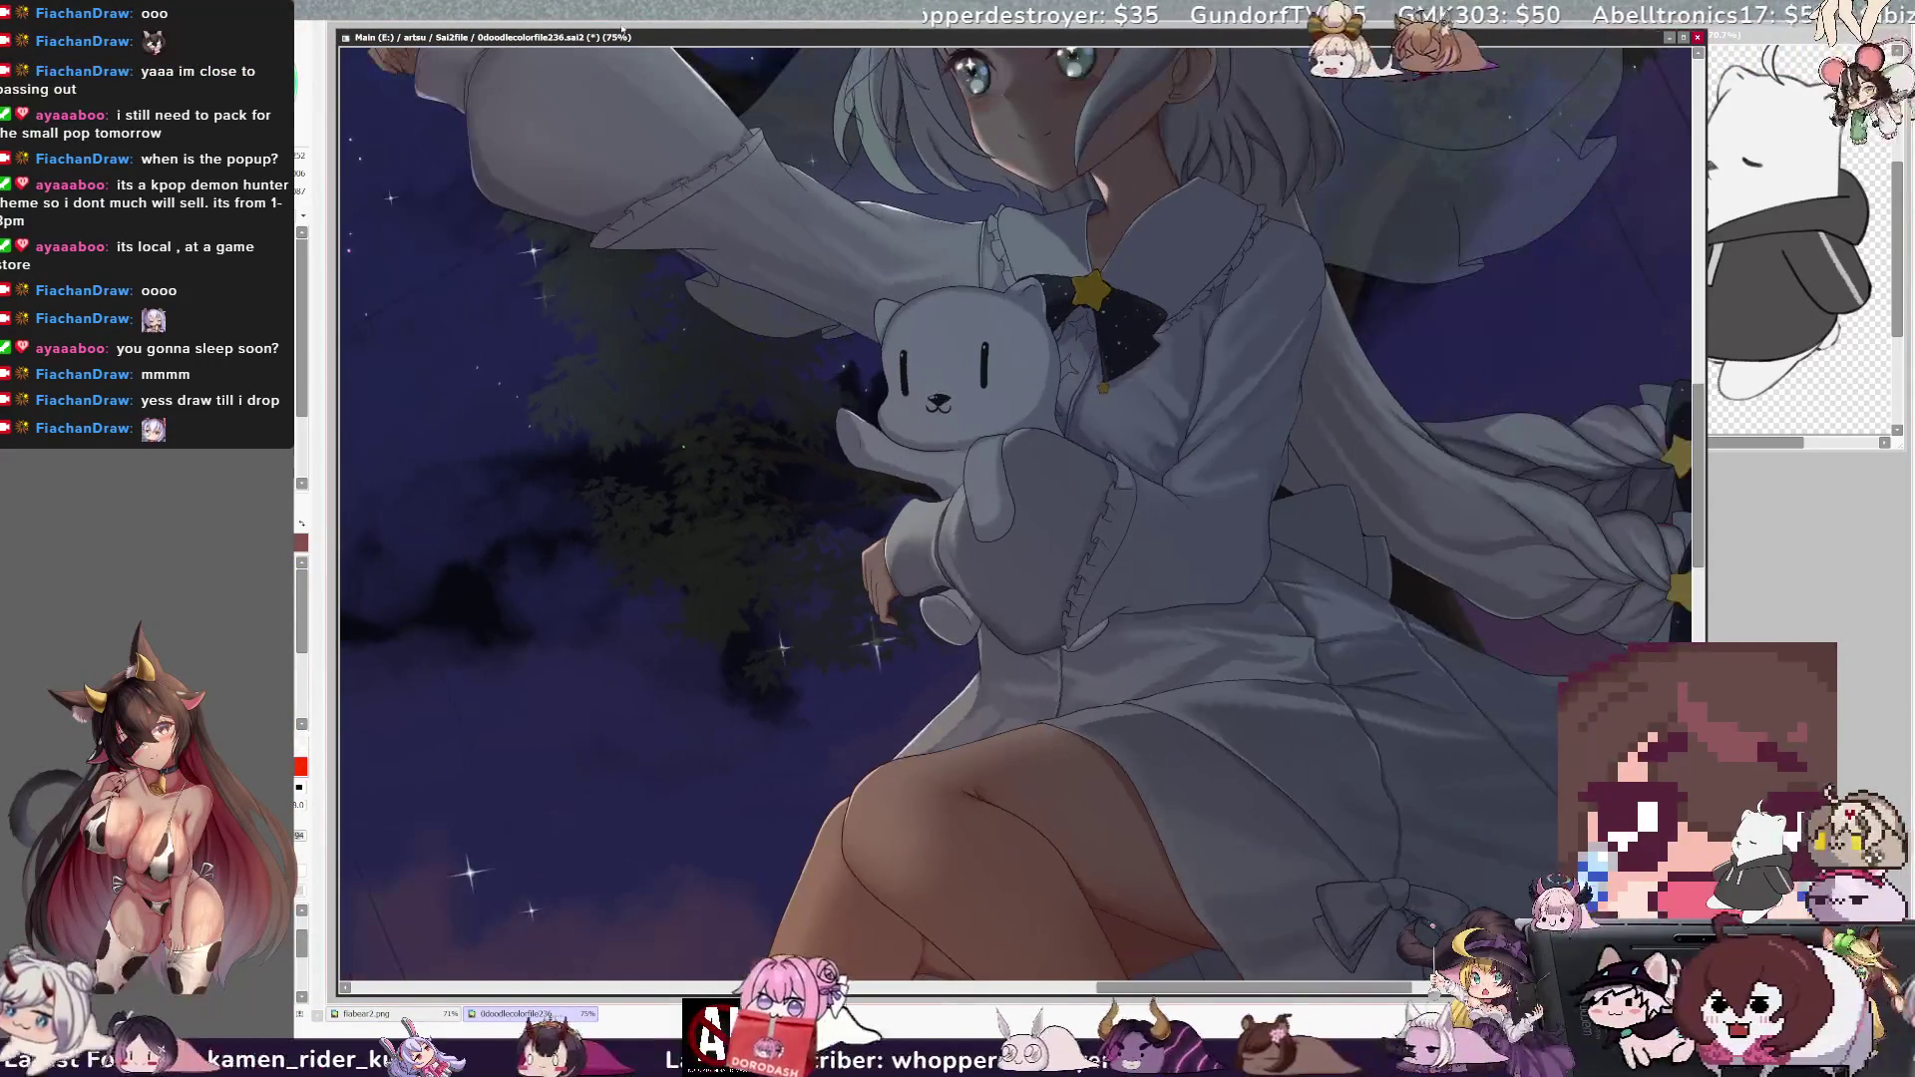
scroll(1675, 550, "down", 2)
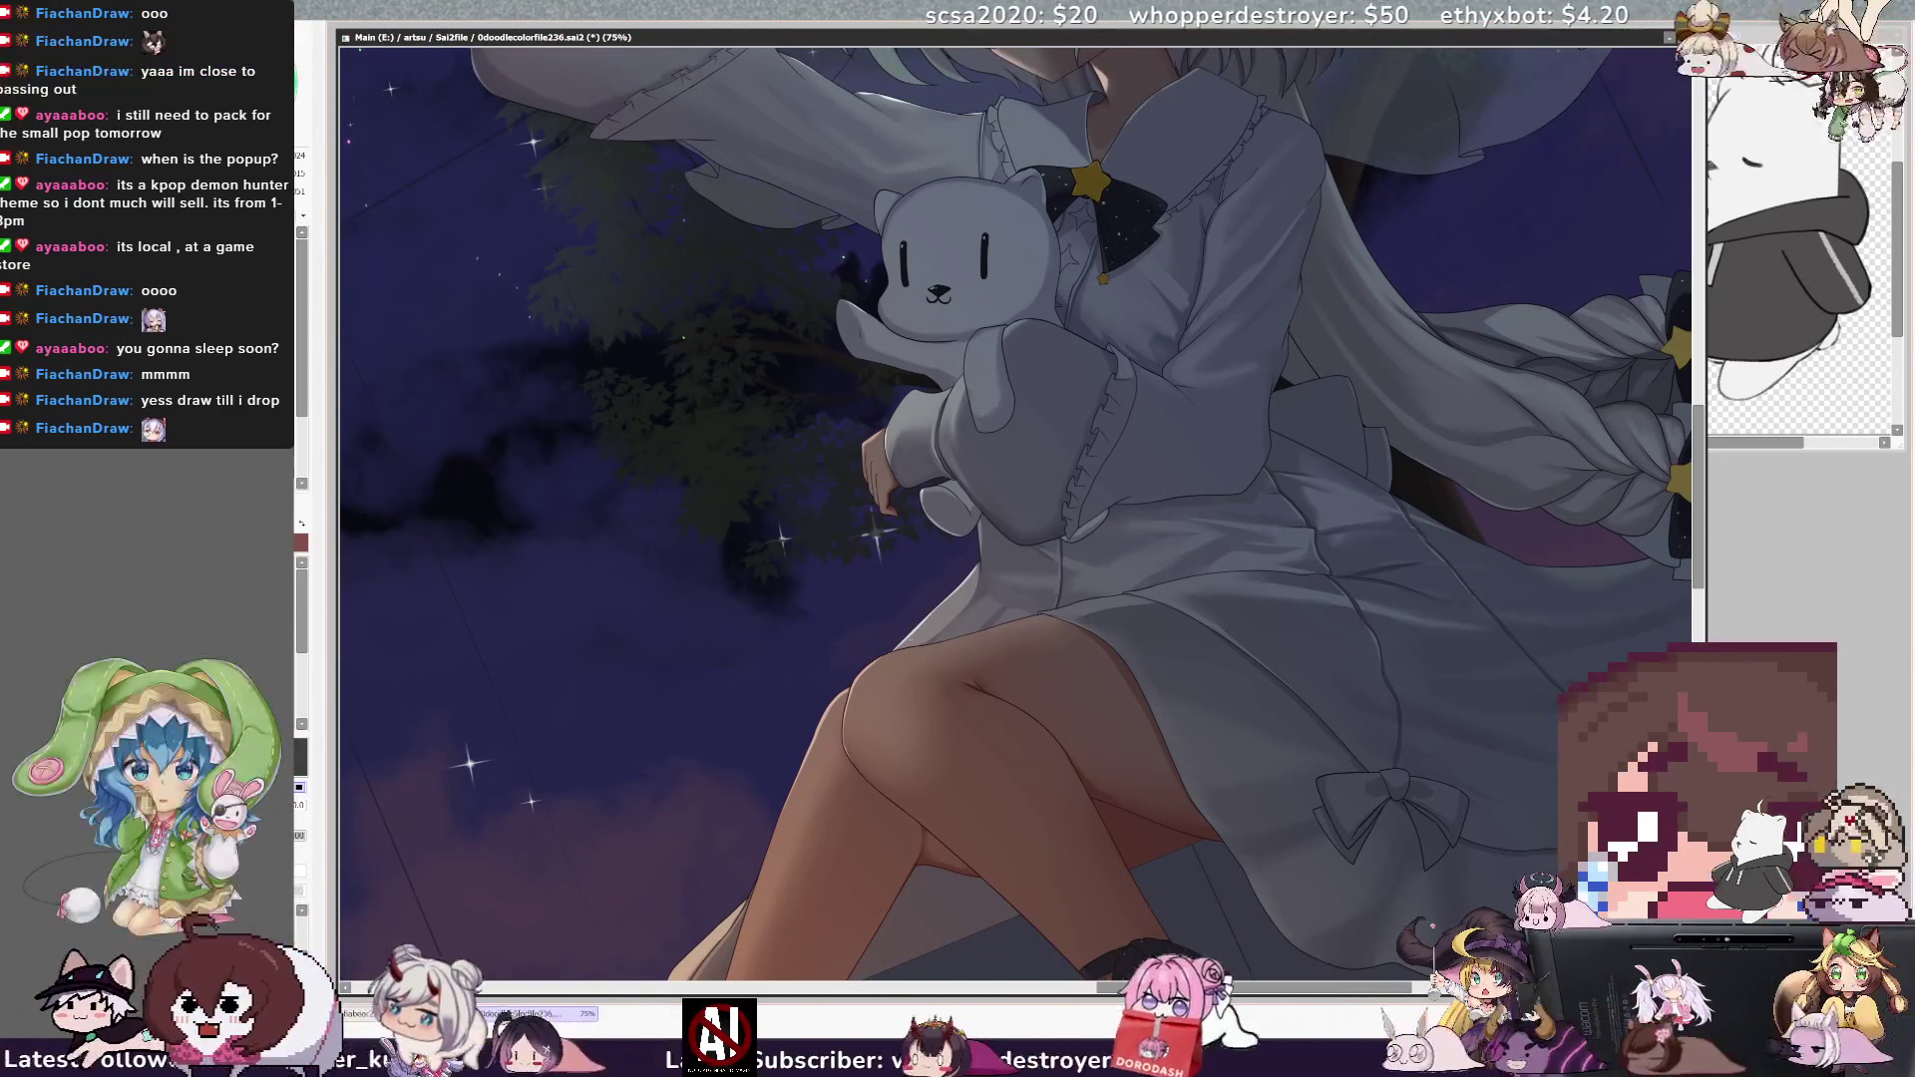
key("Delete")
key("Delete")
key("Delete")
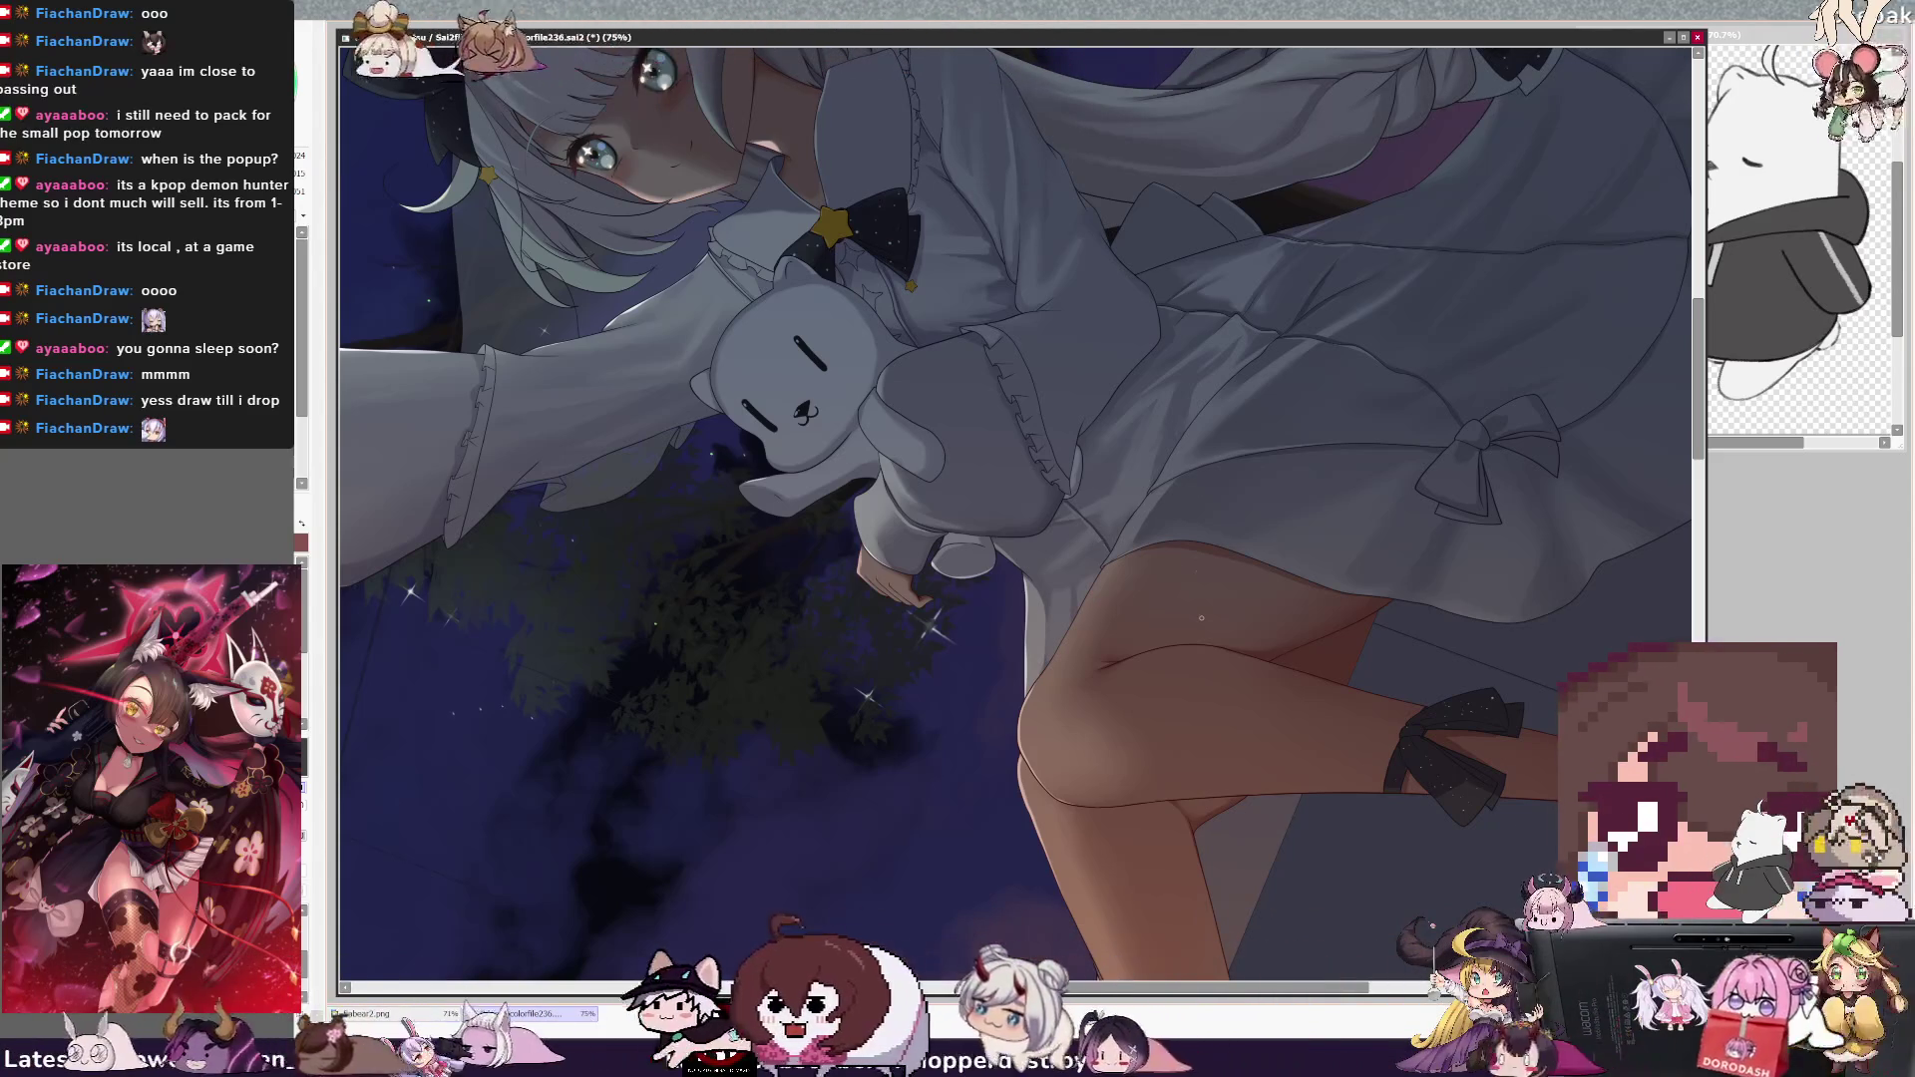
key("Home")
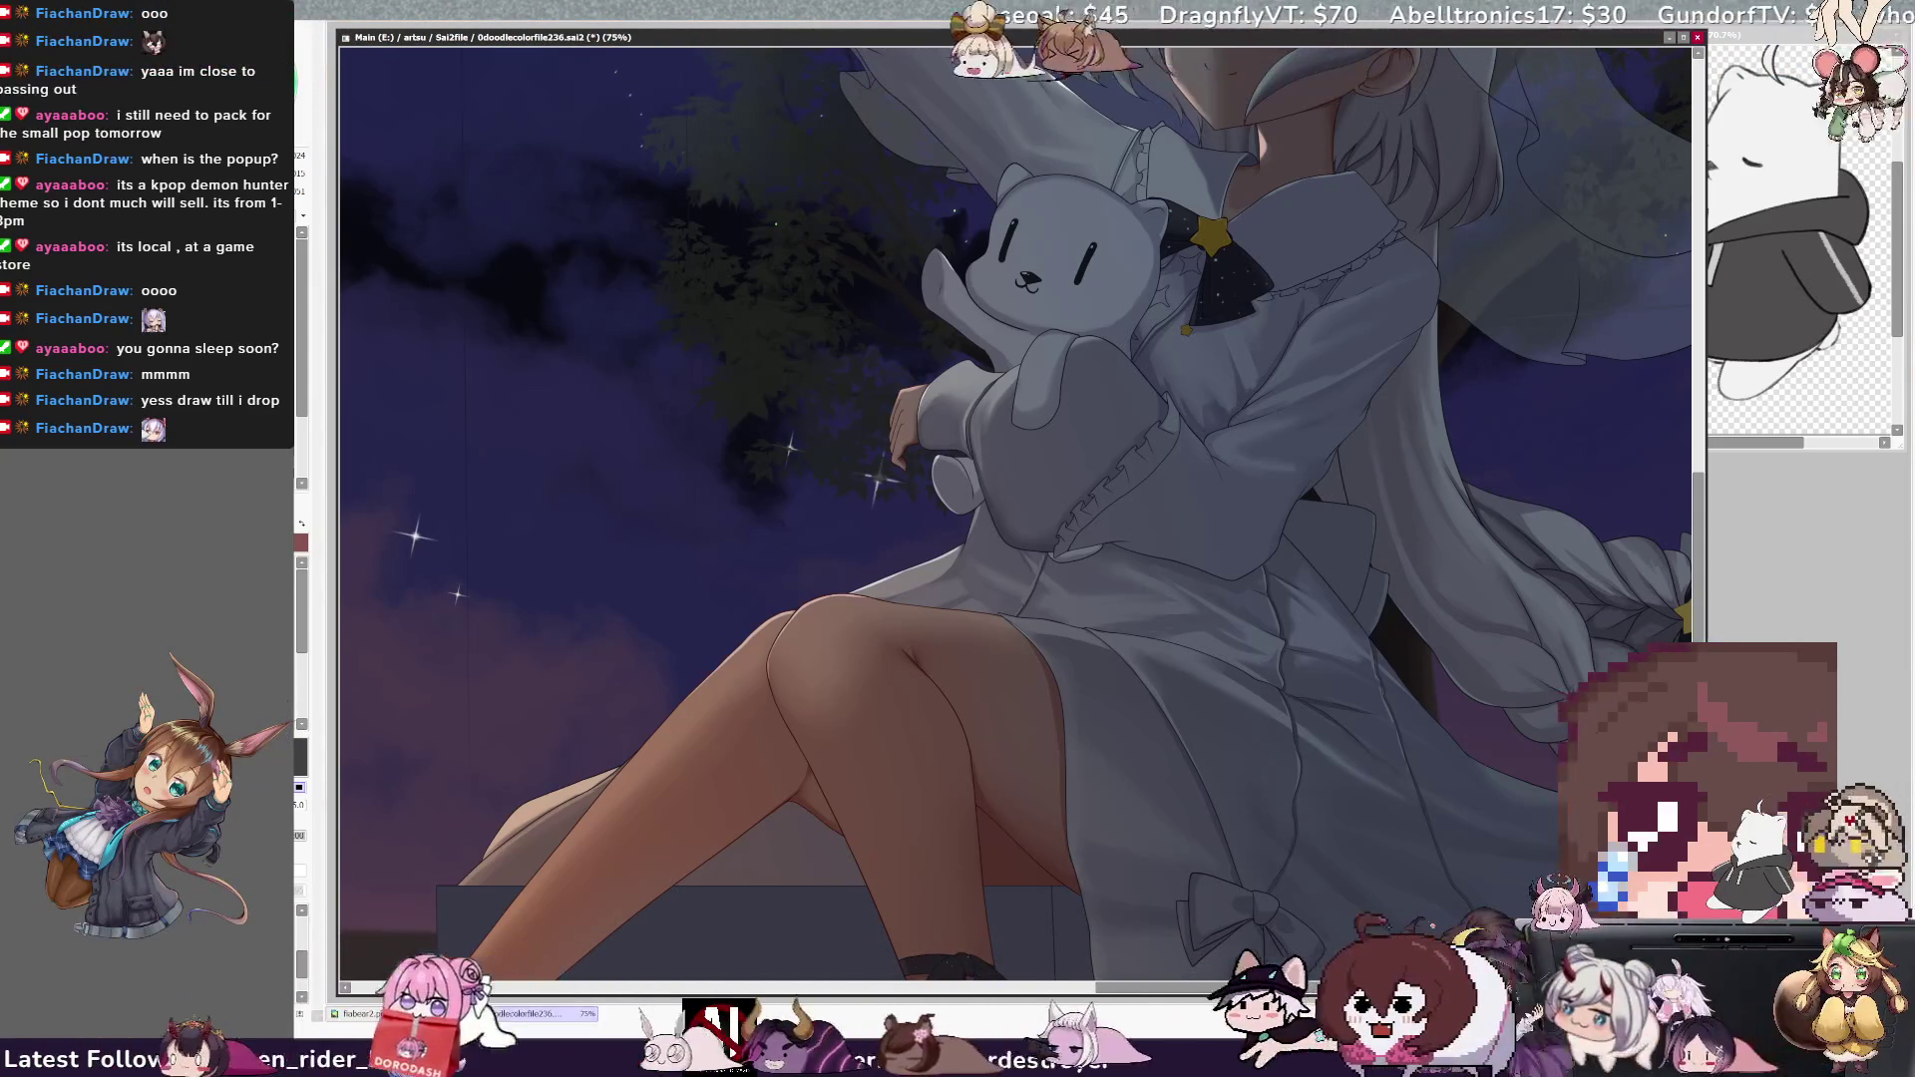
key("bracketleft")
key("bracketleft")
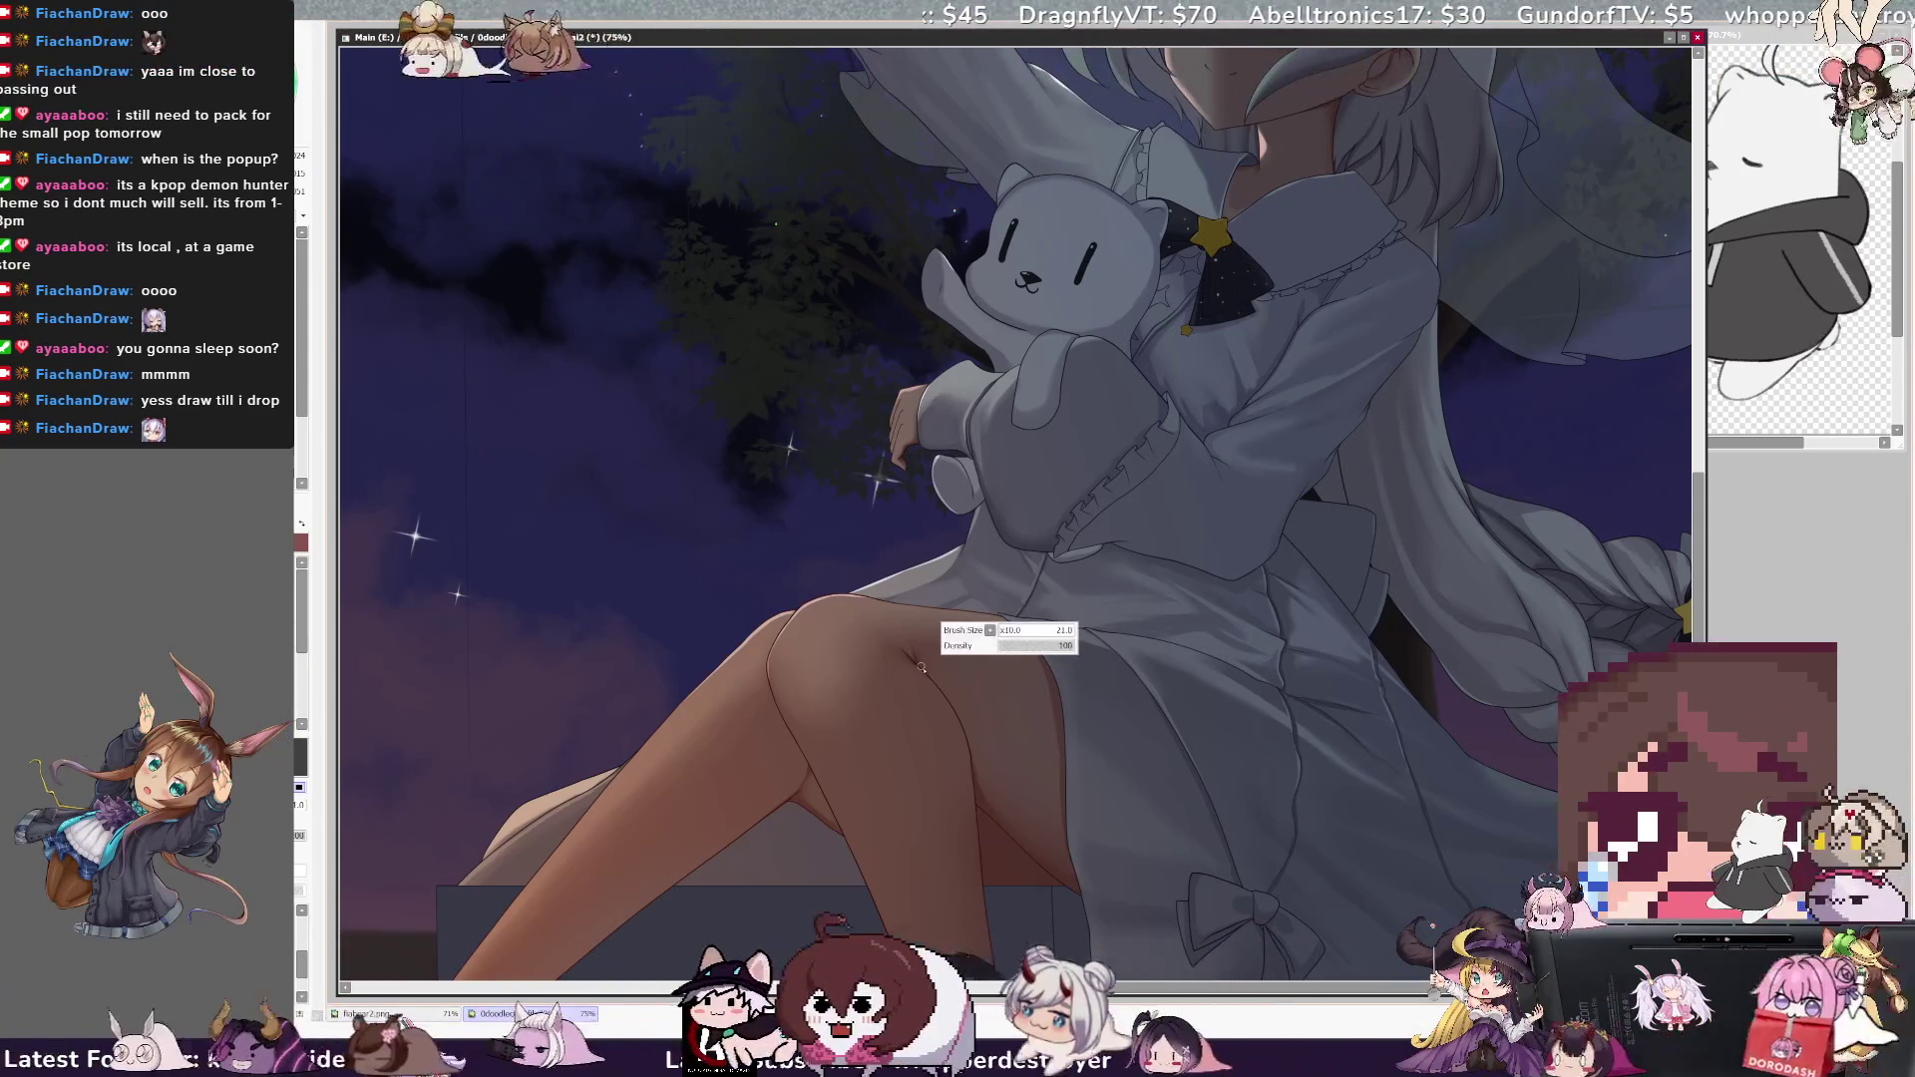
key("bracketleft")
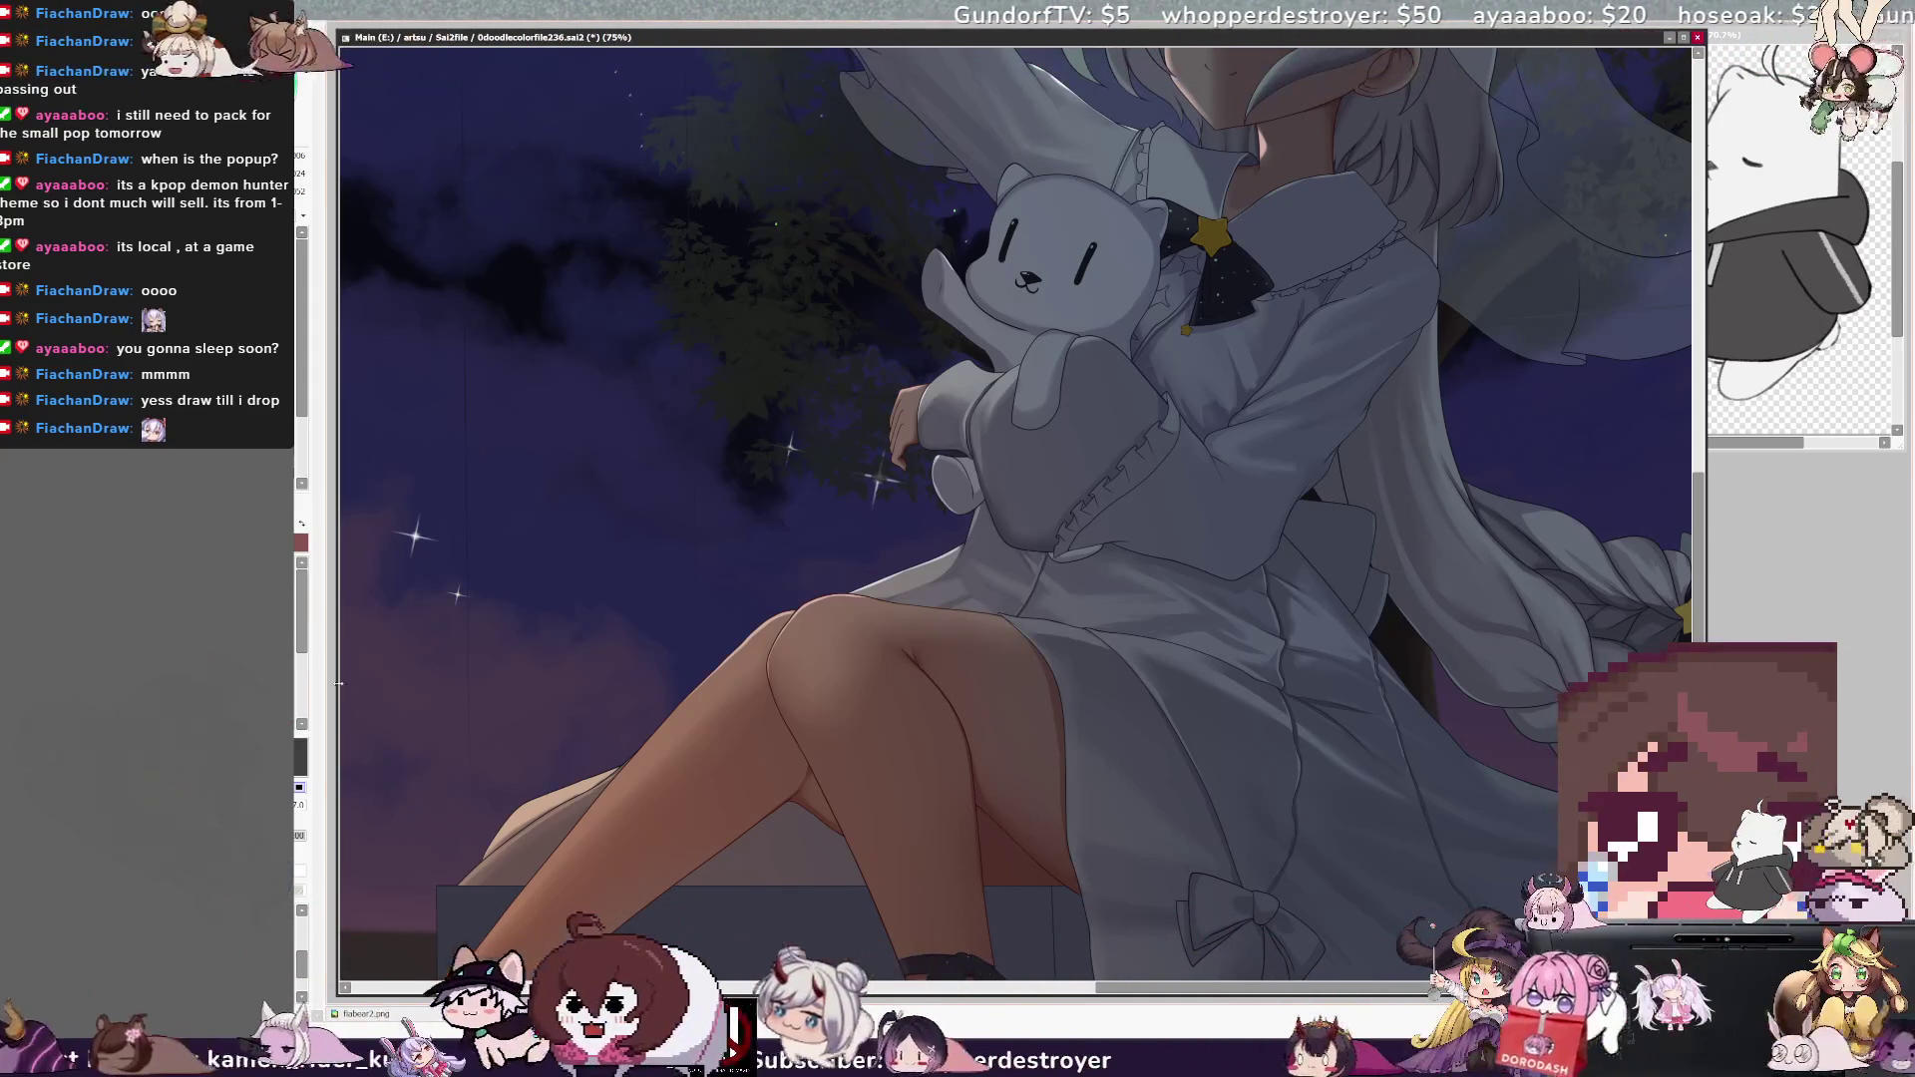
key("bracketright")
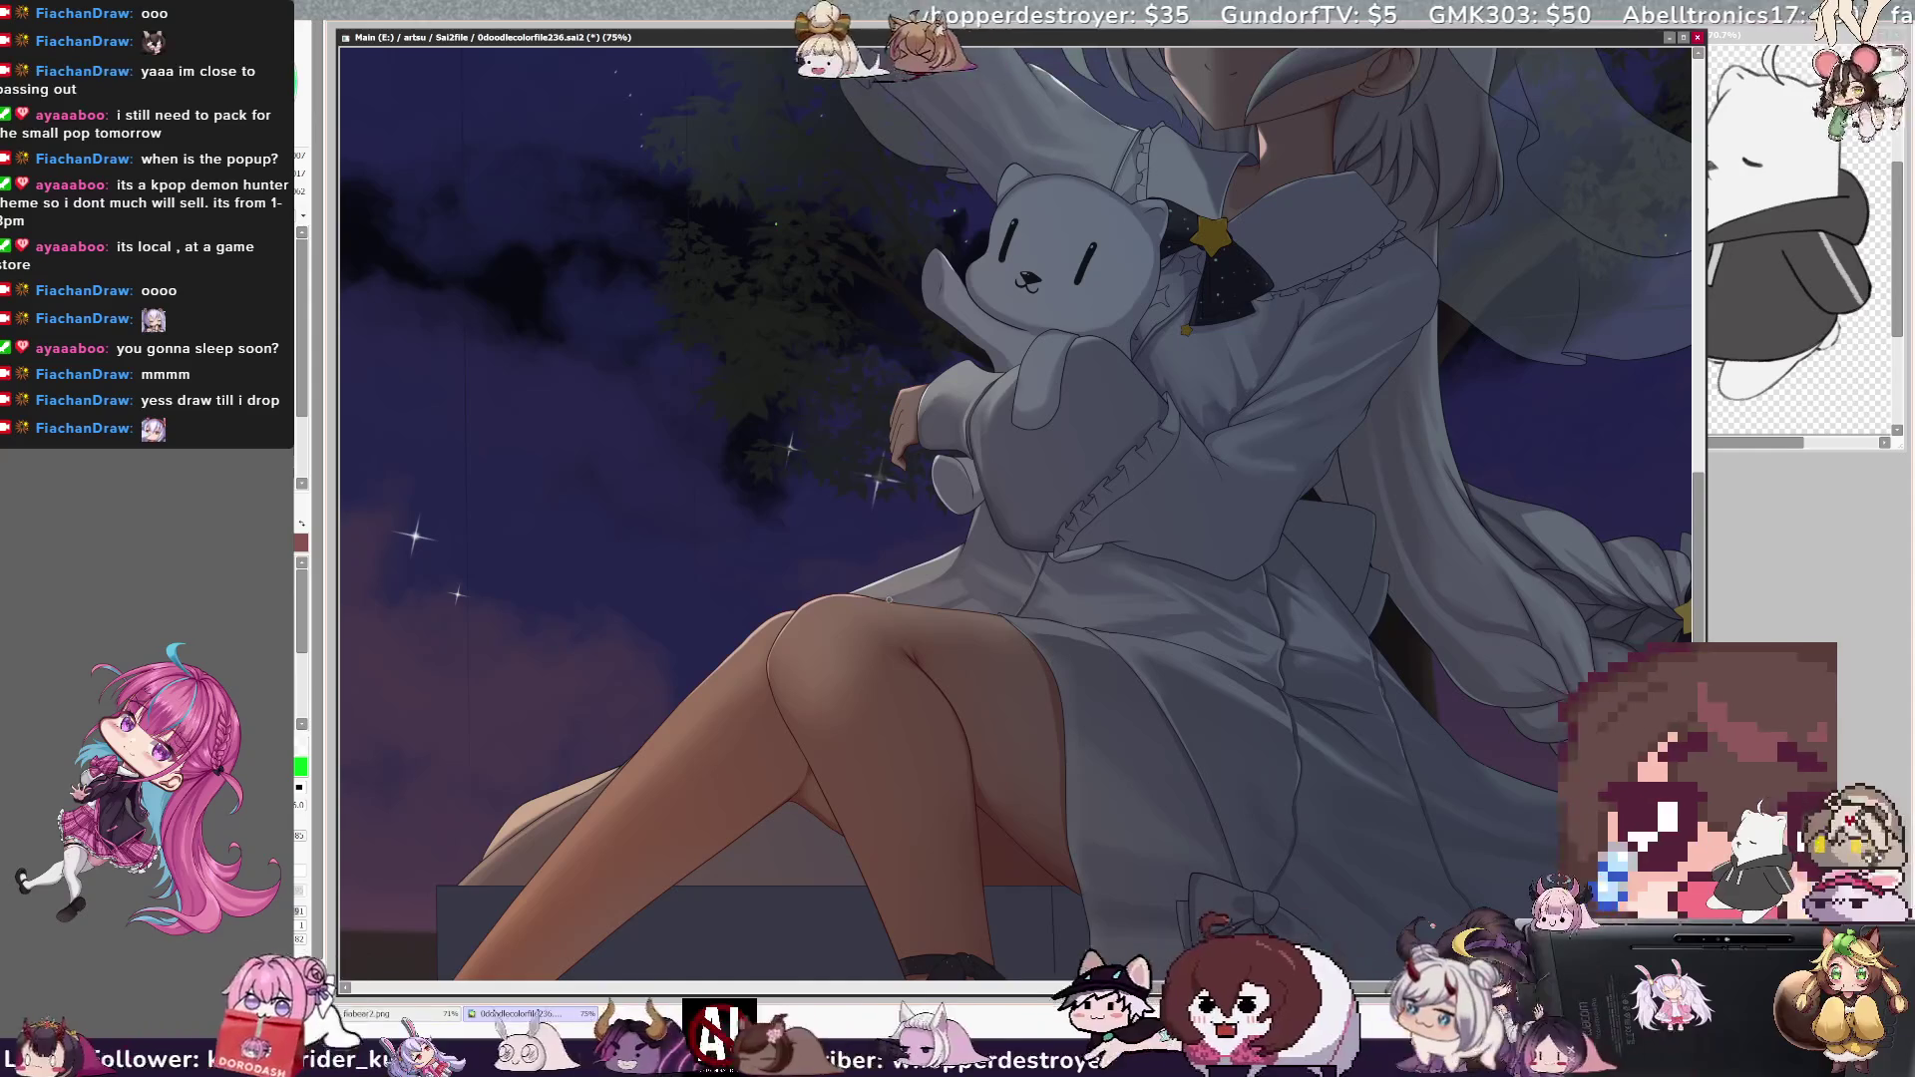
key("bracketleft")
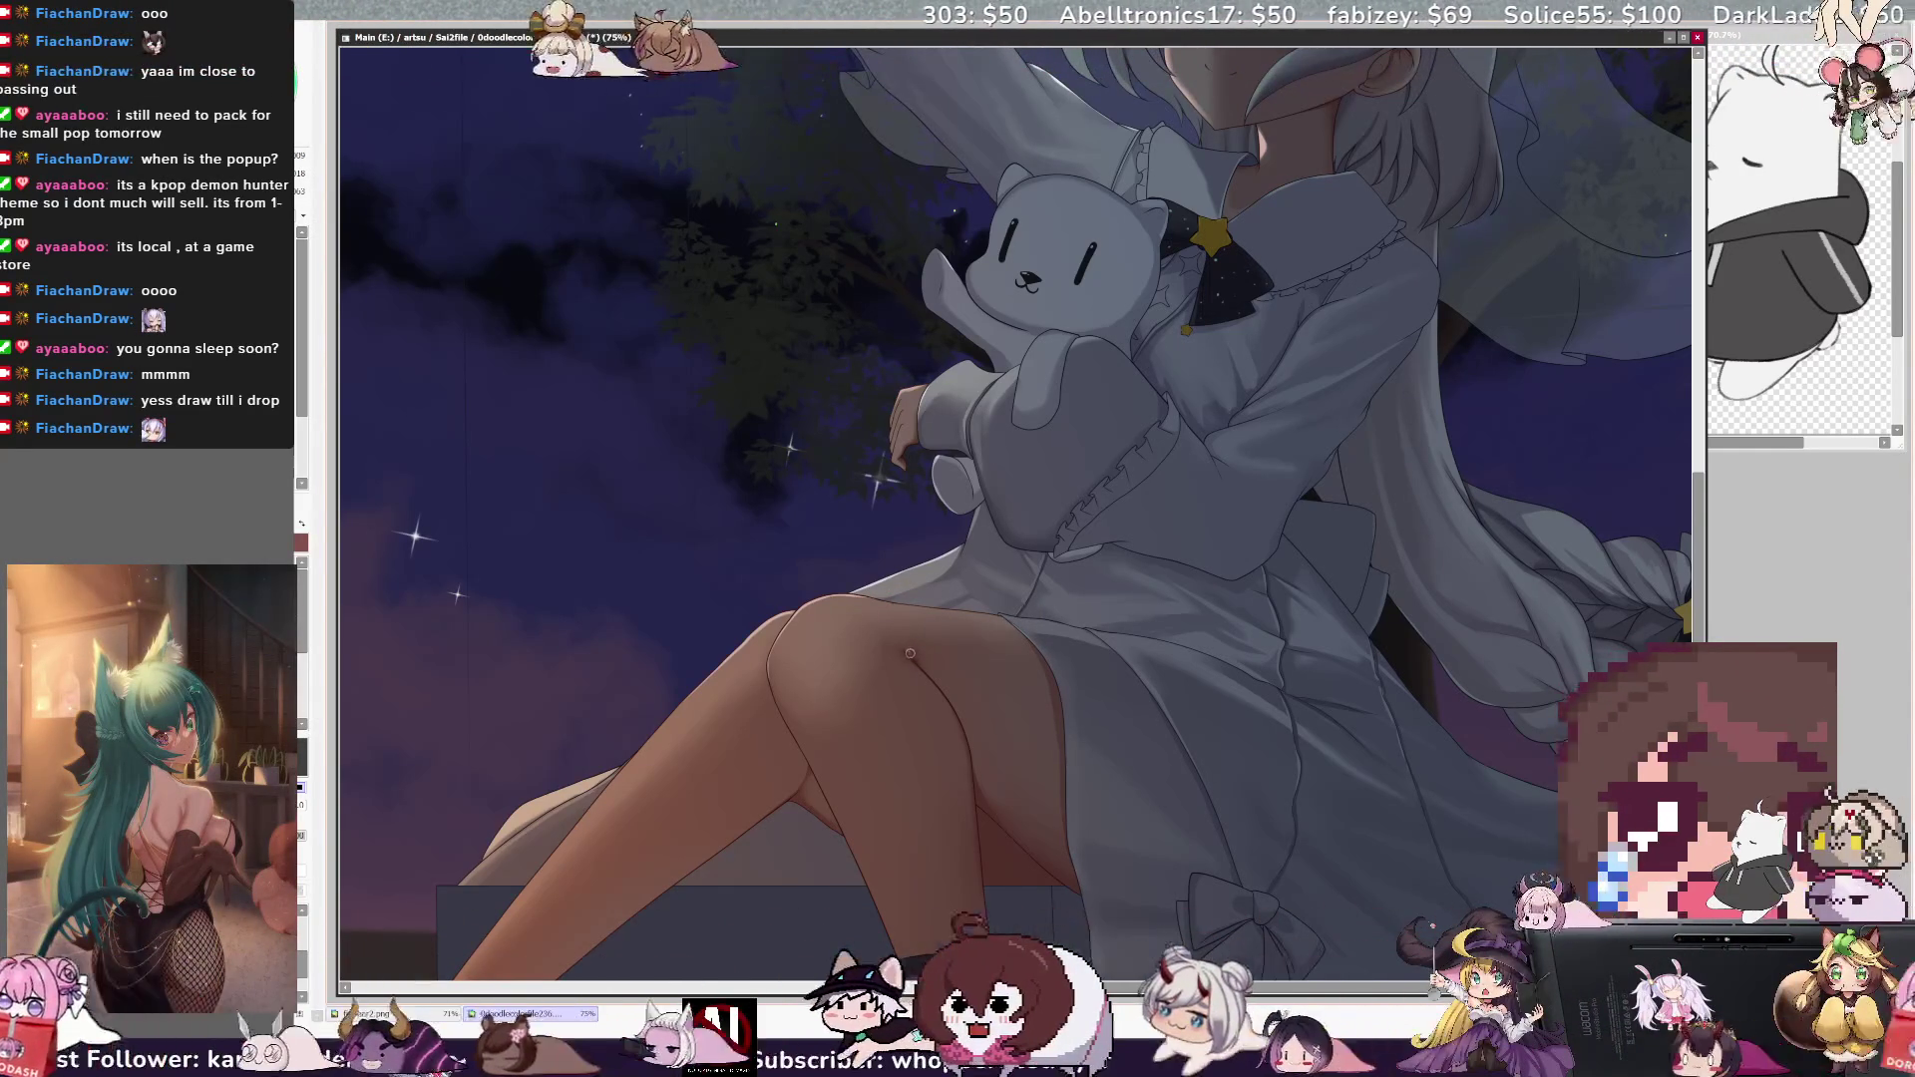
key("bracketleft")
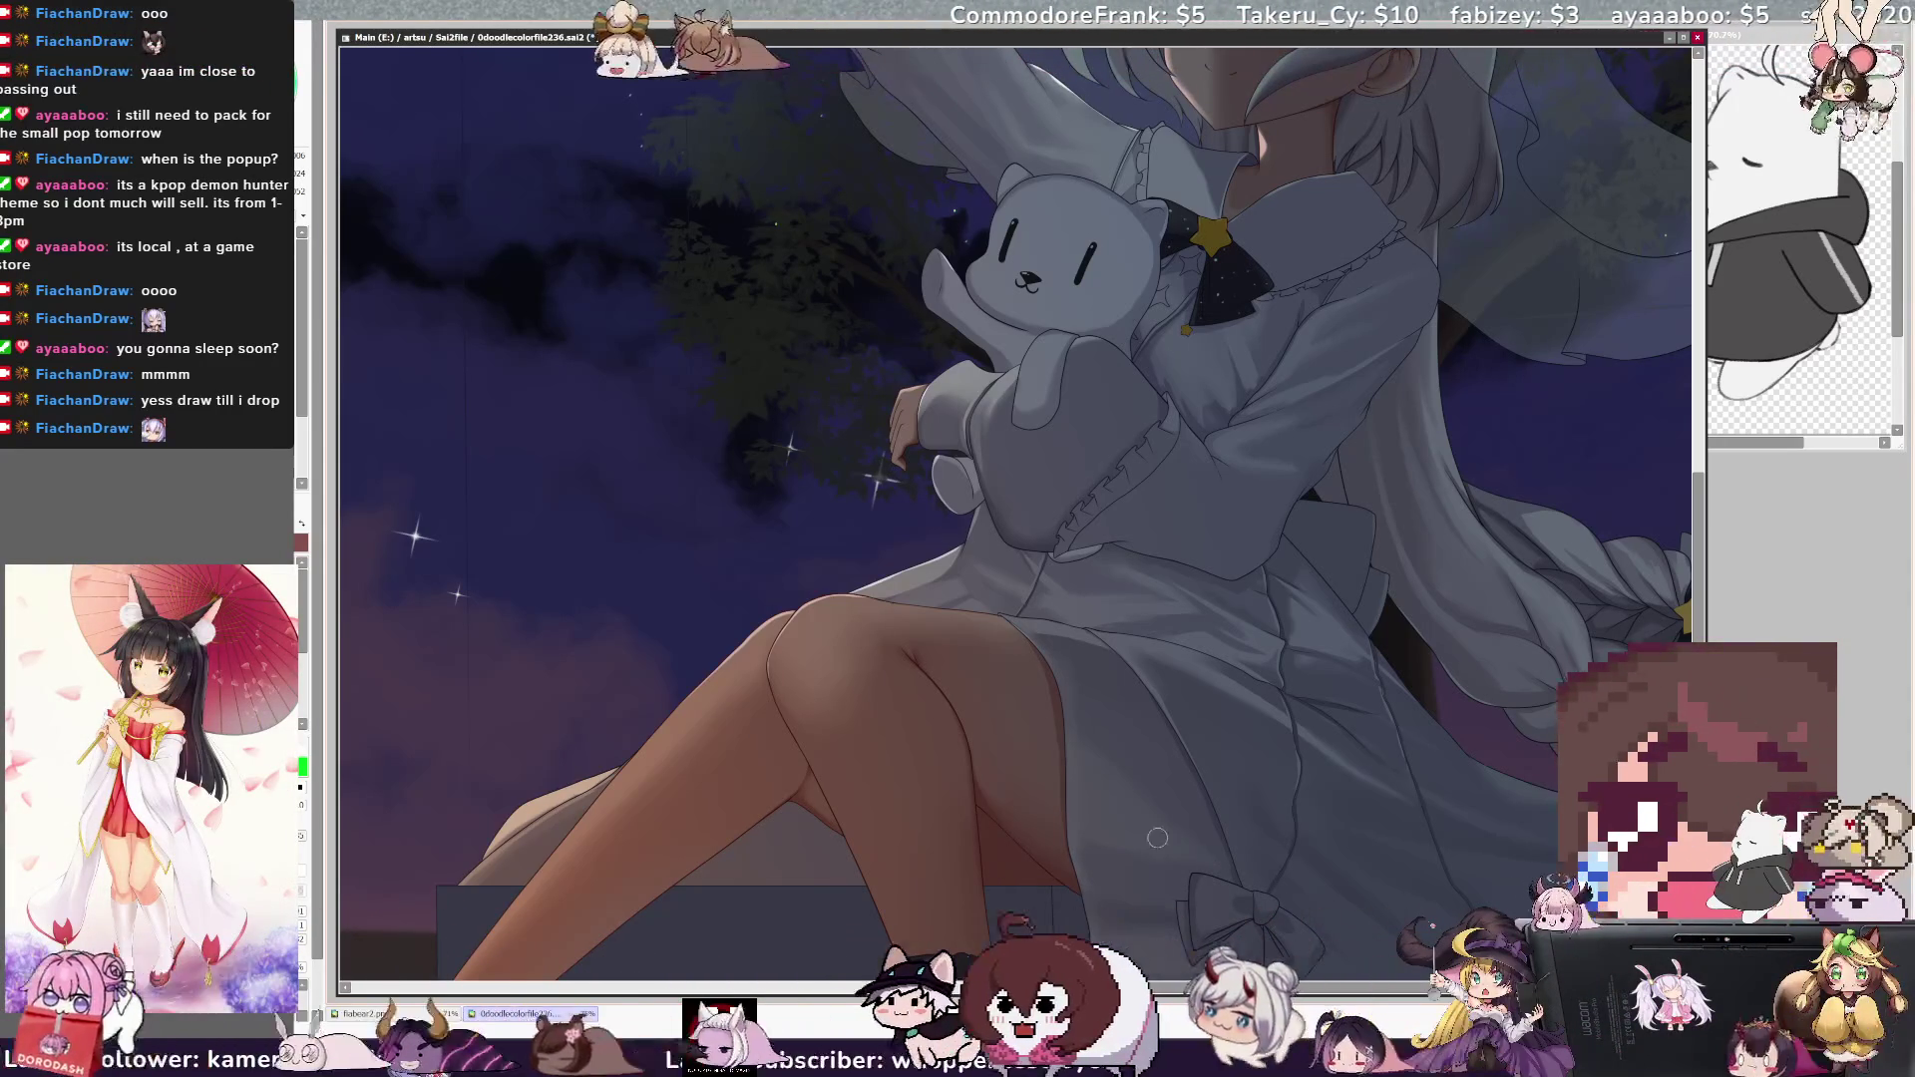
- Zoom out to 33.3% and centre the whole illustration with the girl, tree and sky
scroll(1125, 852, "down", 4)
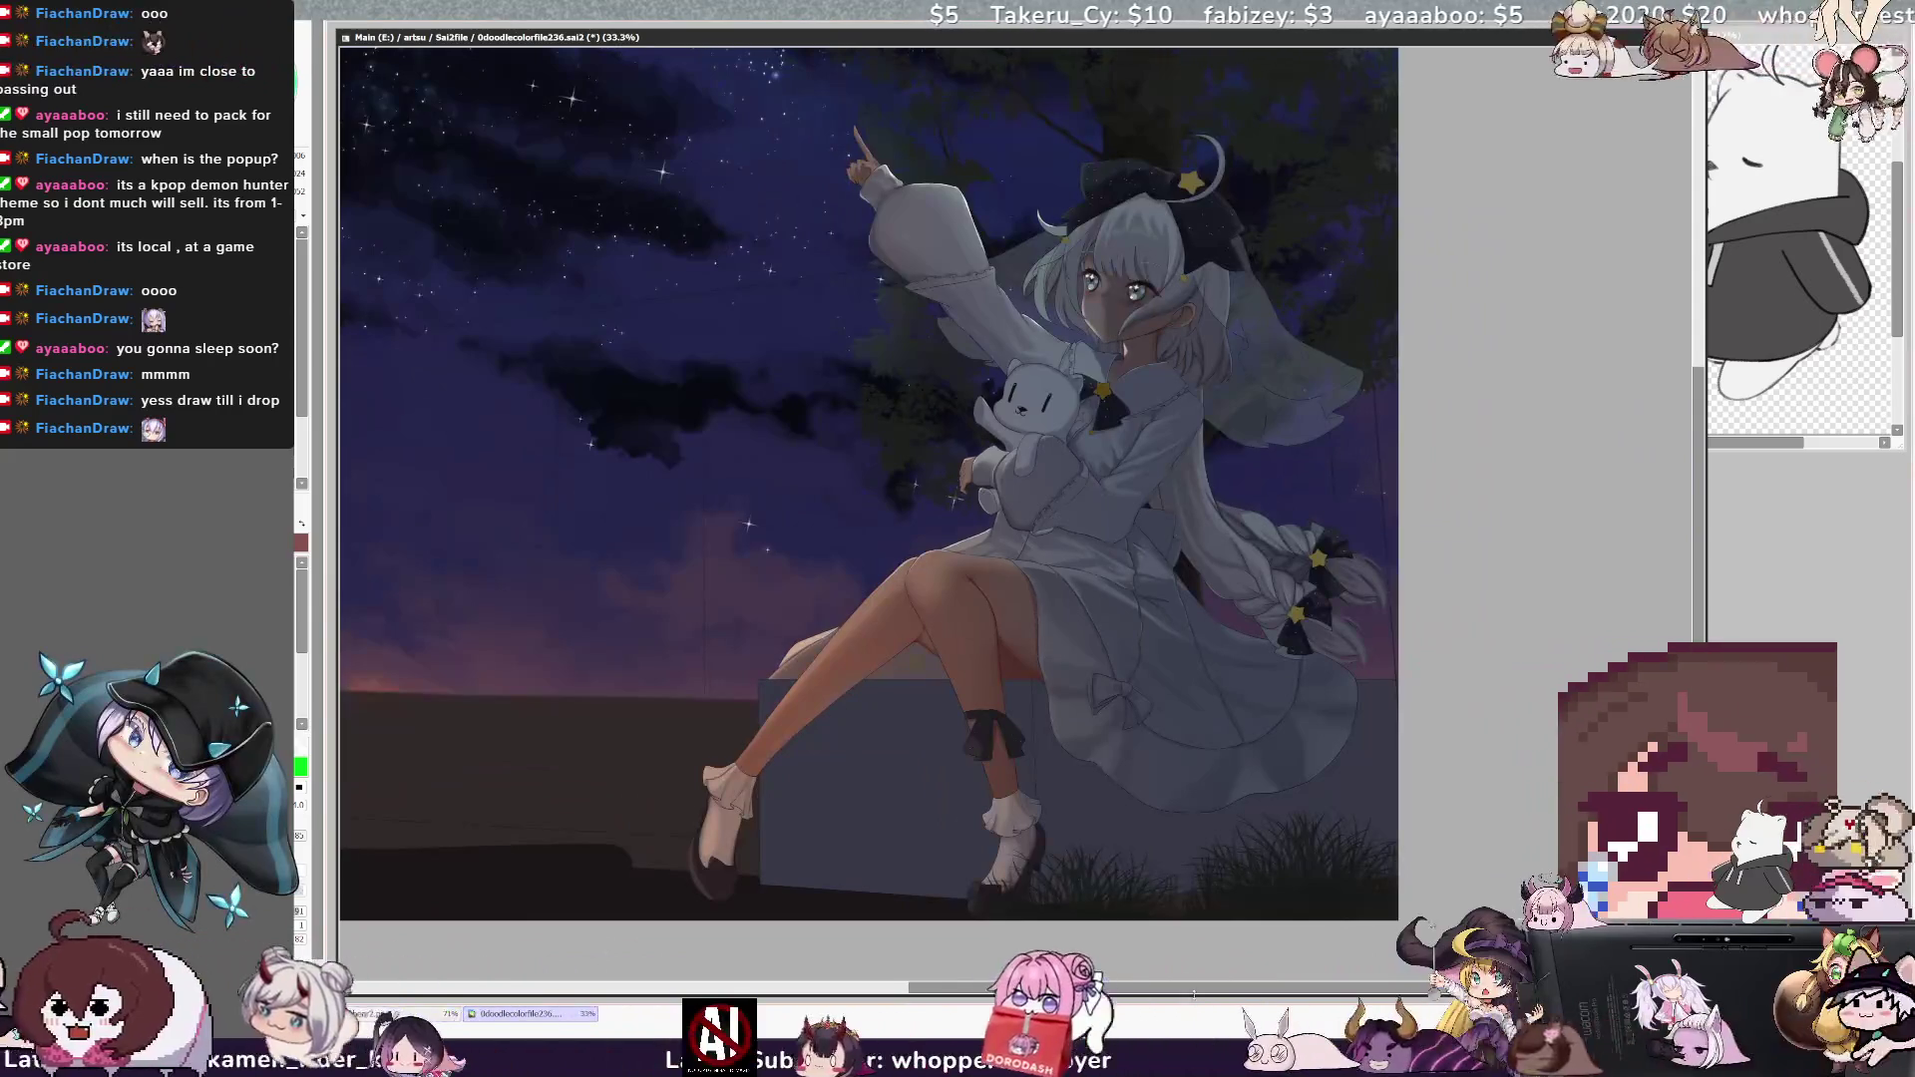
left_click_drag(1194, 994, 1130, 960)
left_click_drag(1693, 552, 1694, 514)
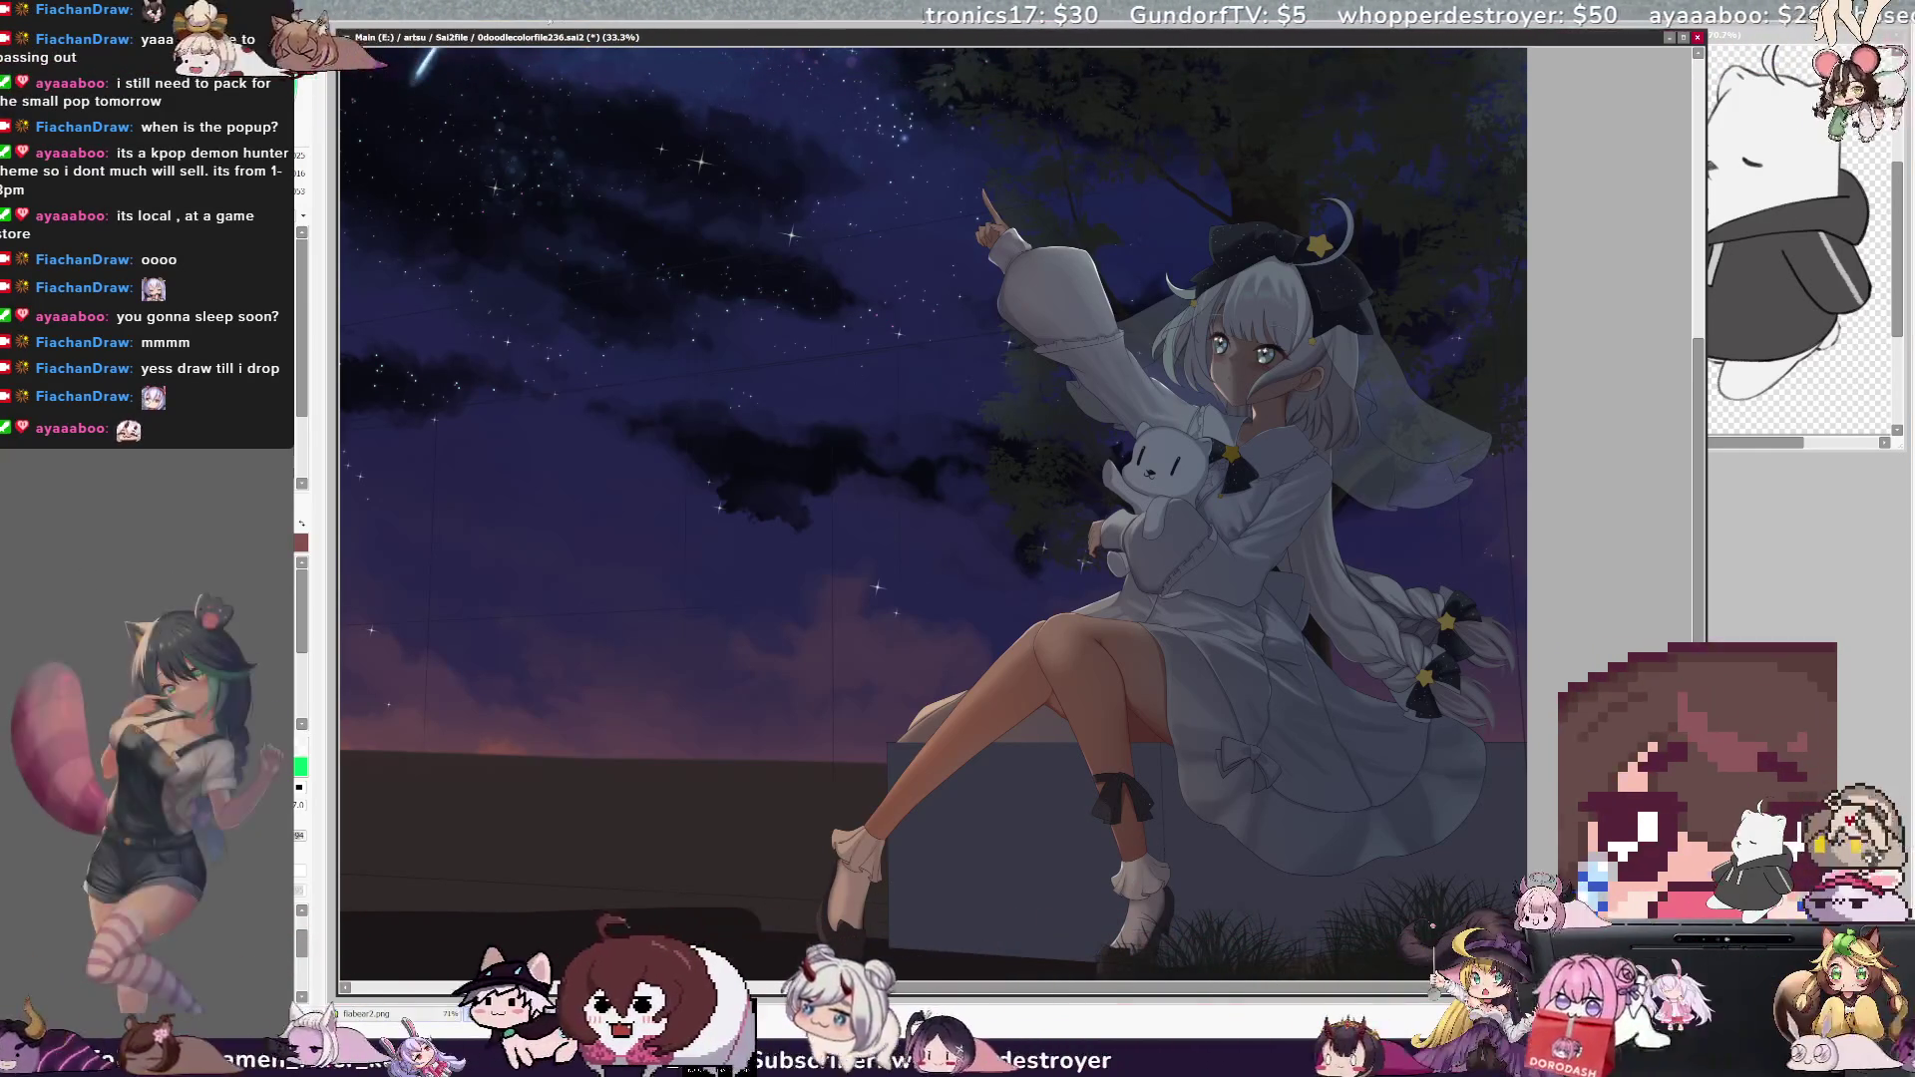
- Zoom to 50% on the girl's legs, socks and shoes and adjust the brush size
scroll(1017, 499, "up", 1)
scroll(1017, 498, "up", 1)
scroll(1017, 499, "down", 1)
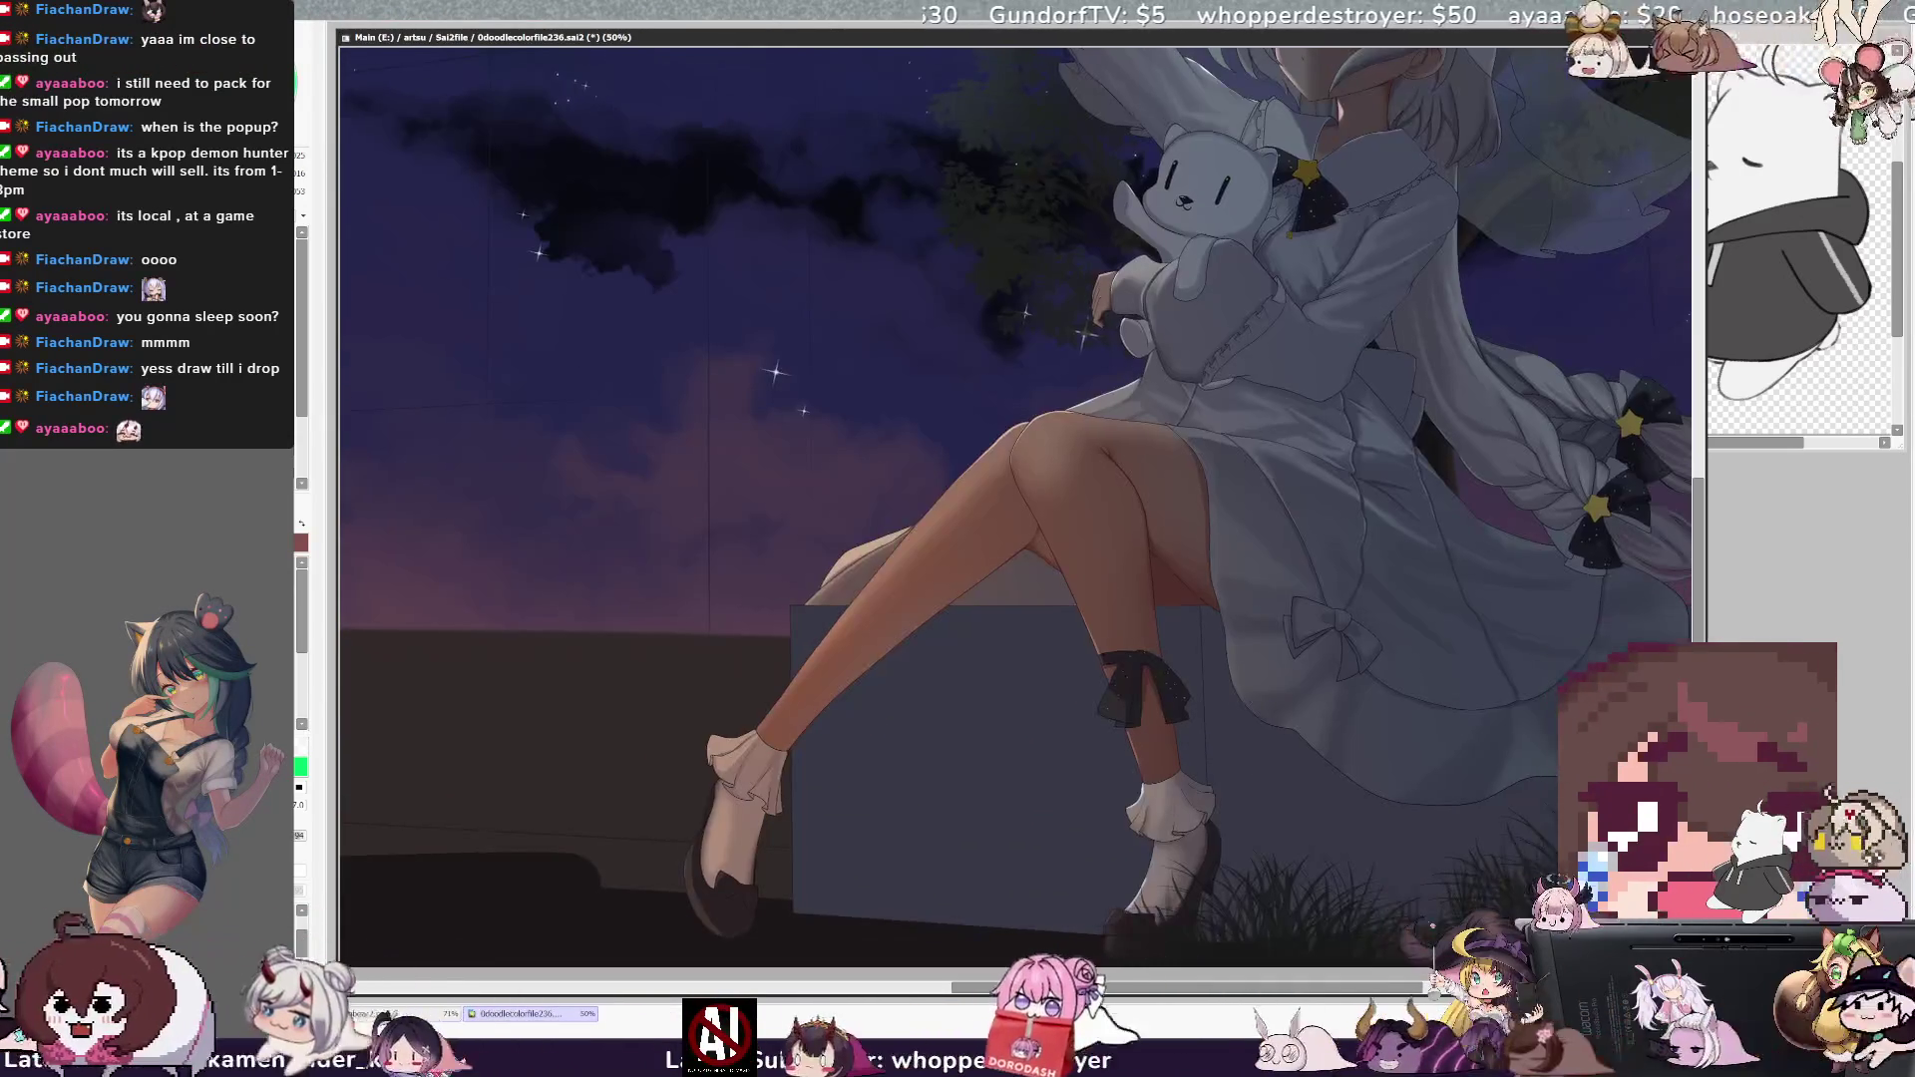
scroll(1339, 987, "right", 1)
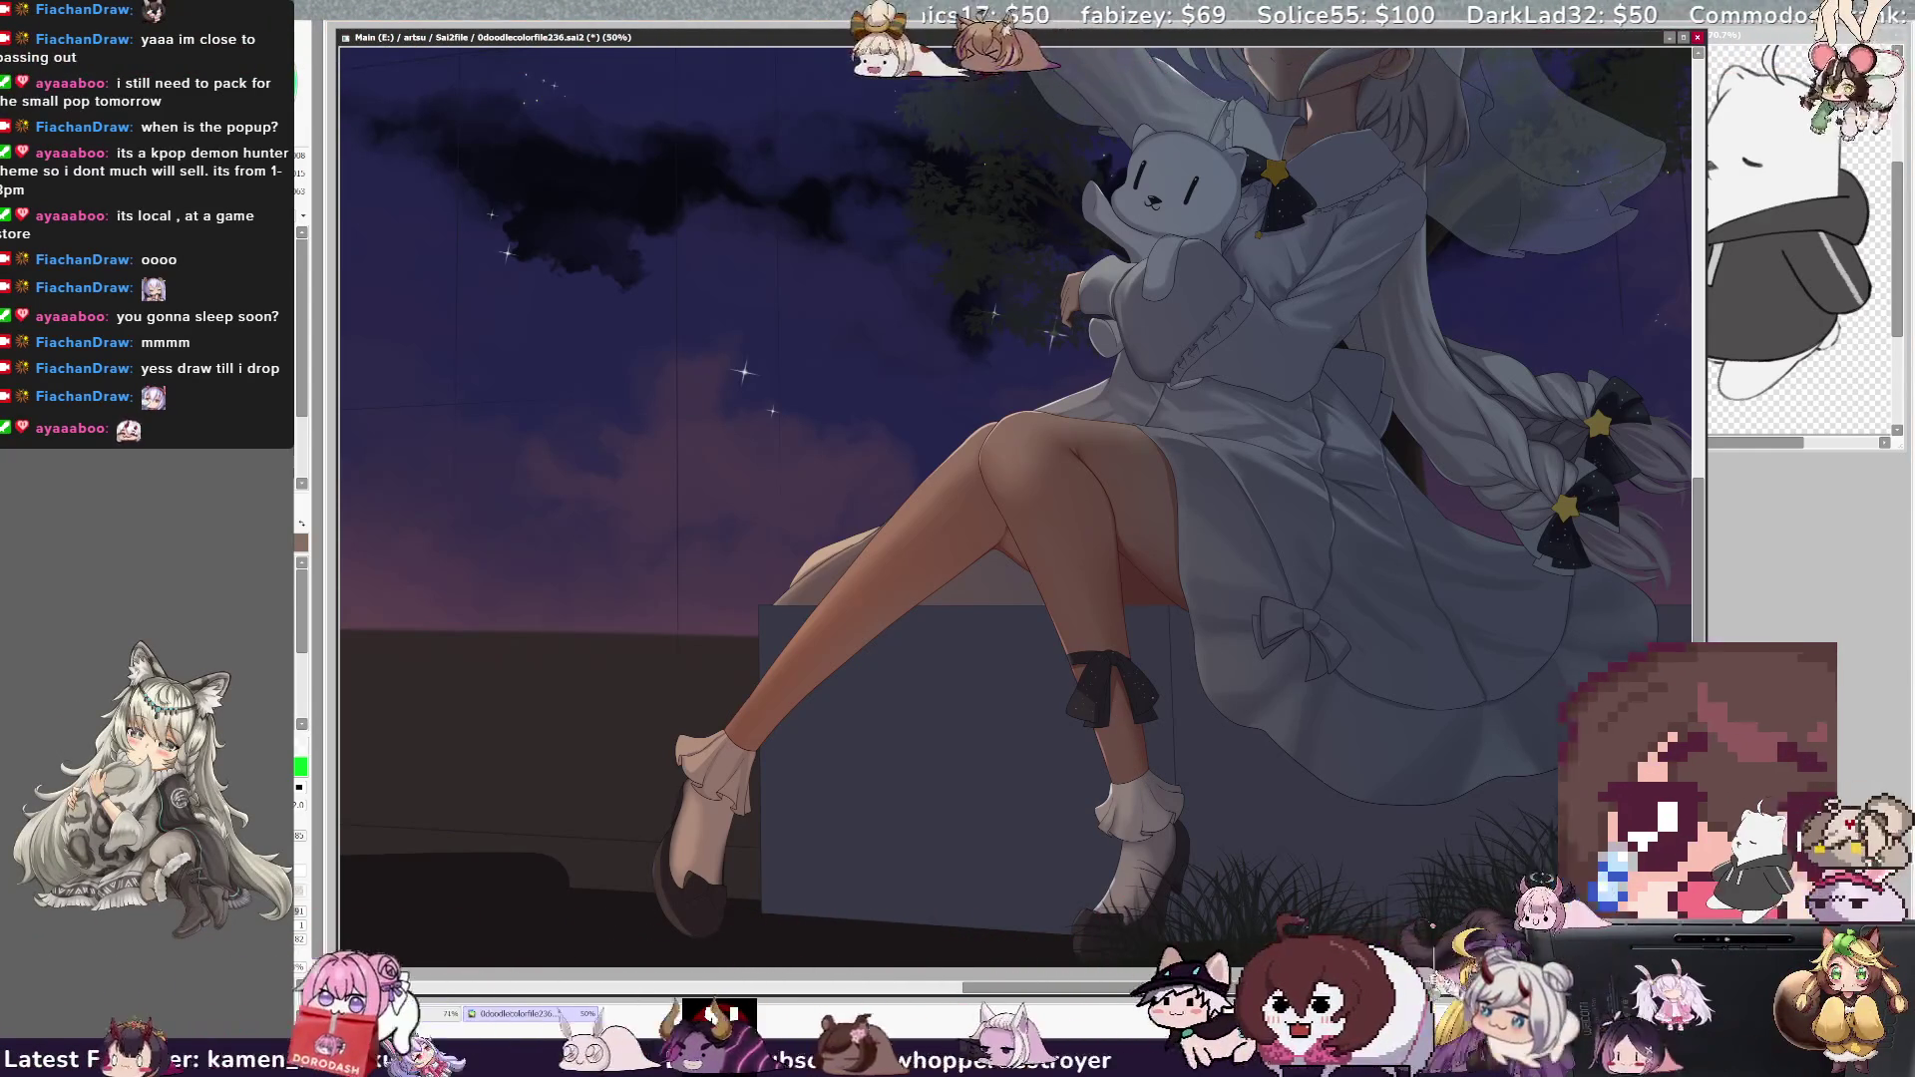
key("bracketleft")
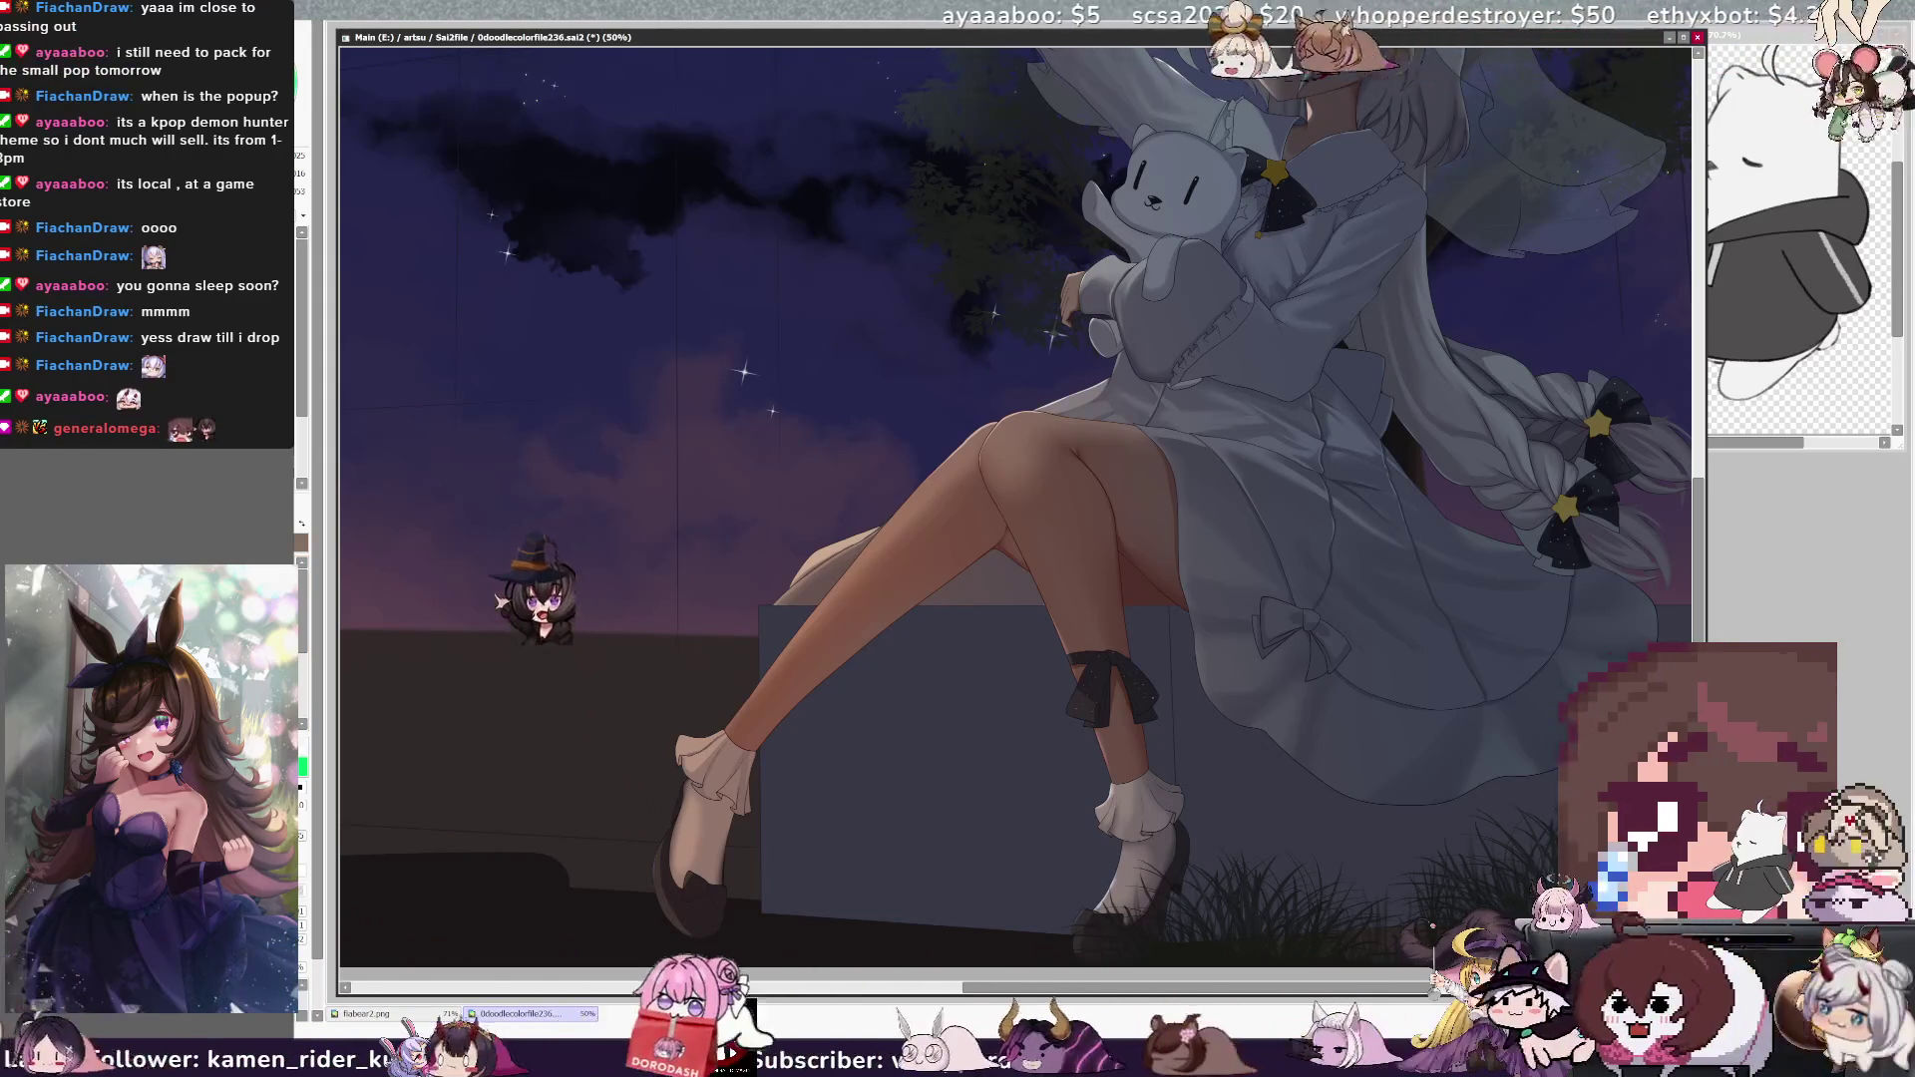
- Hide and restore the black shoes, ribbons and bows, then zoom to 75%
key("ctrl+z")
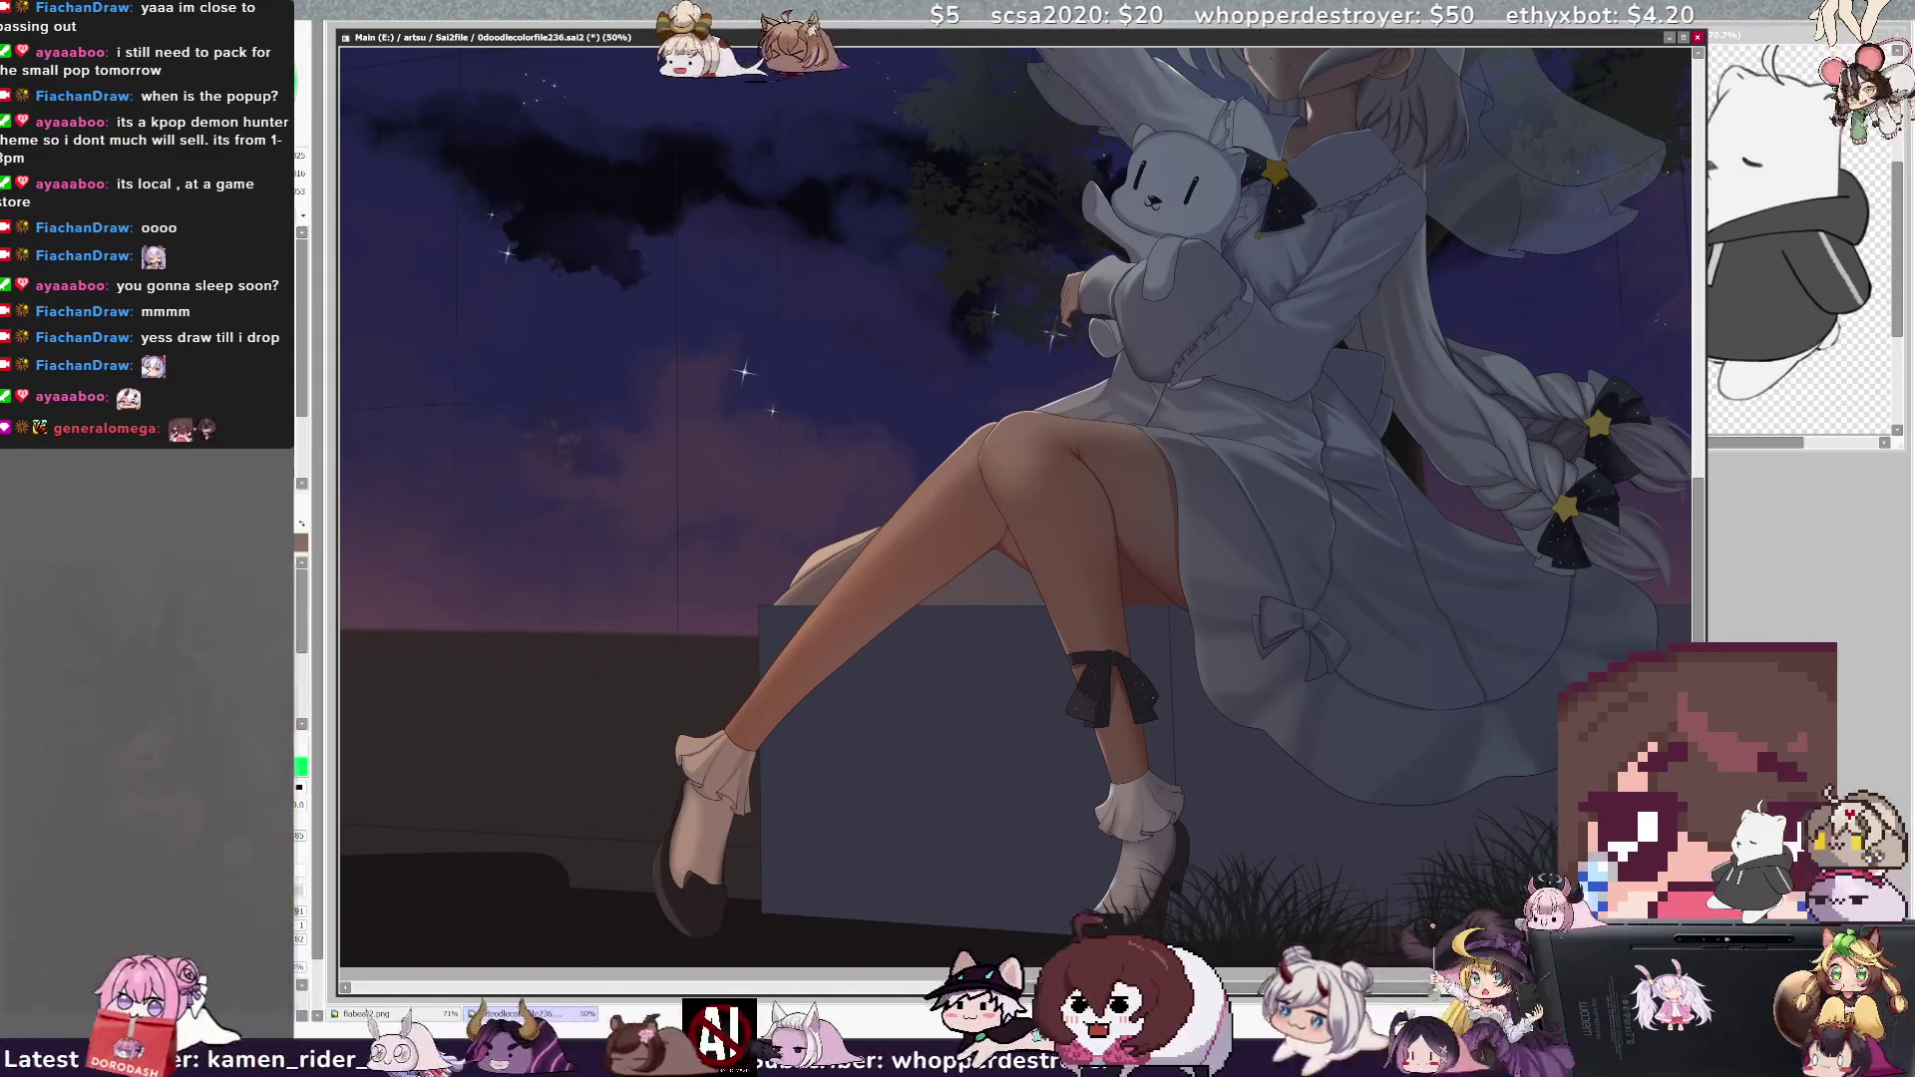
key("ctrl+y")
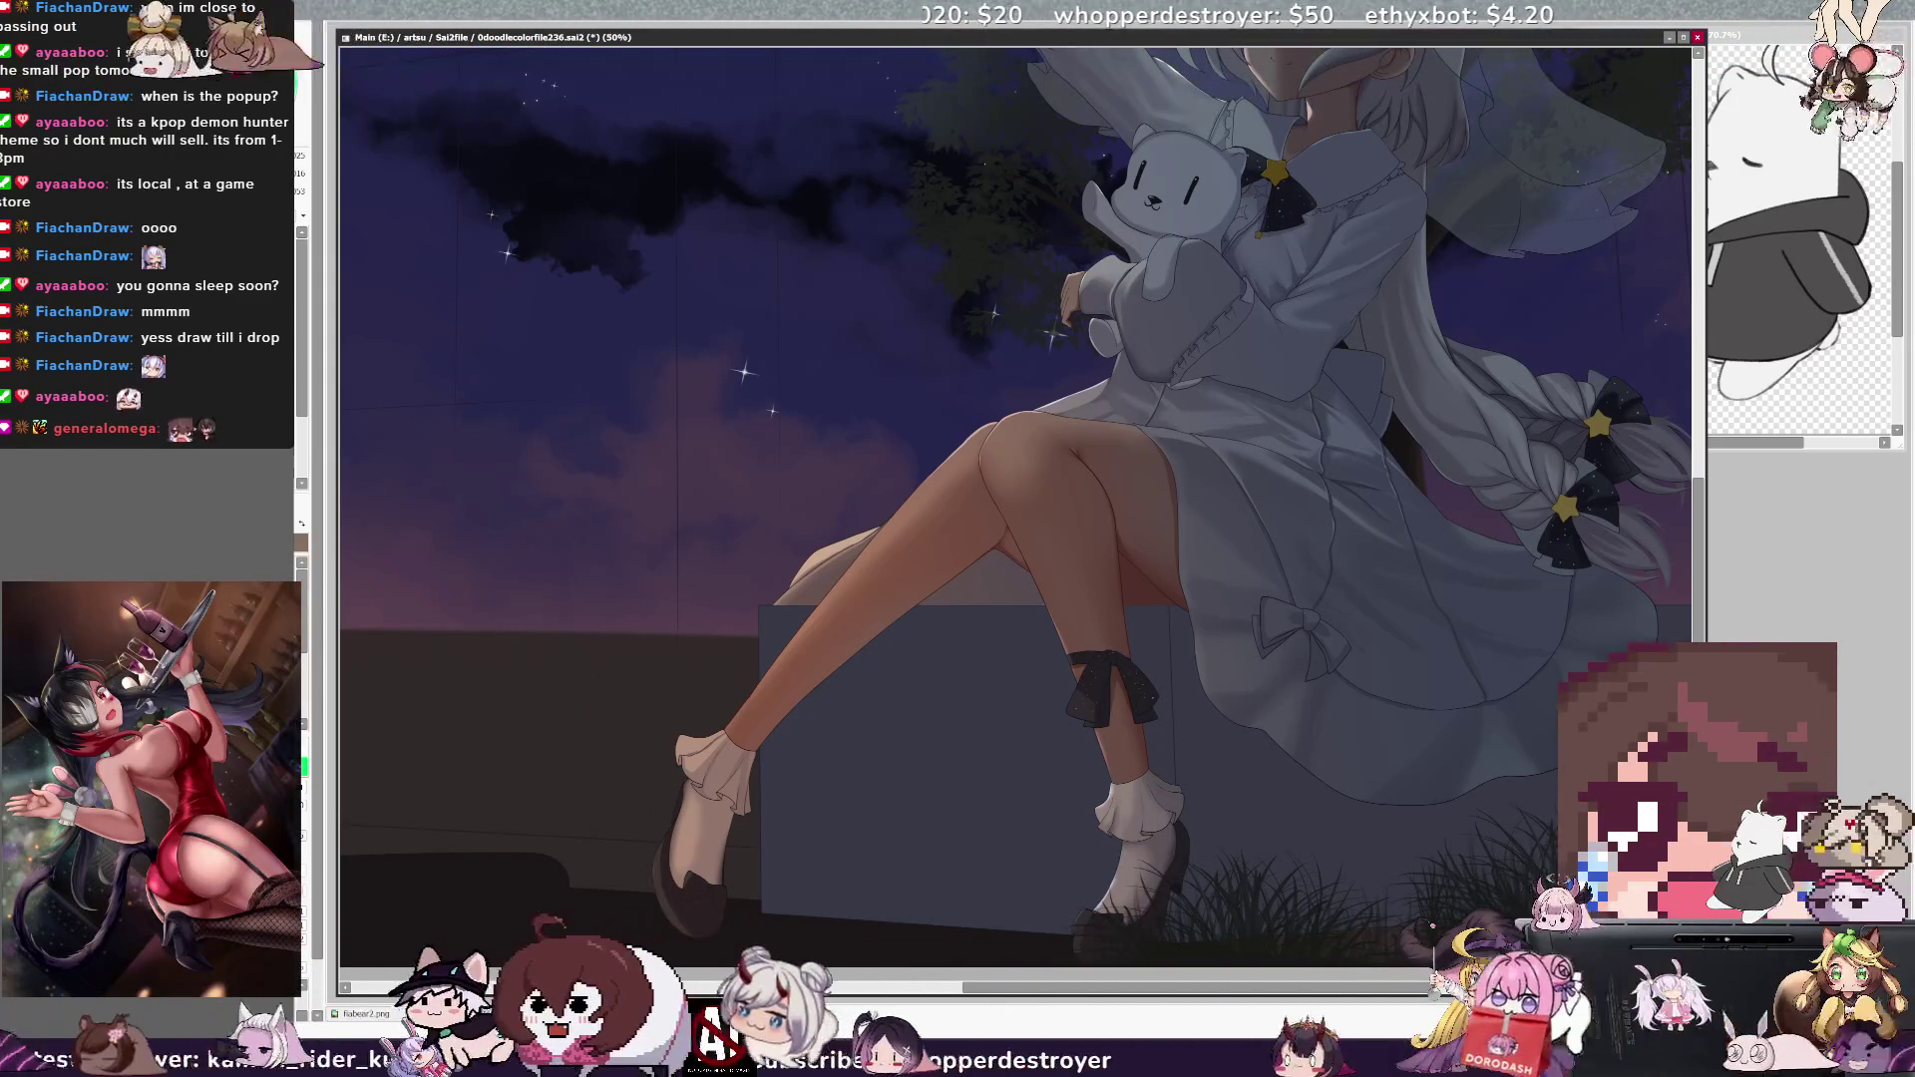
key("ctrl+plus")
scroll(1017, 479, "down", 3)
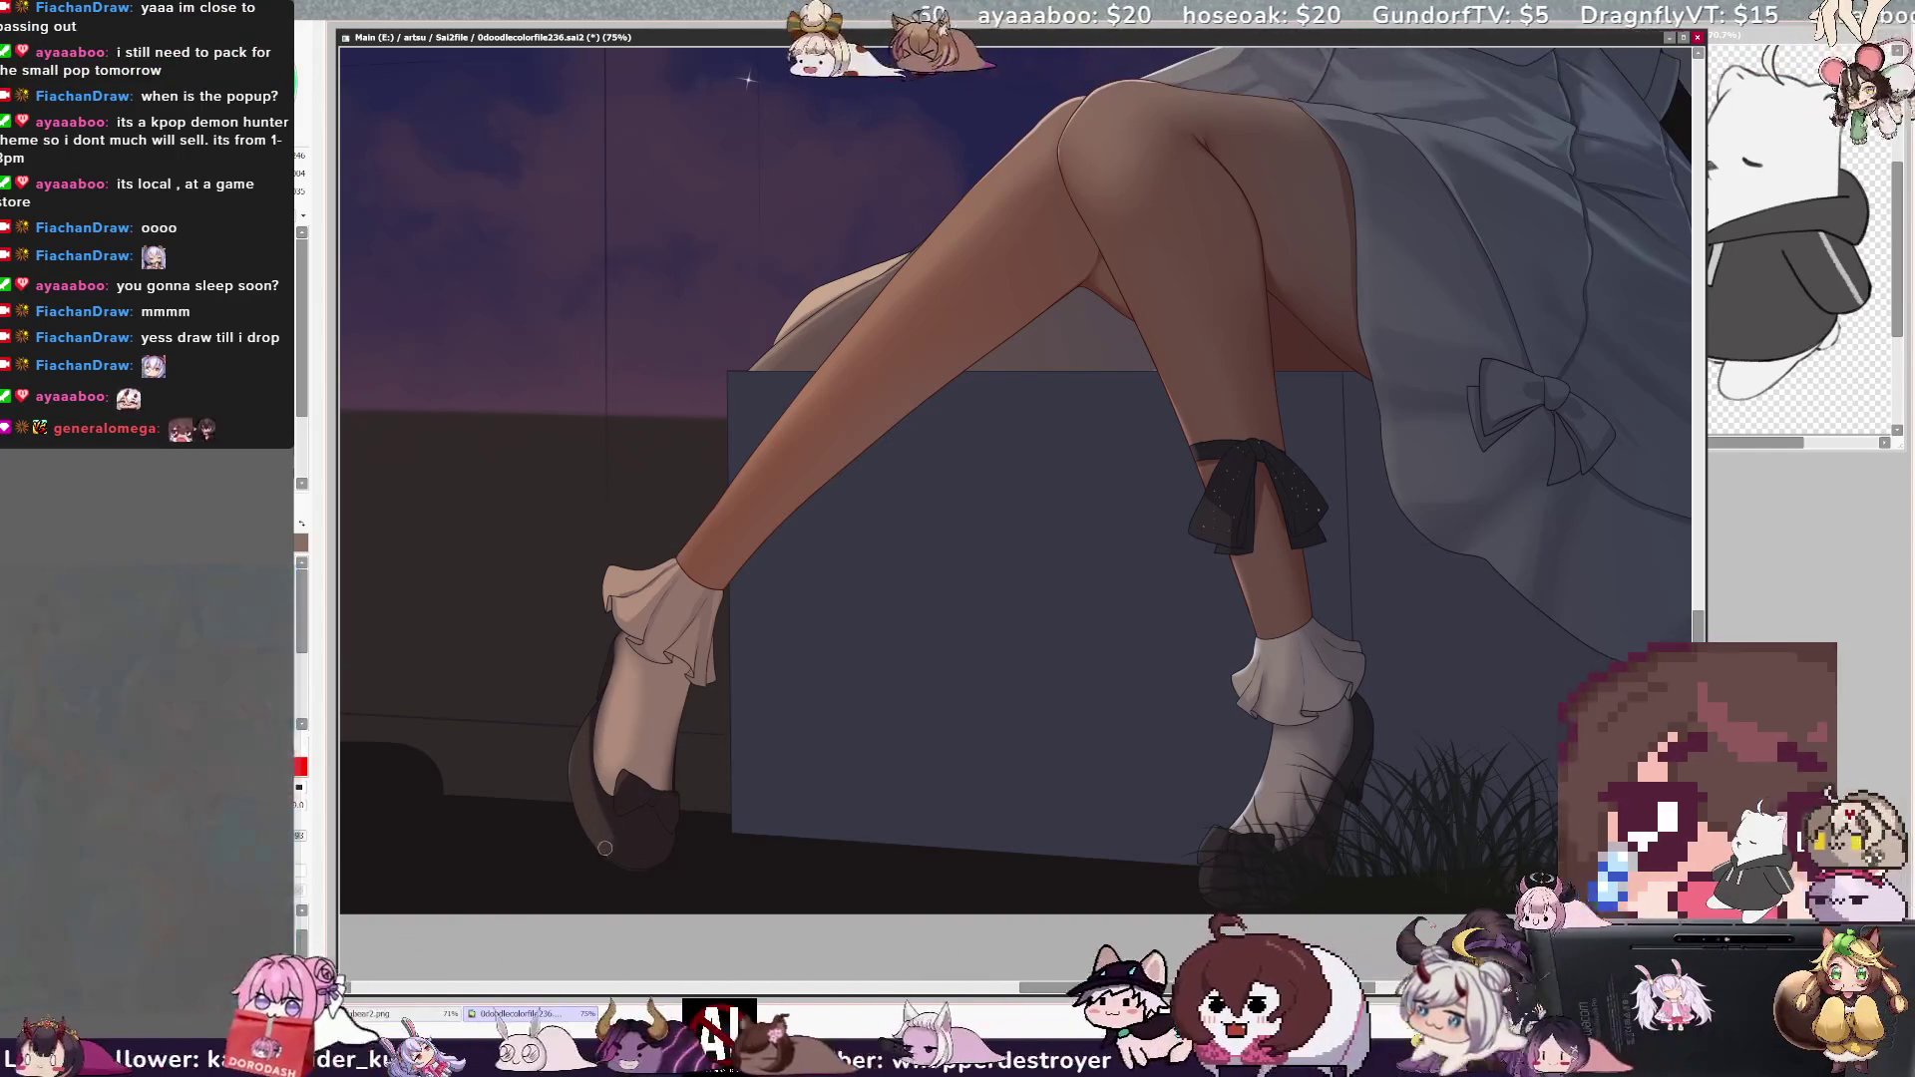
- Touch up the shoes and ground on the Ground layer, resizing the brush between 10 and 37
key("bracketright")
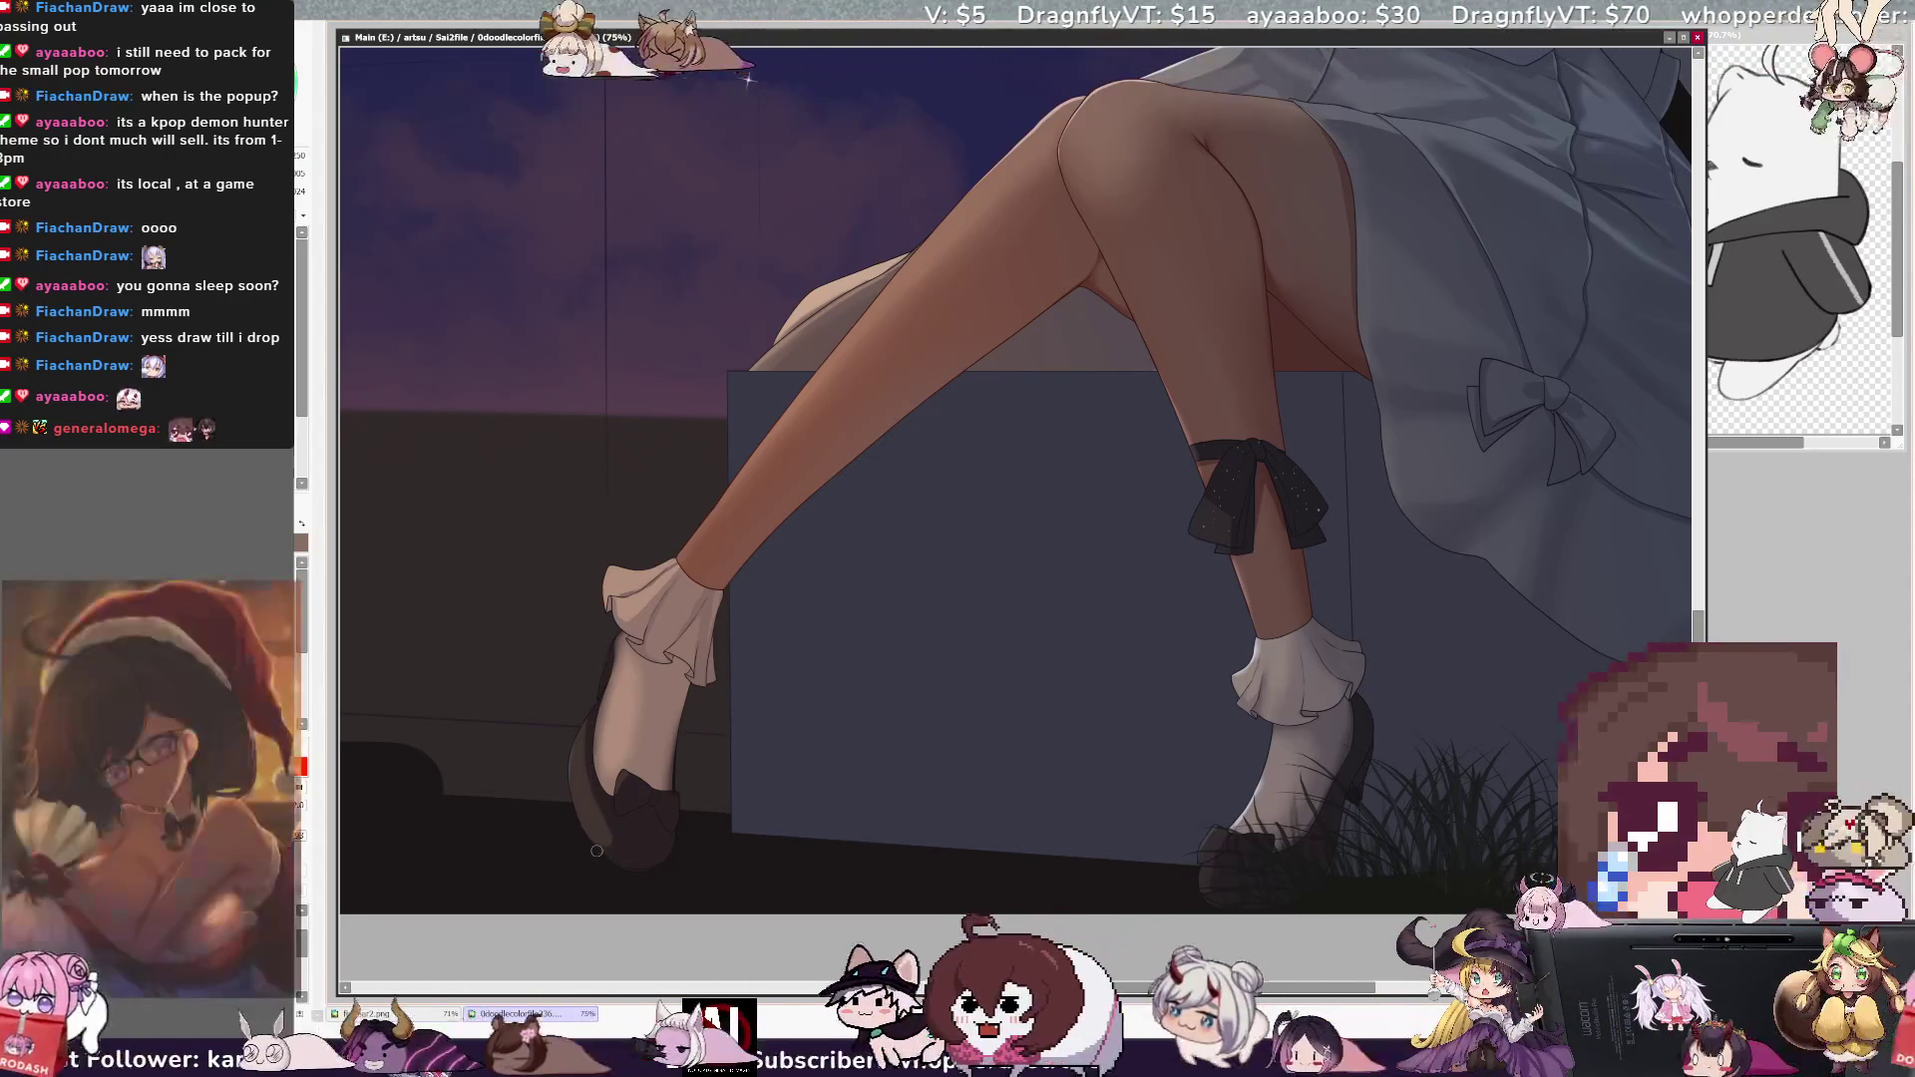
key("ctrl+shift")
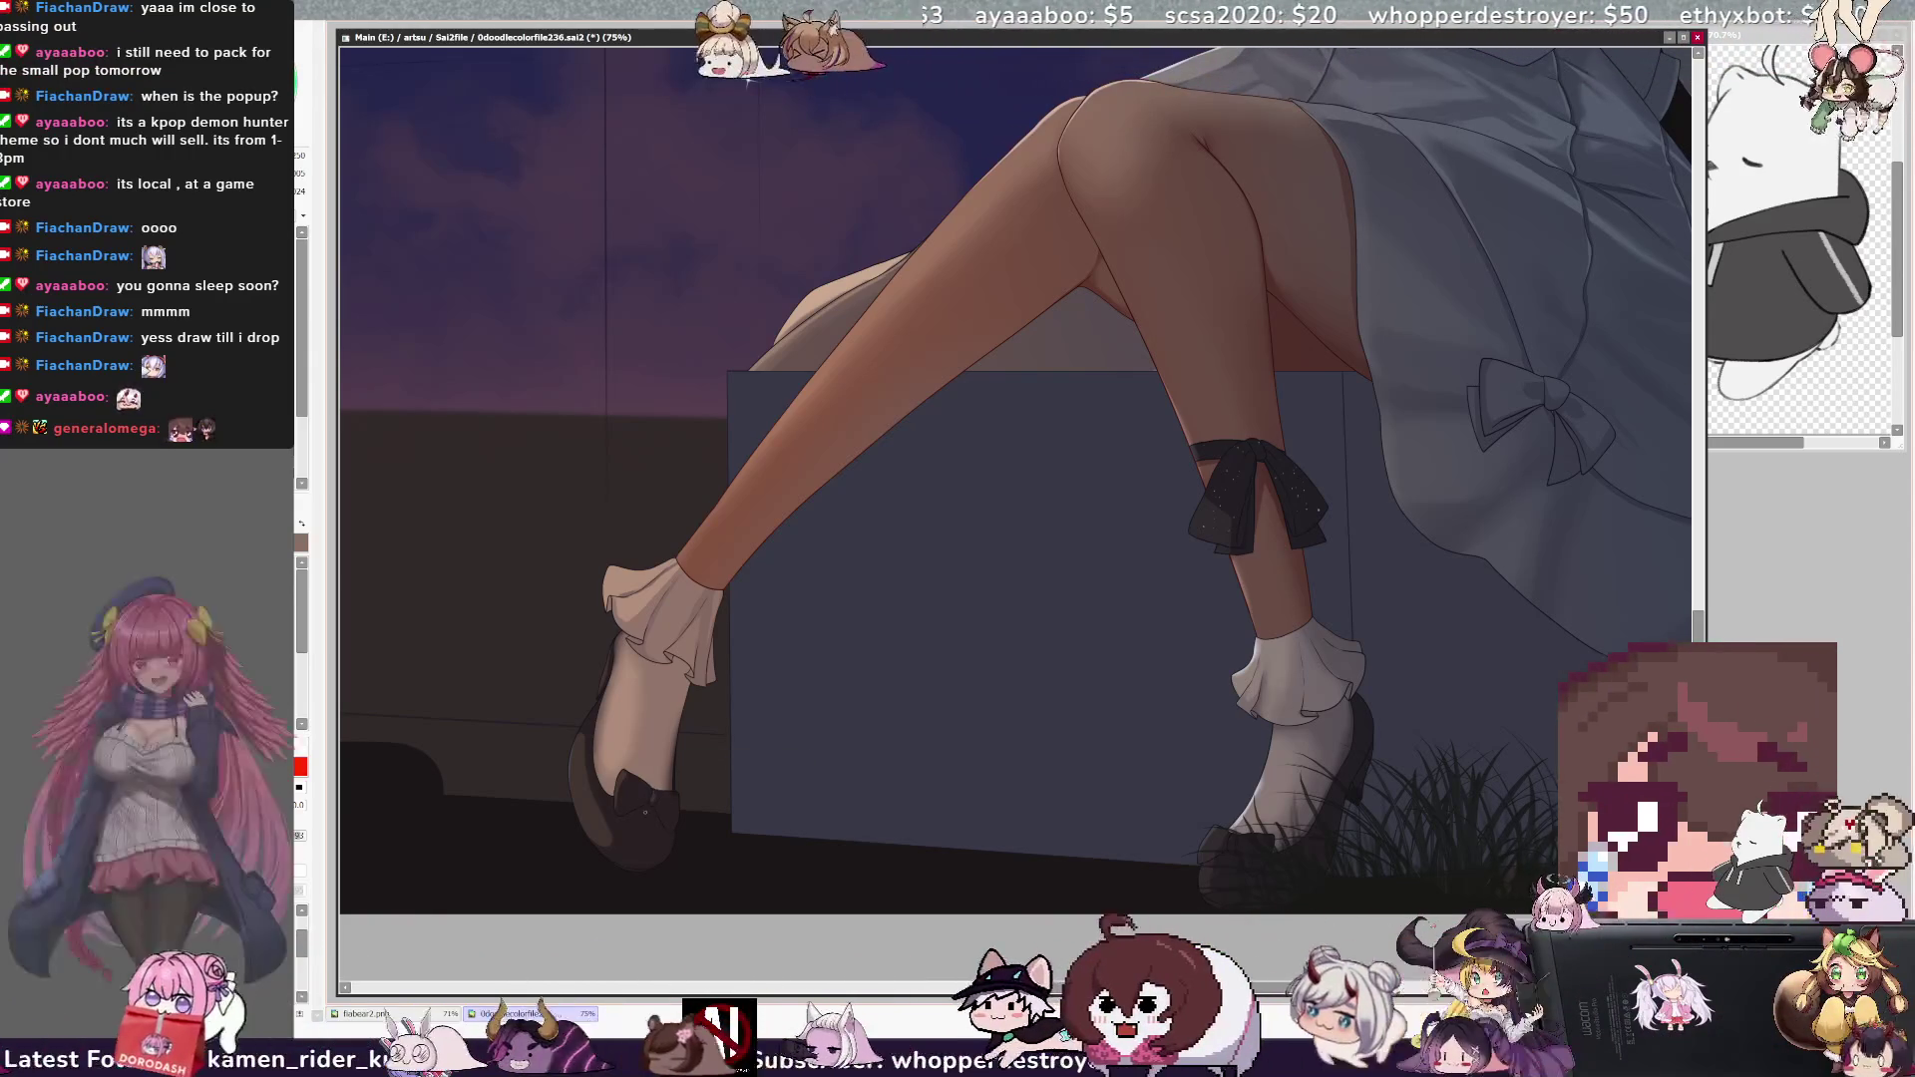
key("bracketleft")
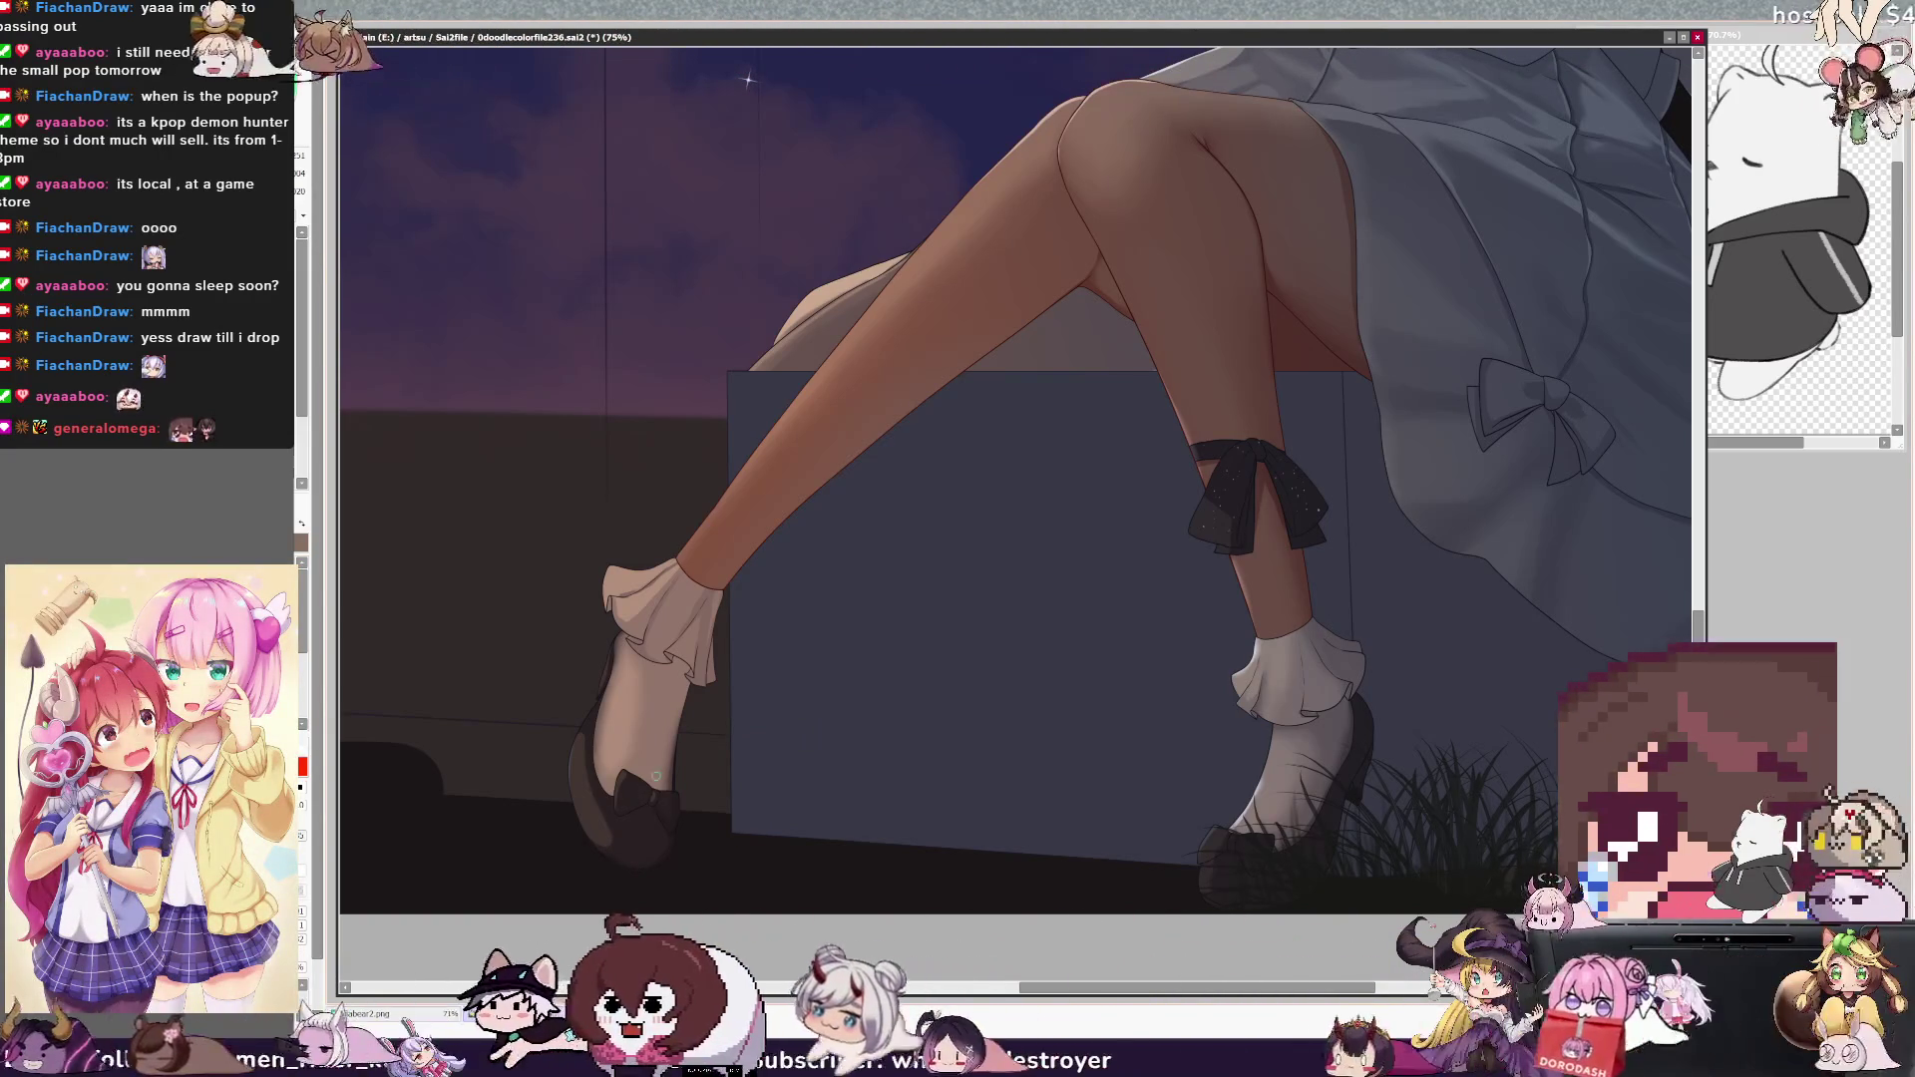
key("bracketleft")
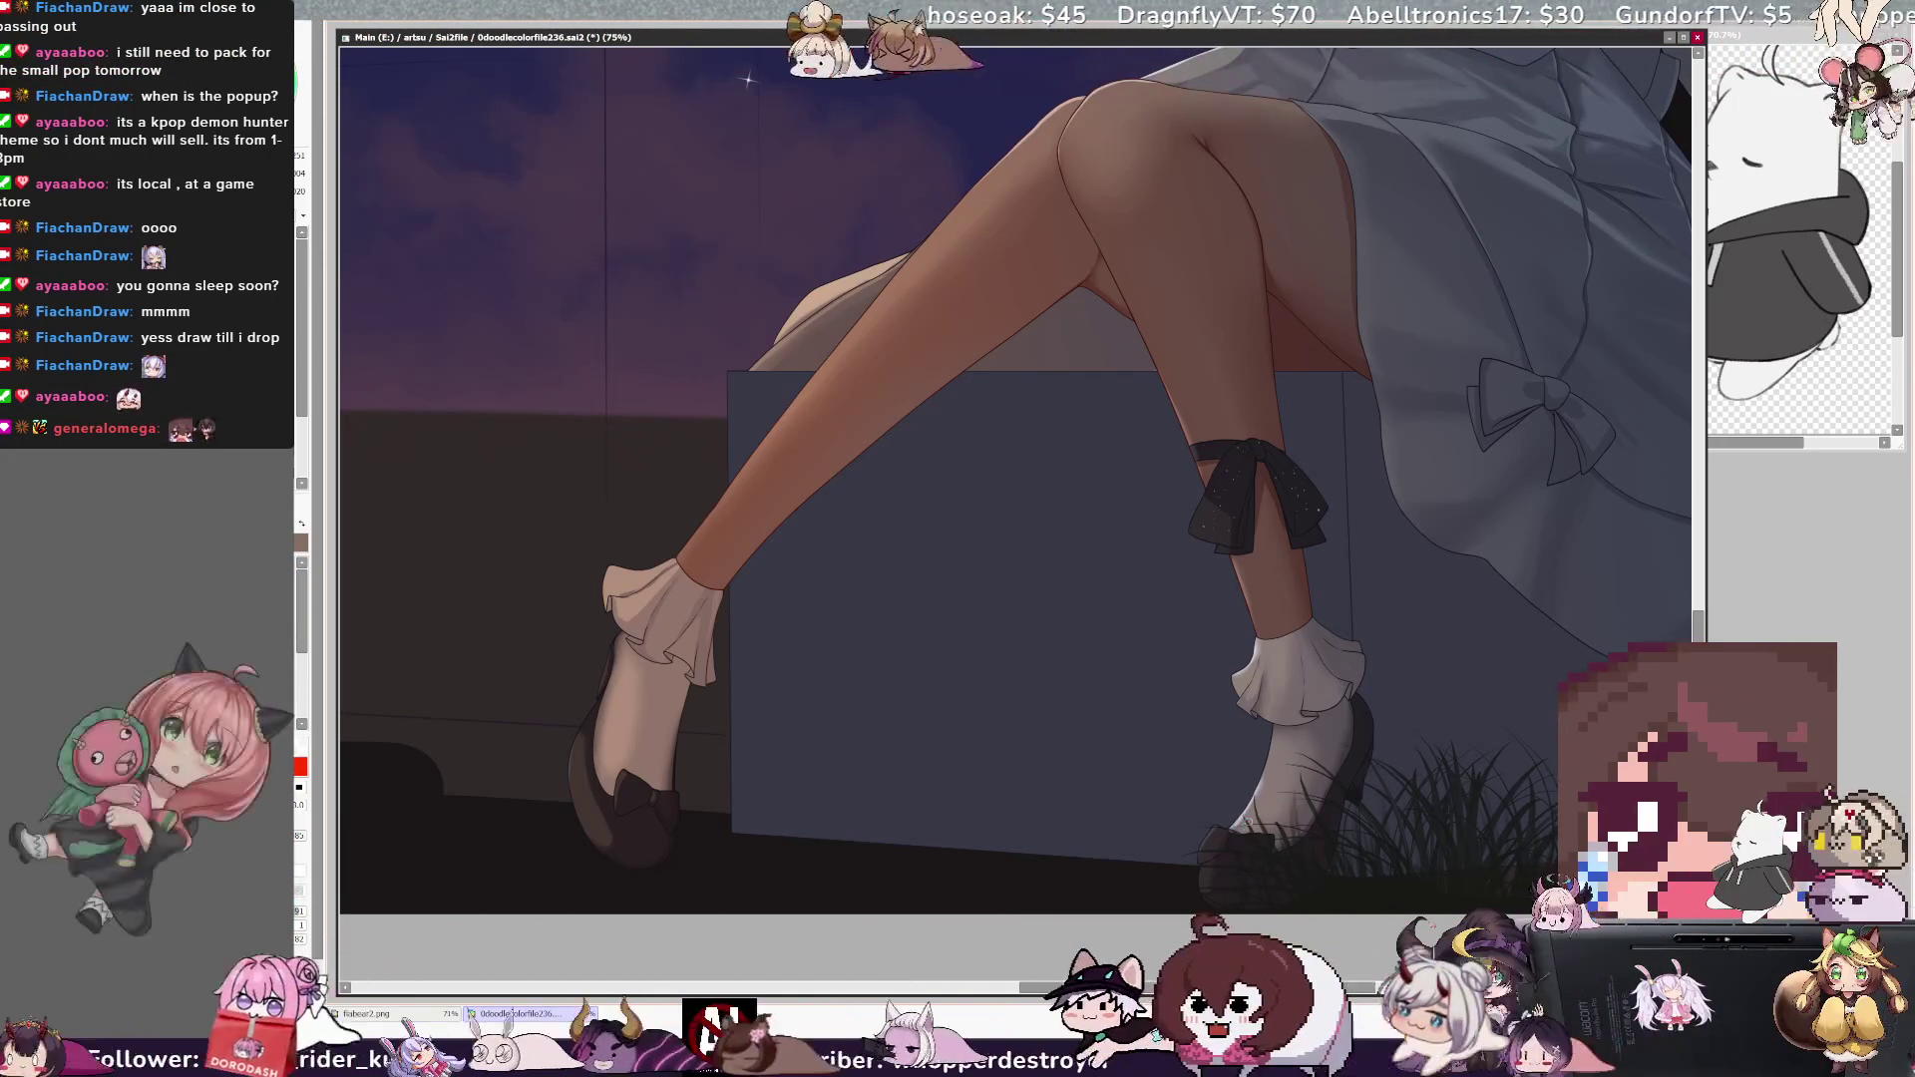
key("bracketleft")
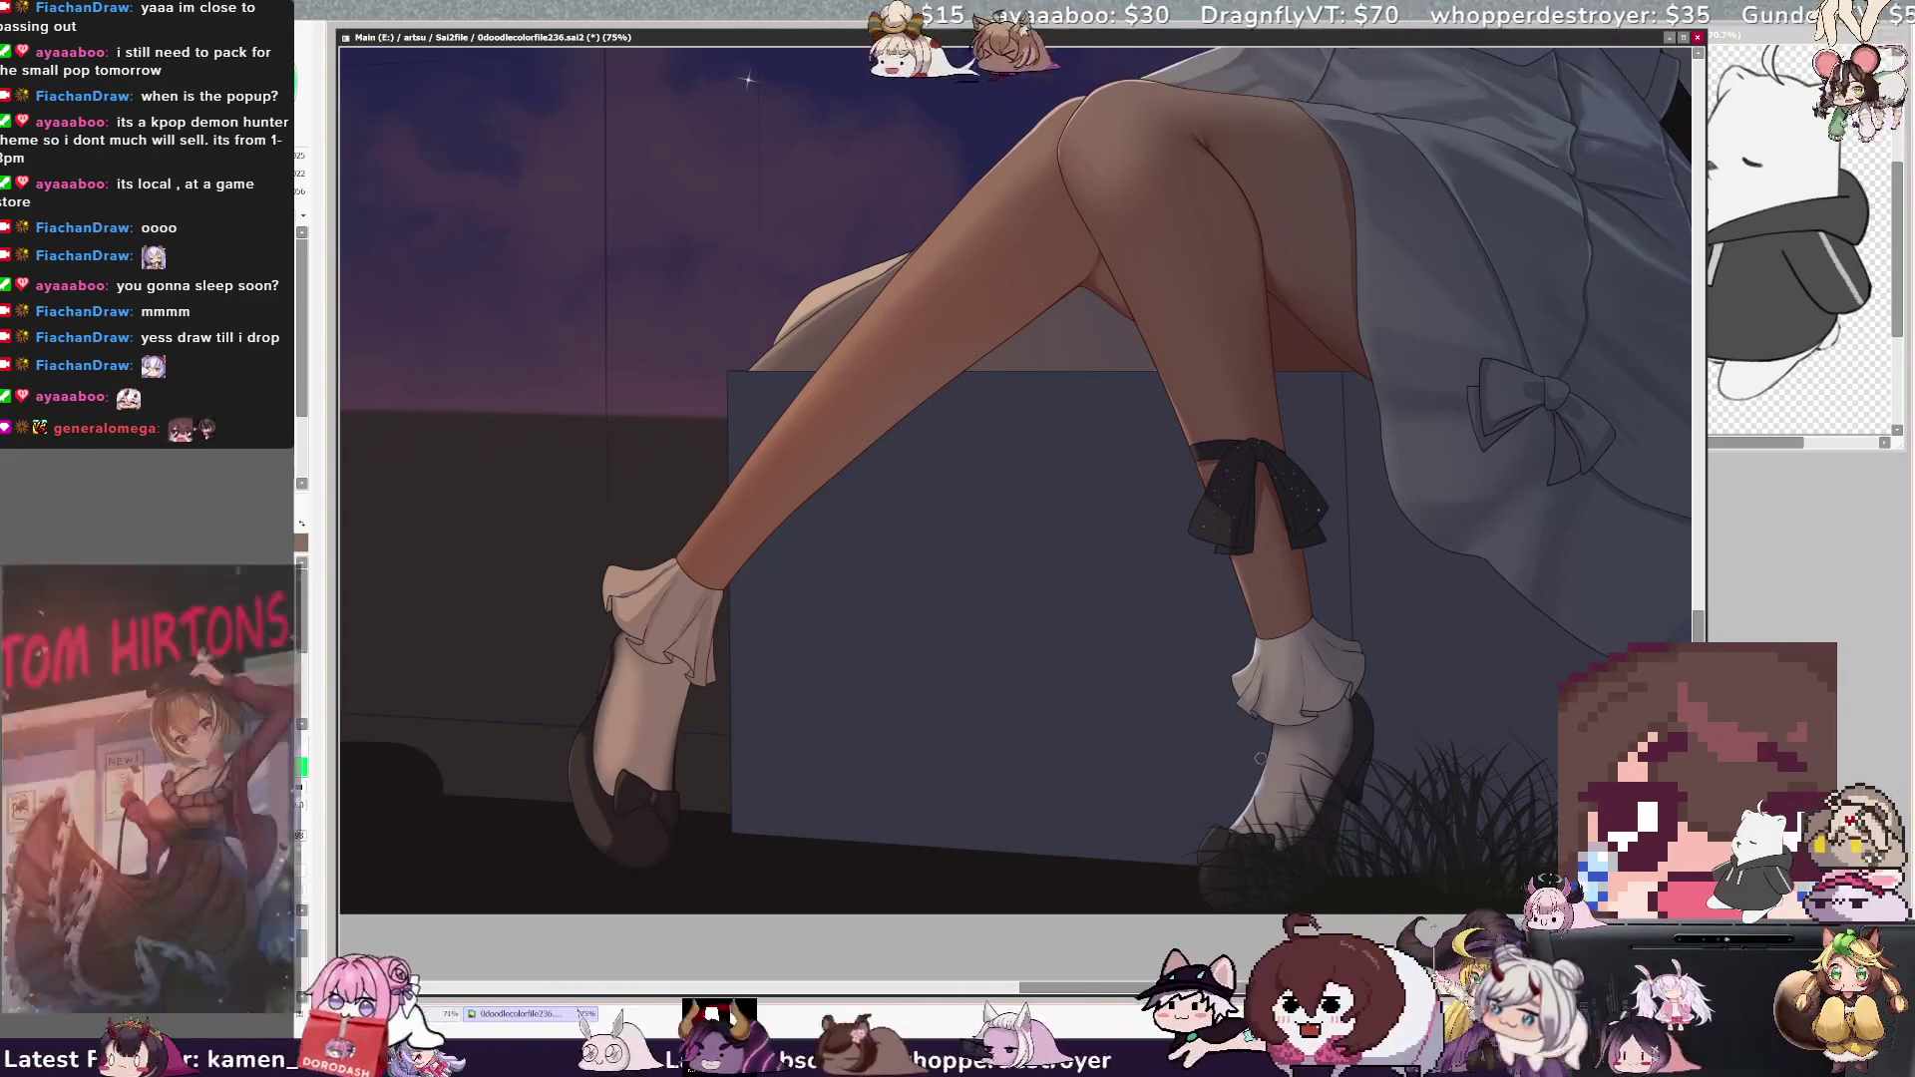
left_click_drag(1250, 820, 1219, 819)
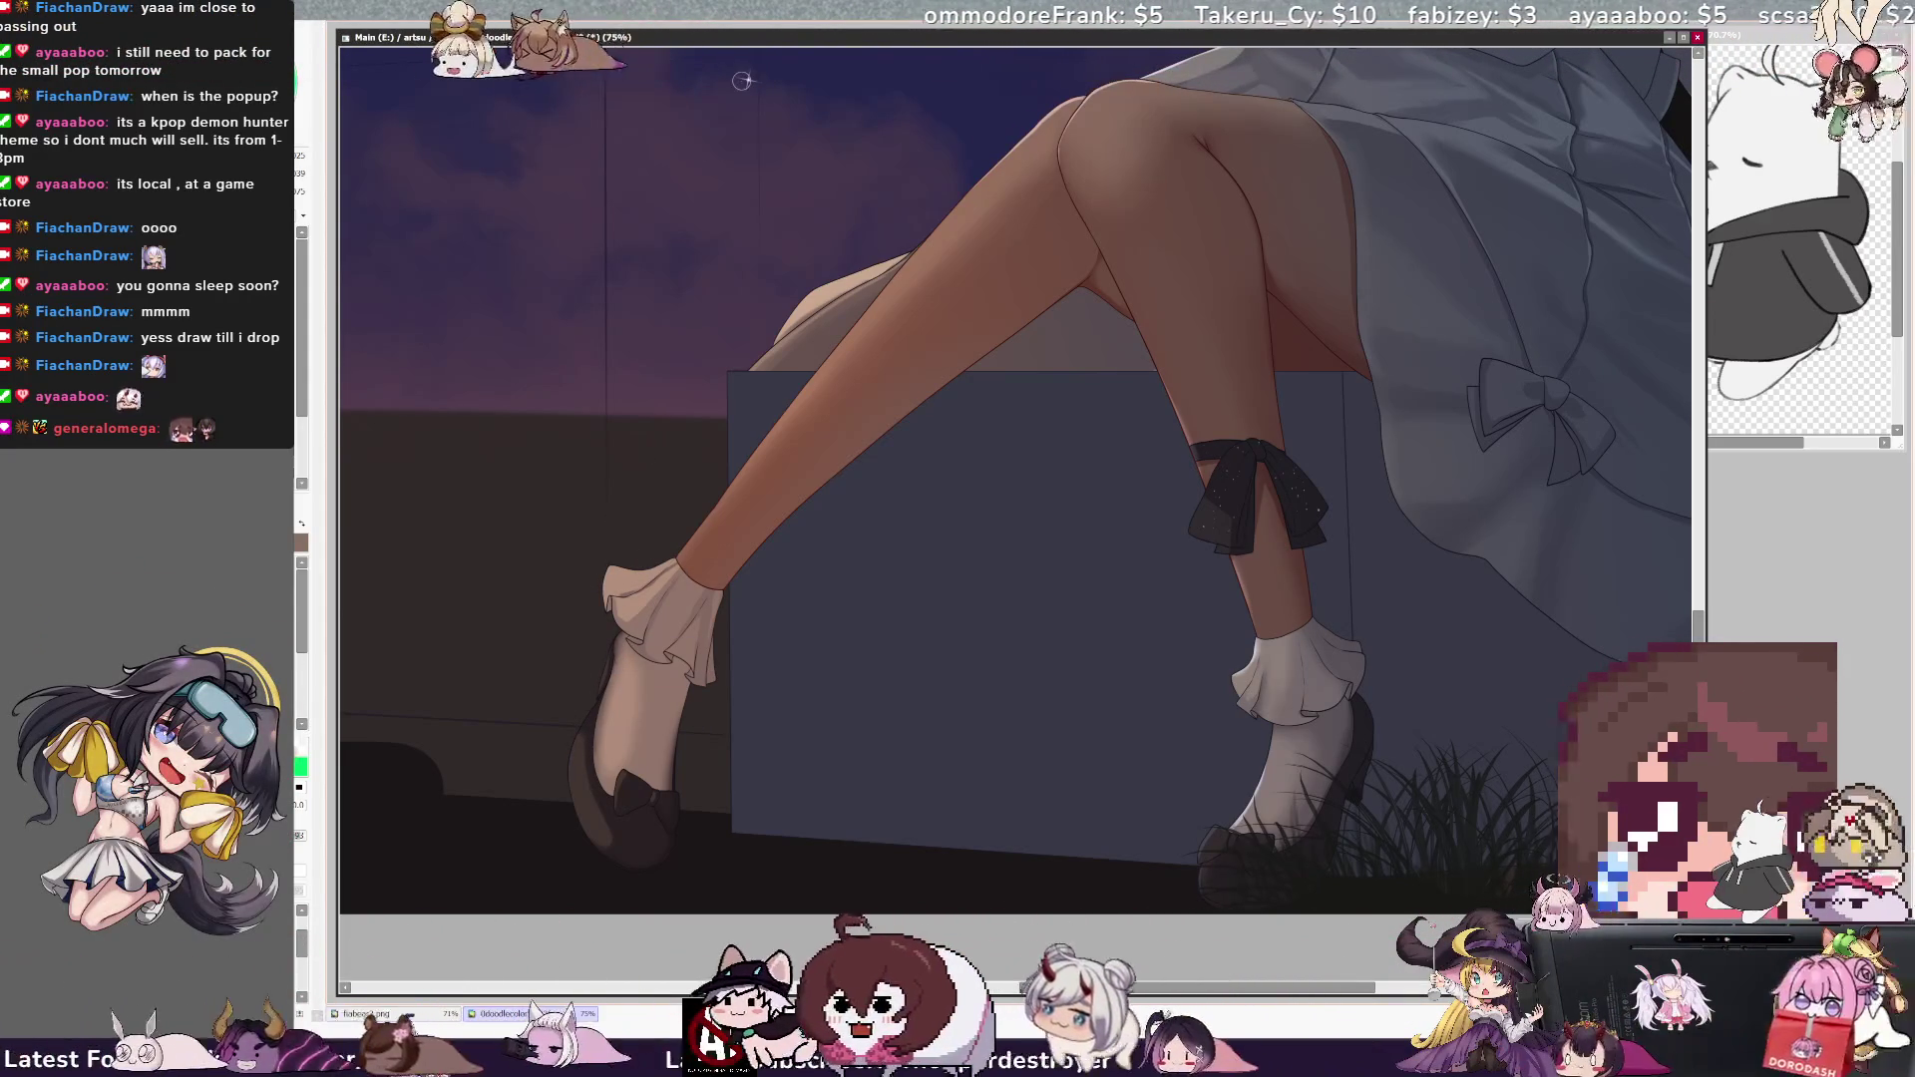
key("ctrl+minus")
- Zoom out to 50% on the upper body, resize the brush, and pick black from the palette
scroll(1015, 513, "up", 5)
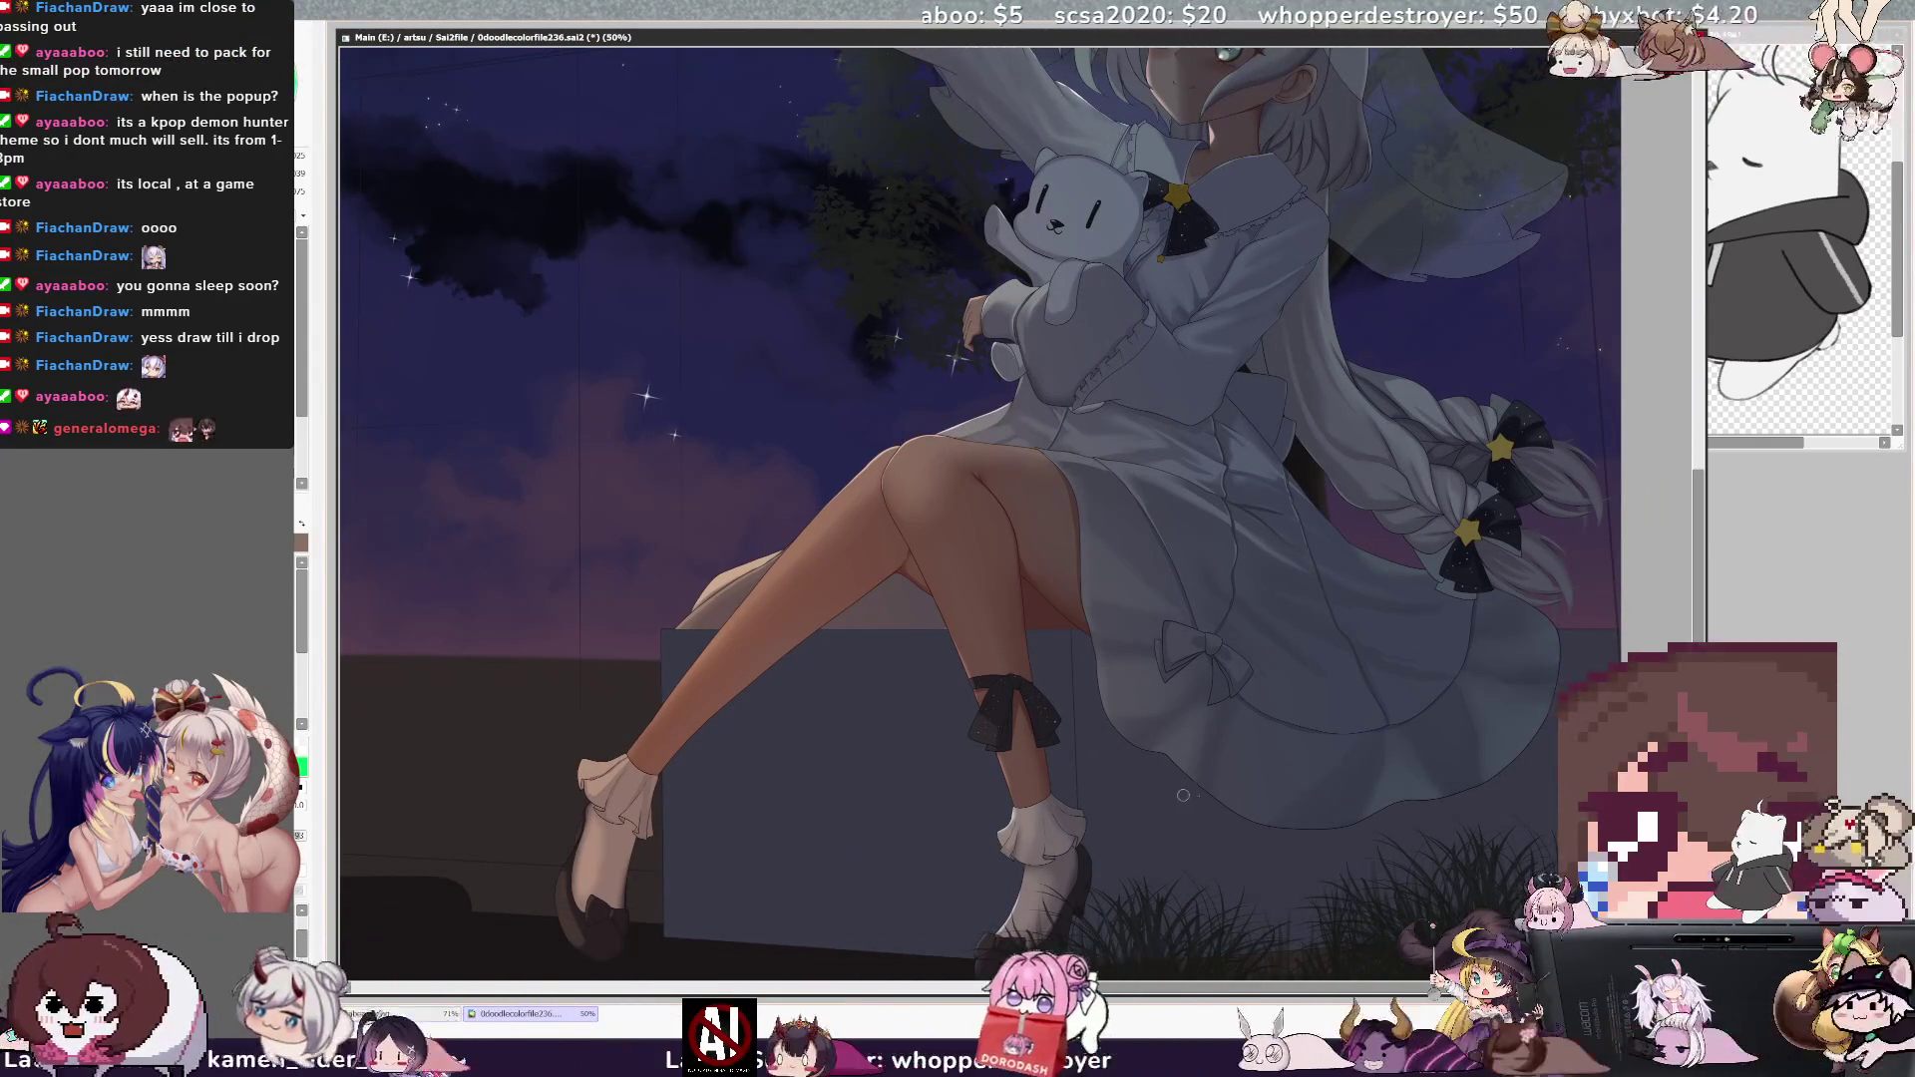
scroll(1065, 897, "down", 1)
key("bracketright")
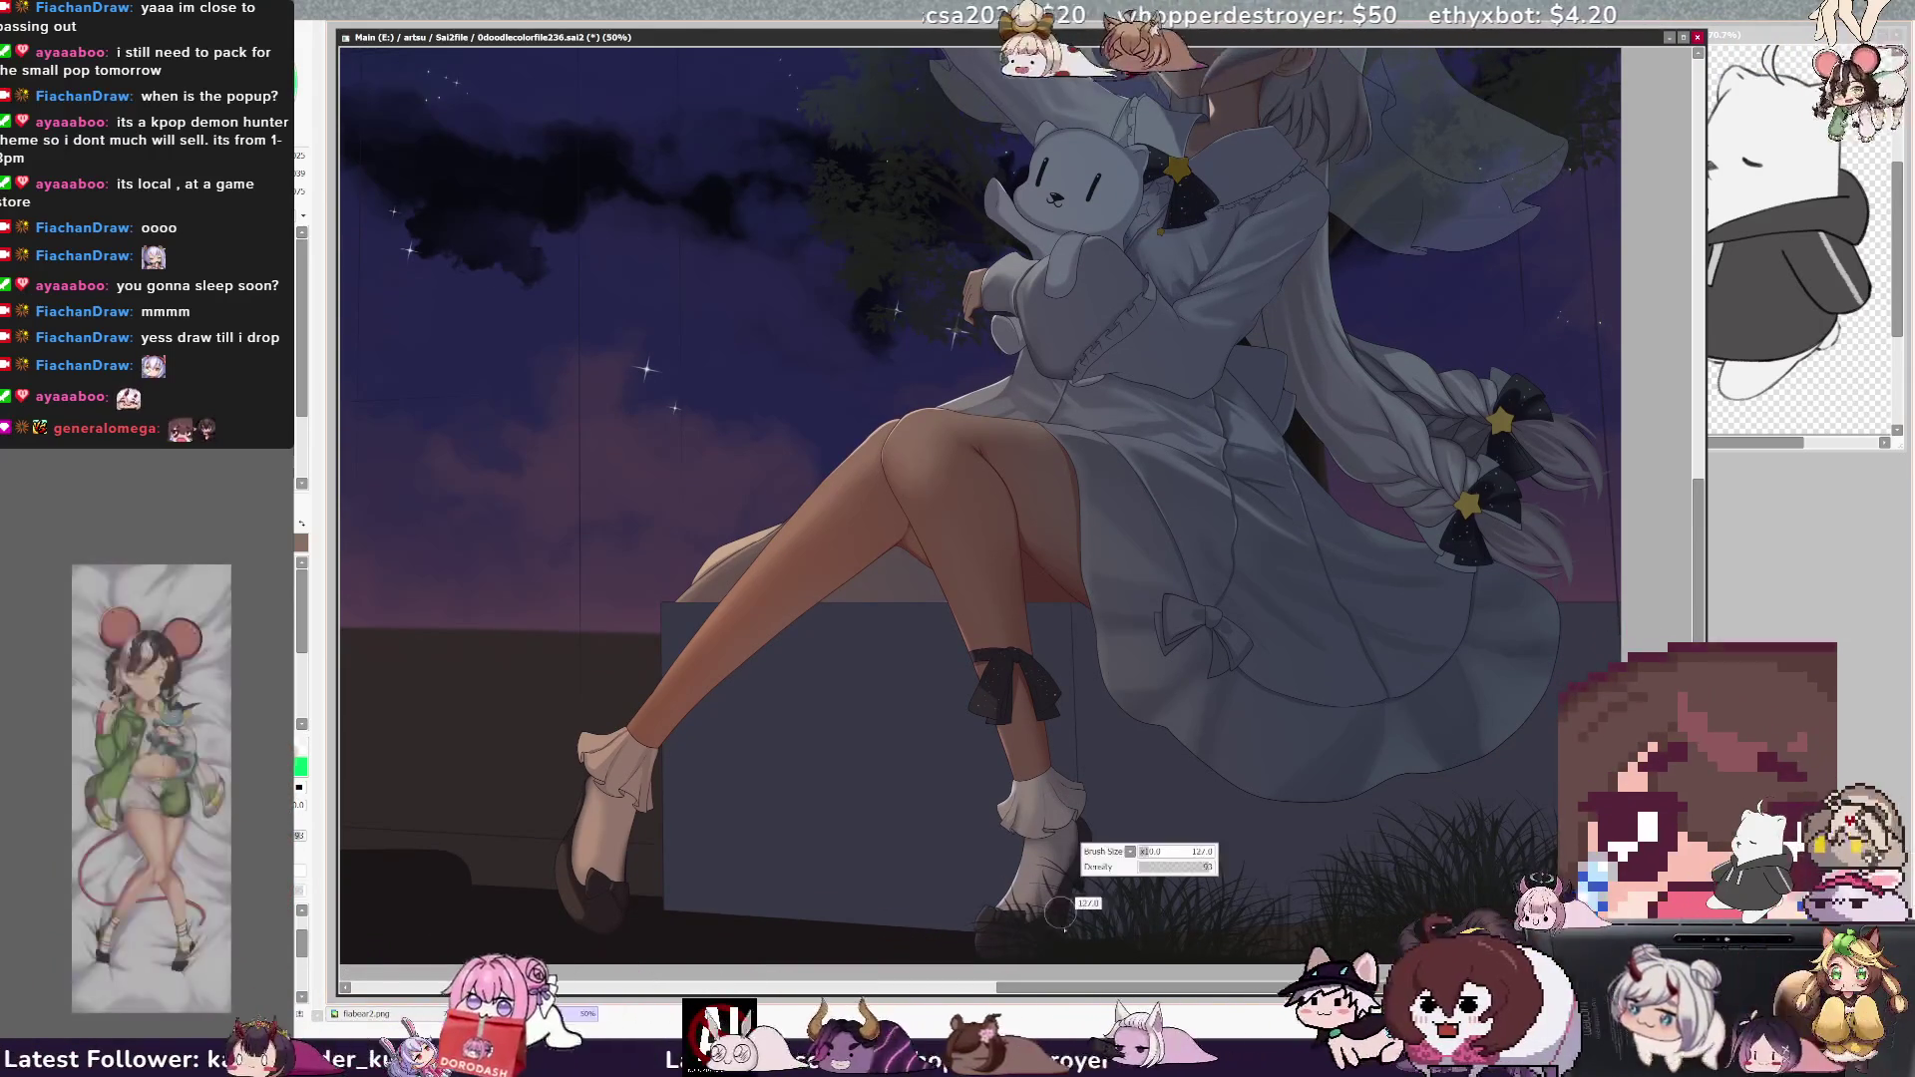
key("bracketleft")
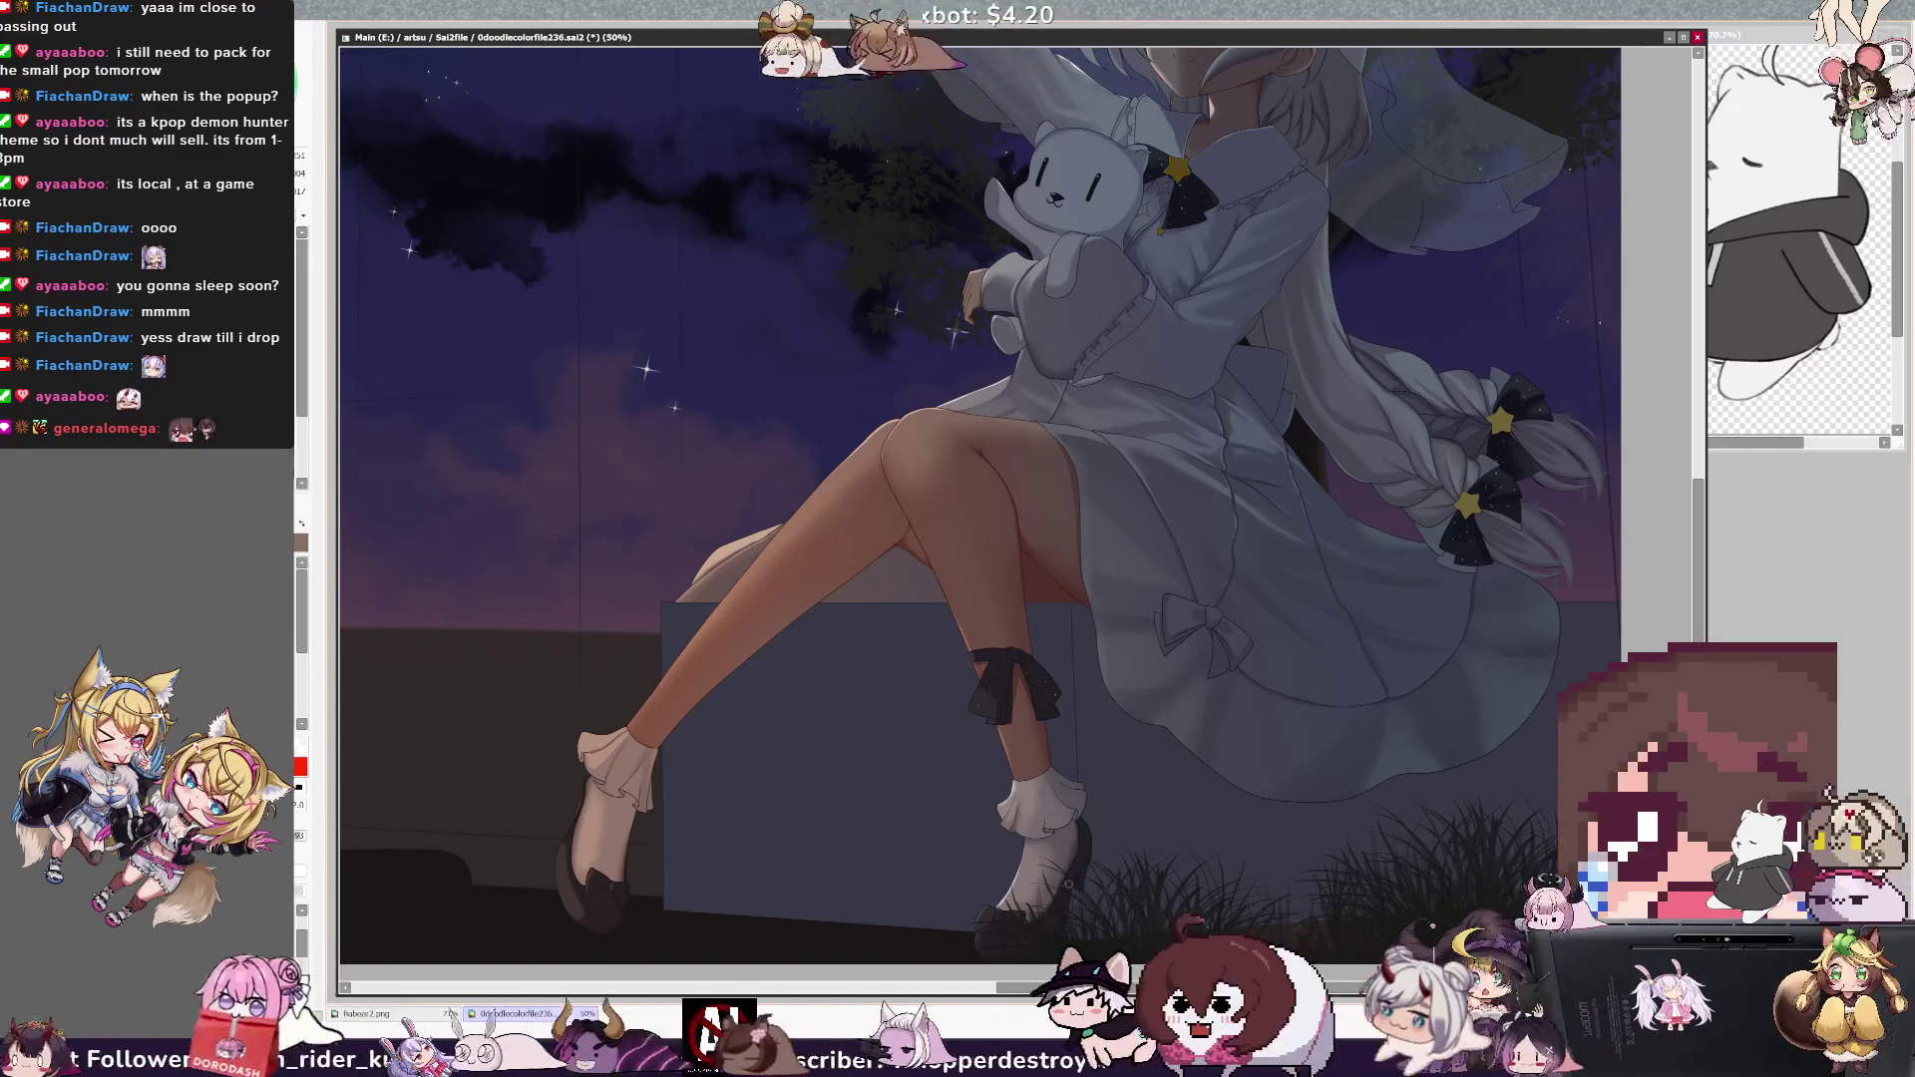
left_click(310, 529)
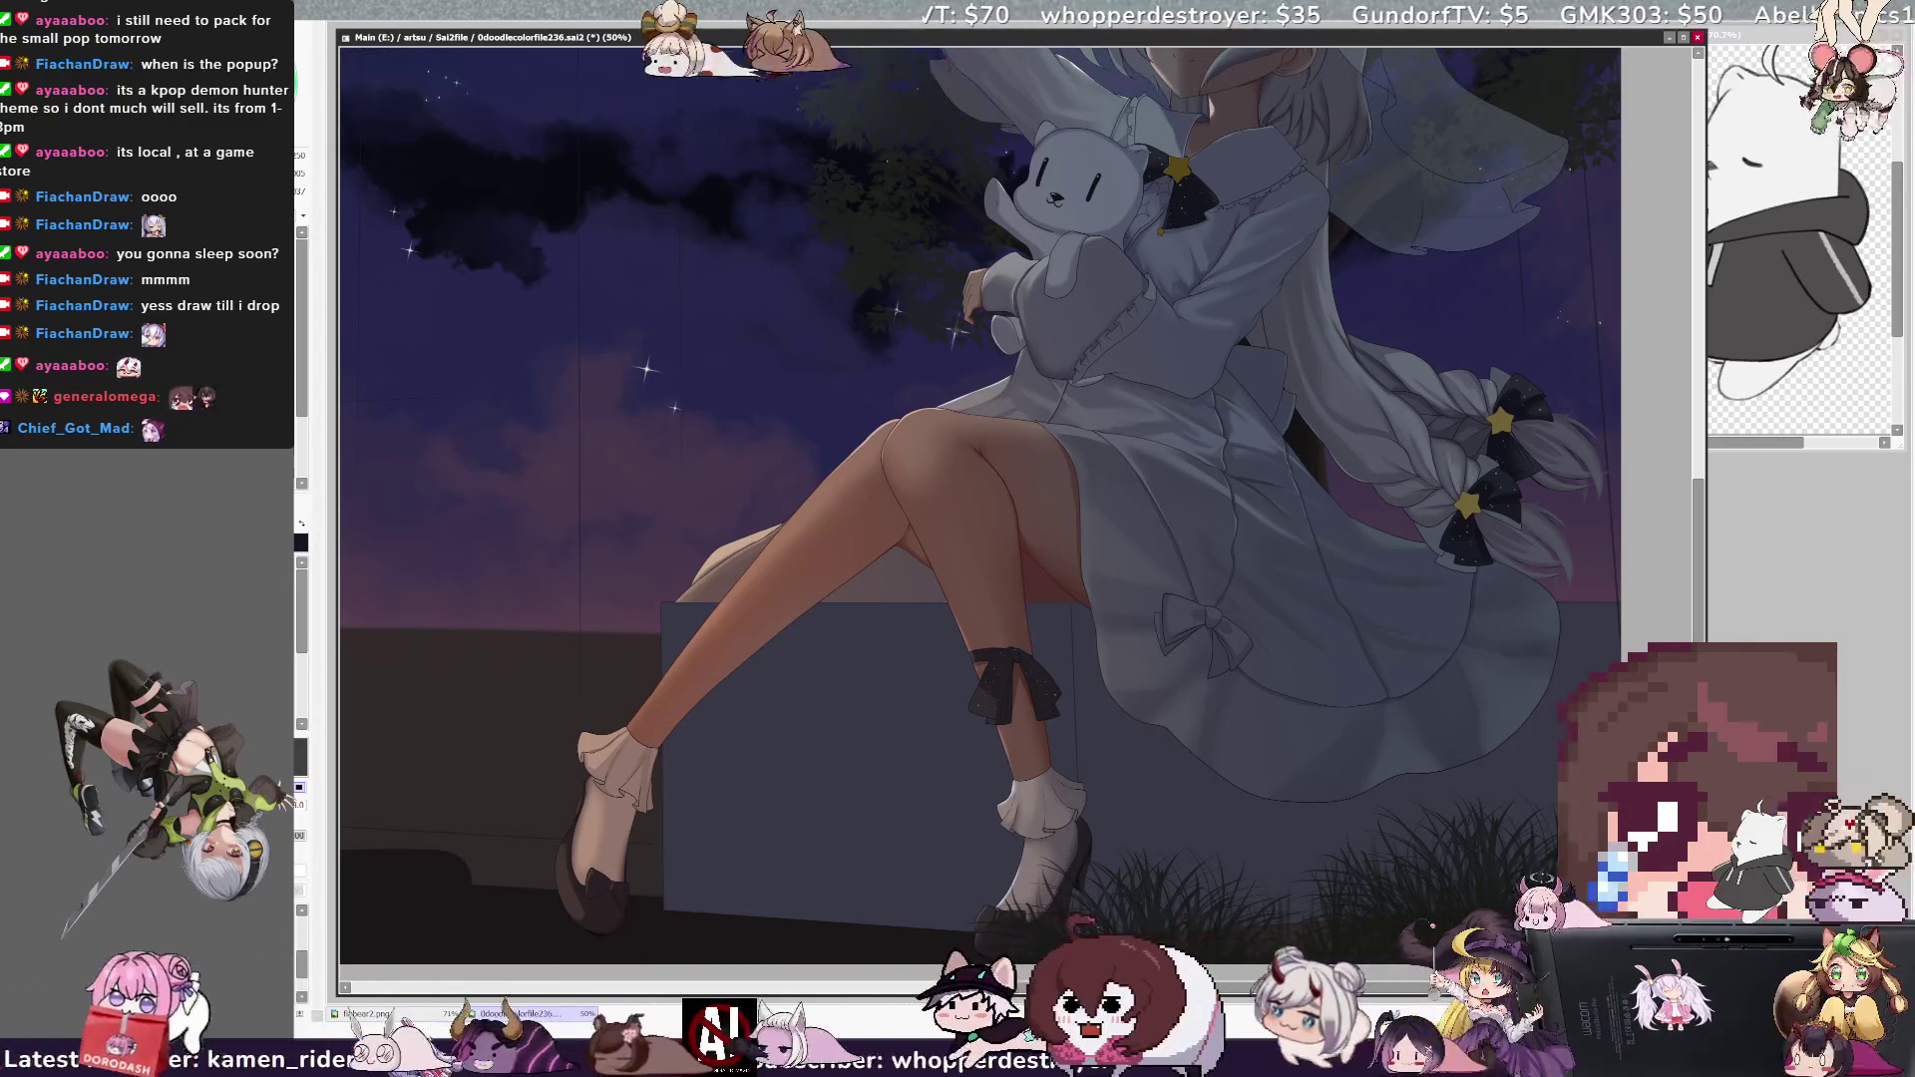
- Zoom to 75% on the girl's crossed legs, frilly socks and shoes
scroll(1017, 499, "up", 3)
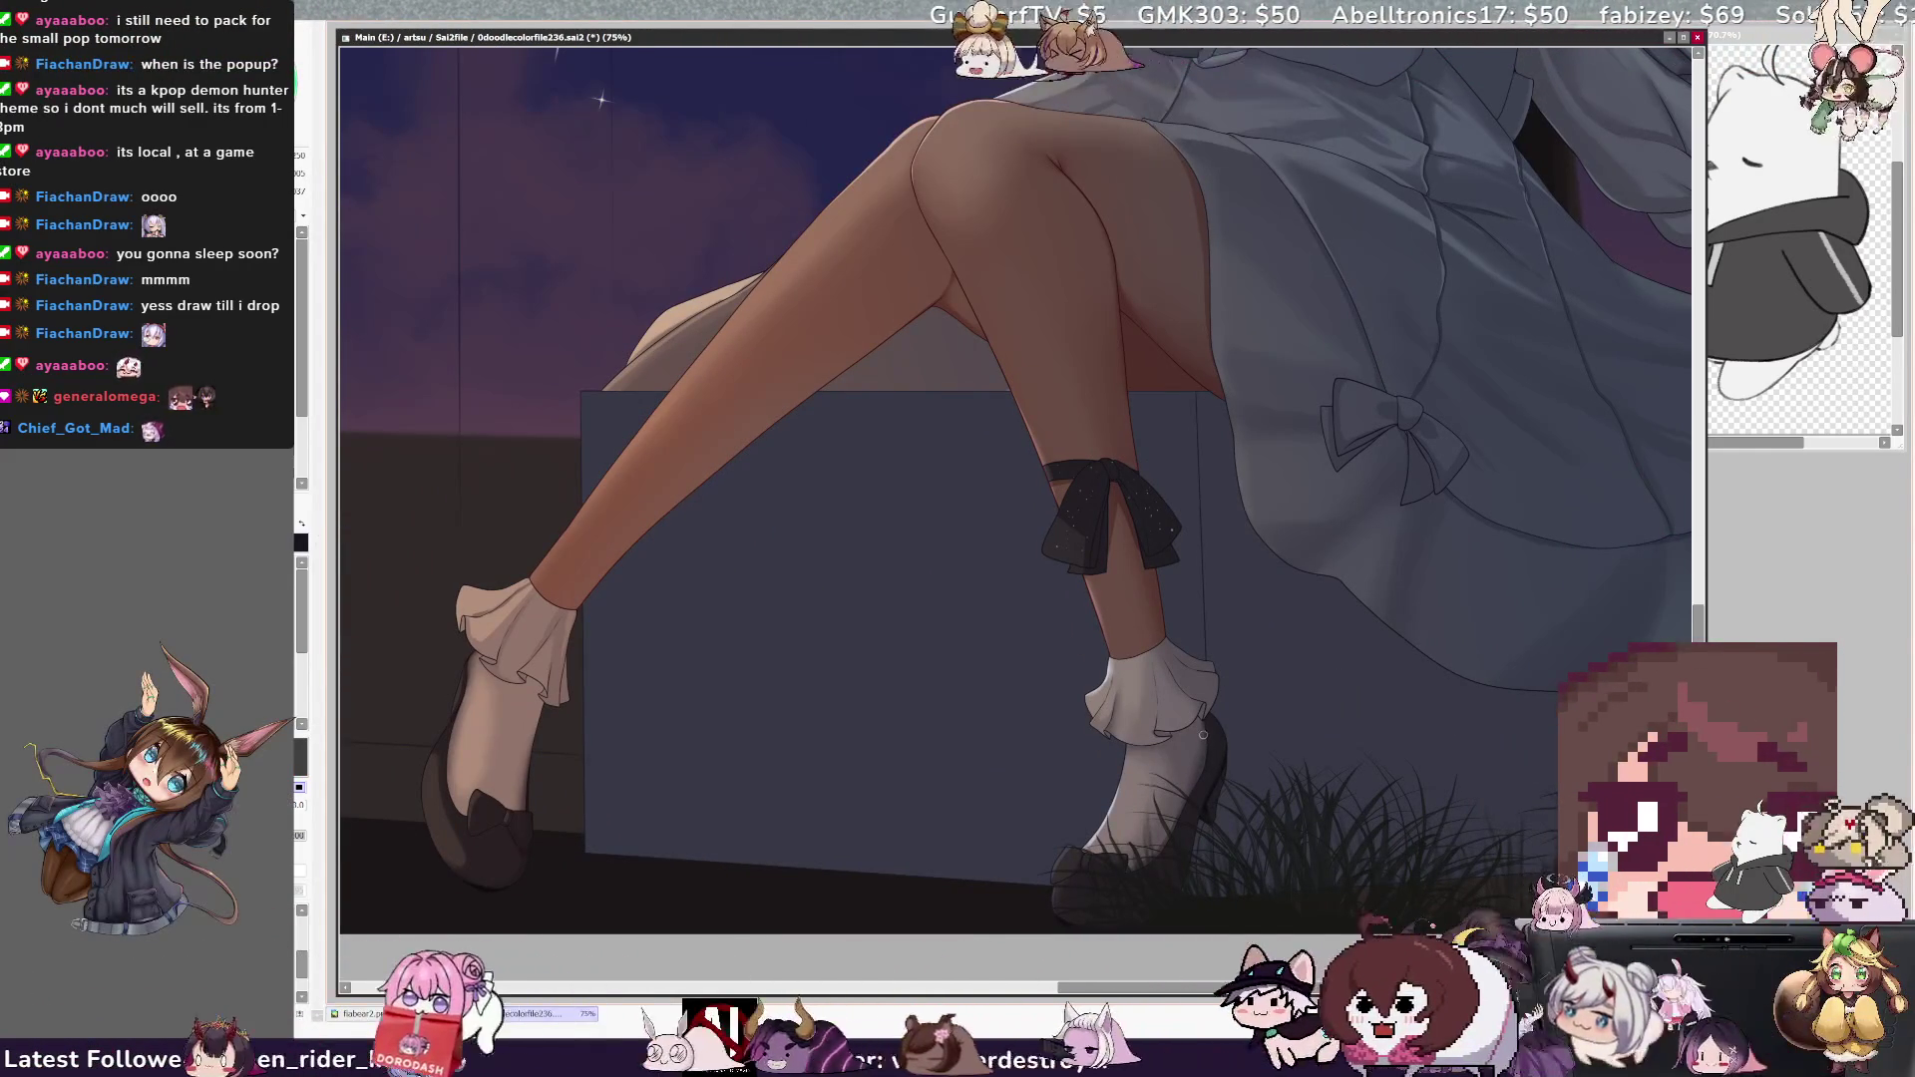
- Check the legs in a mirrored view, flip back, and zoom out to 33.3%
key("h")
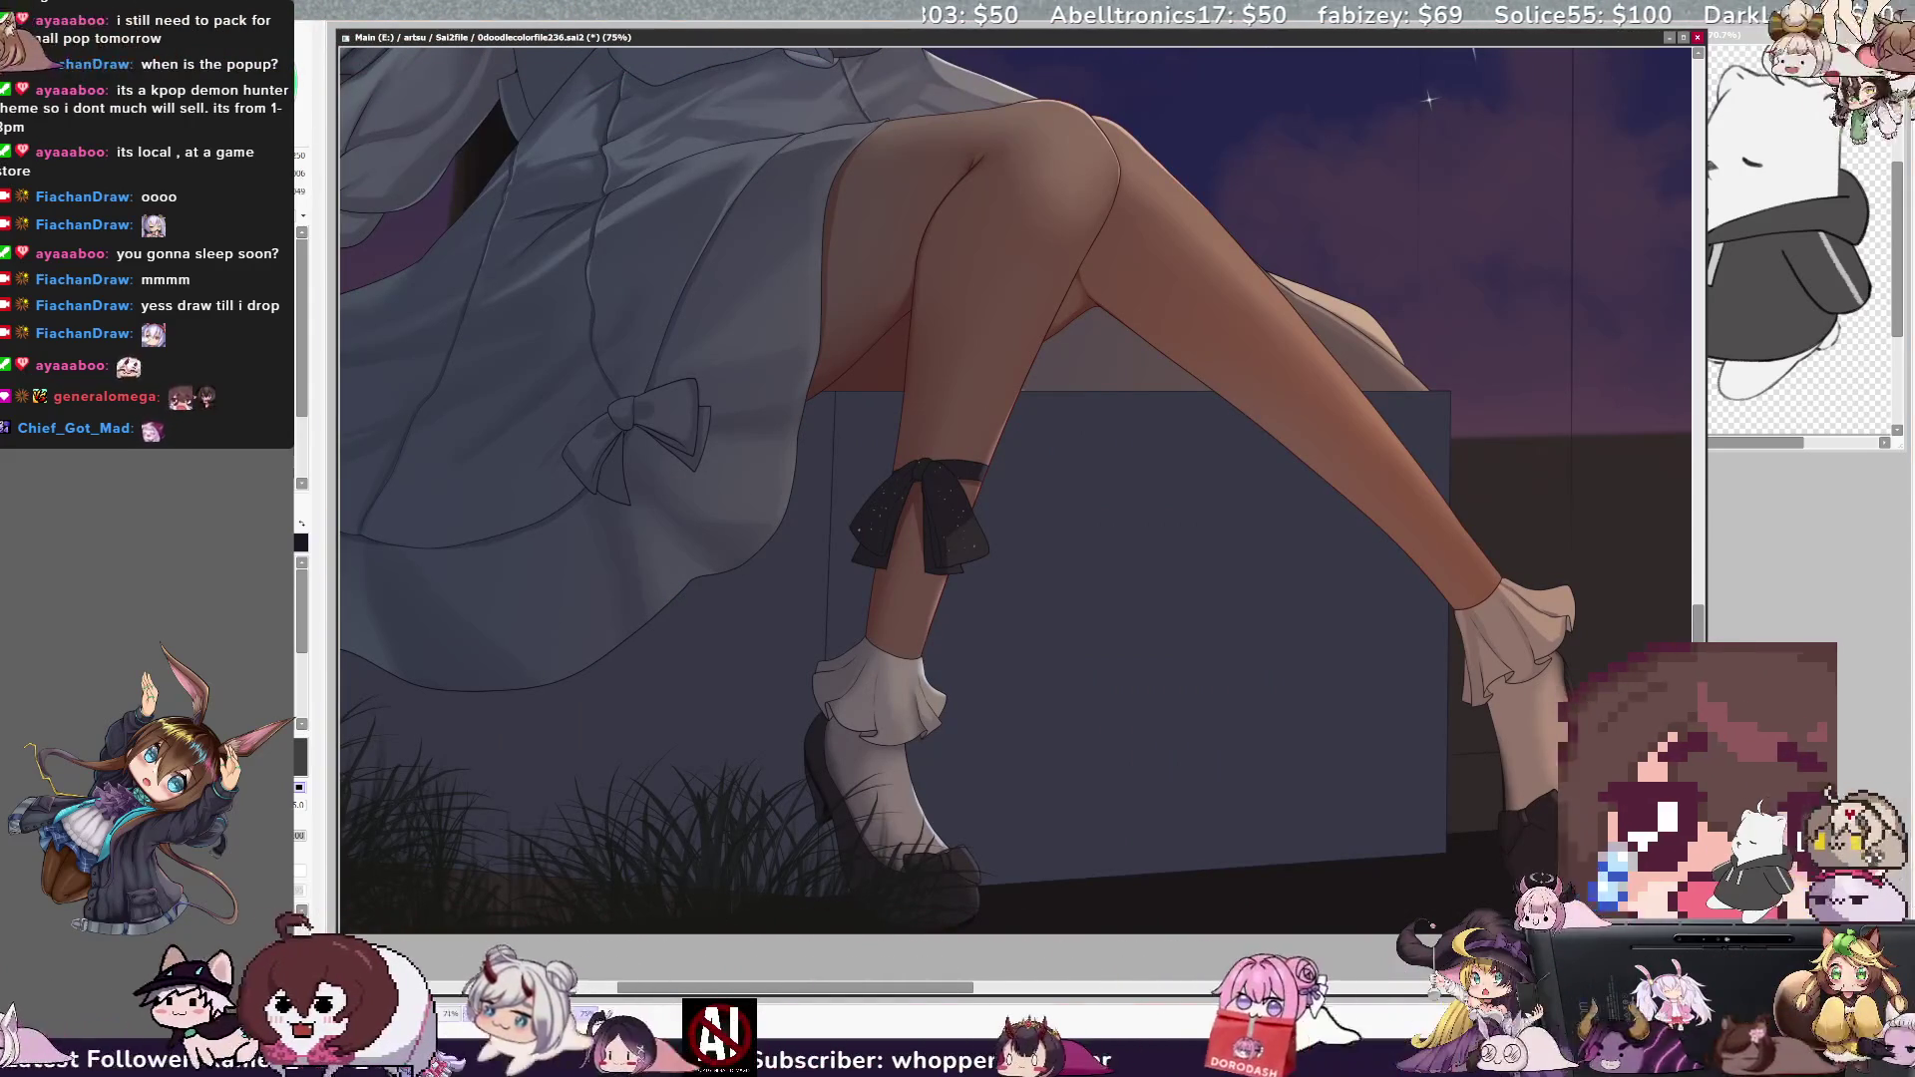
key("bracketleft")
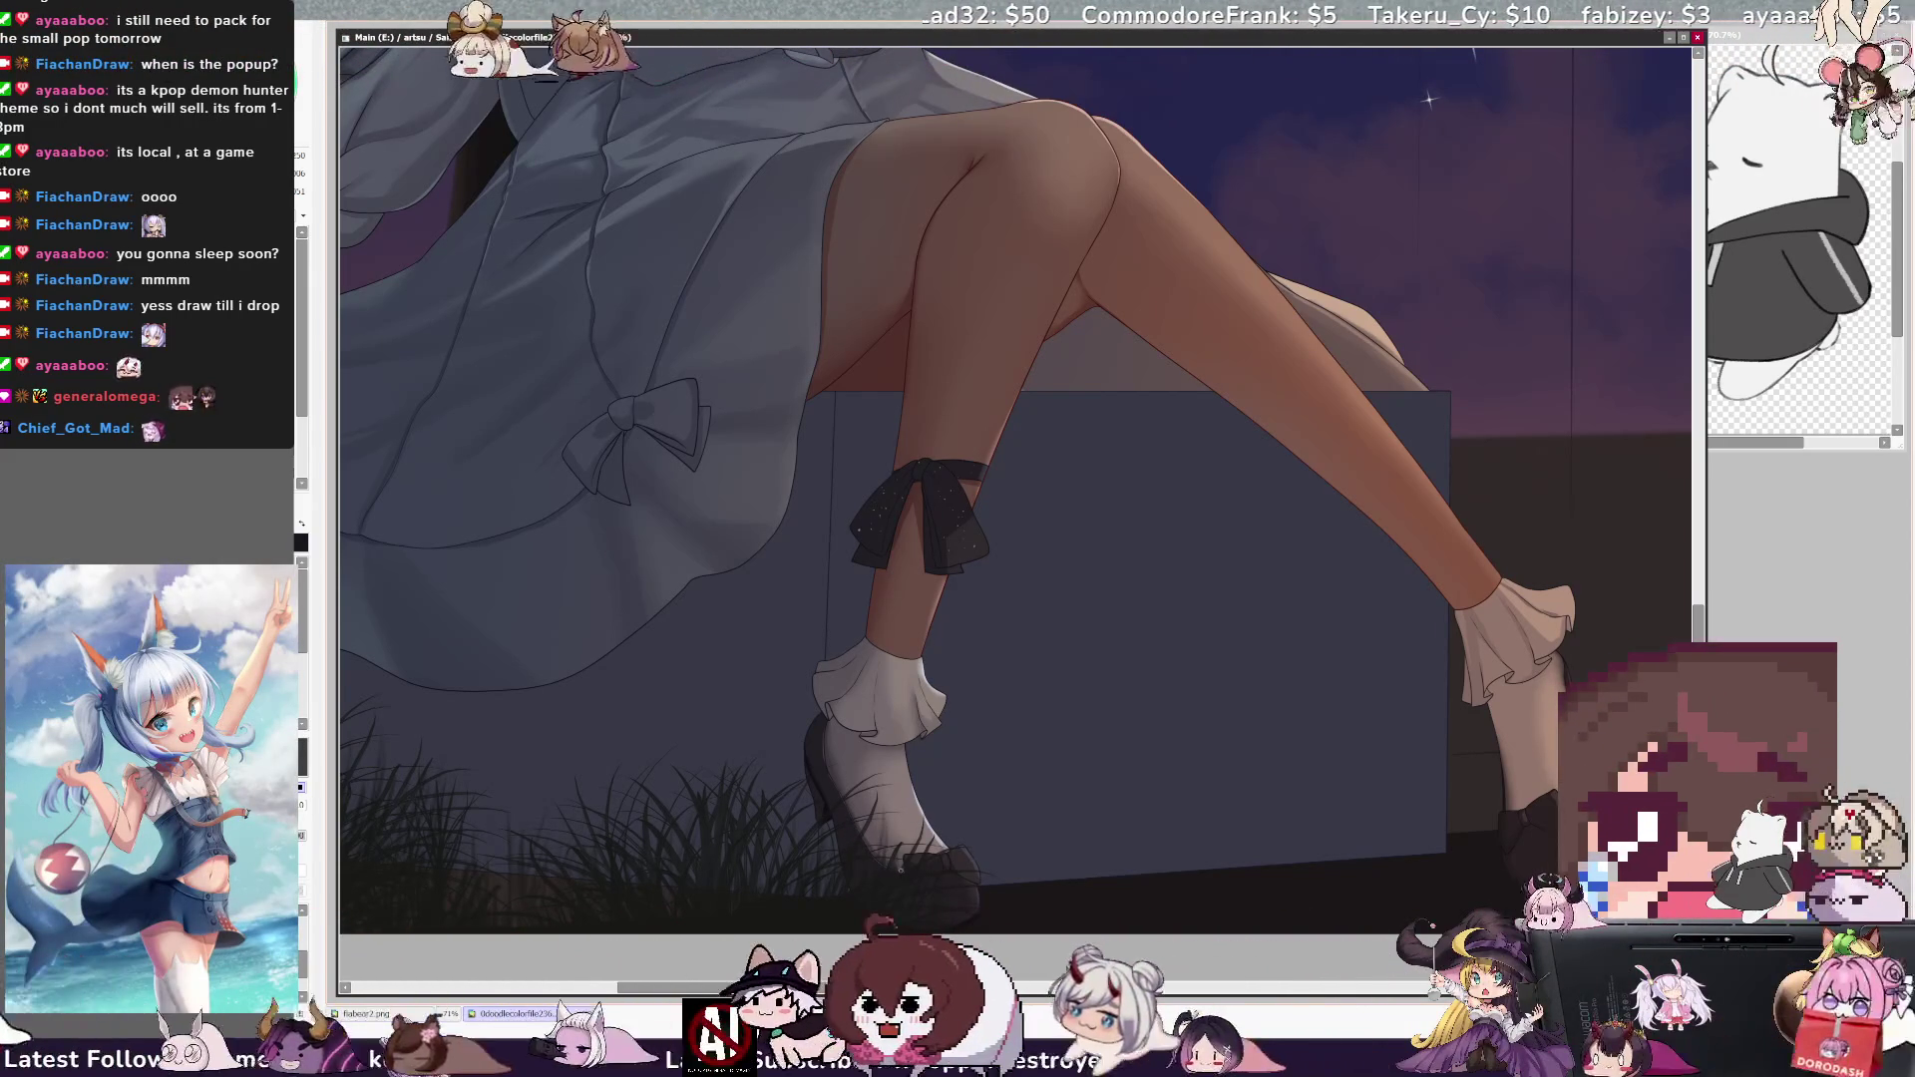
key("h")
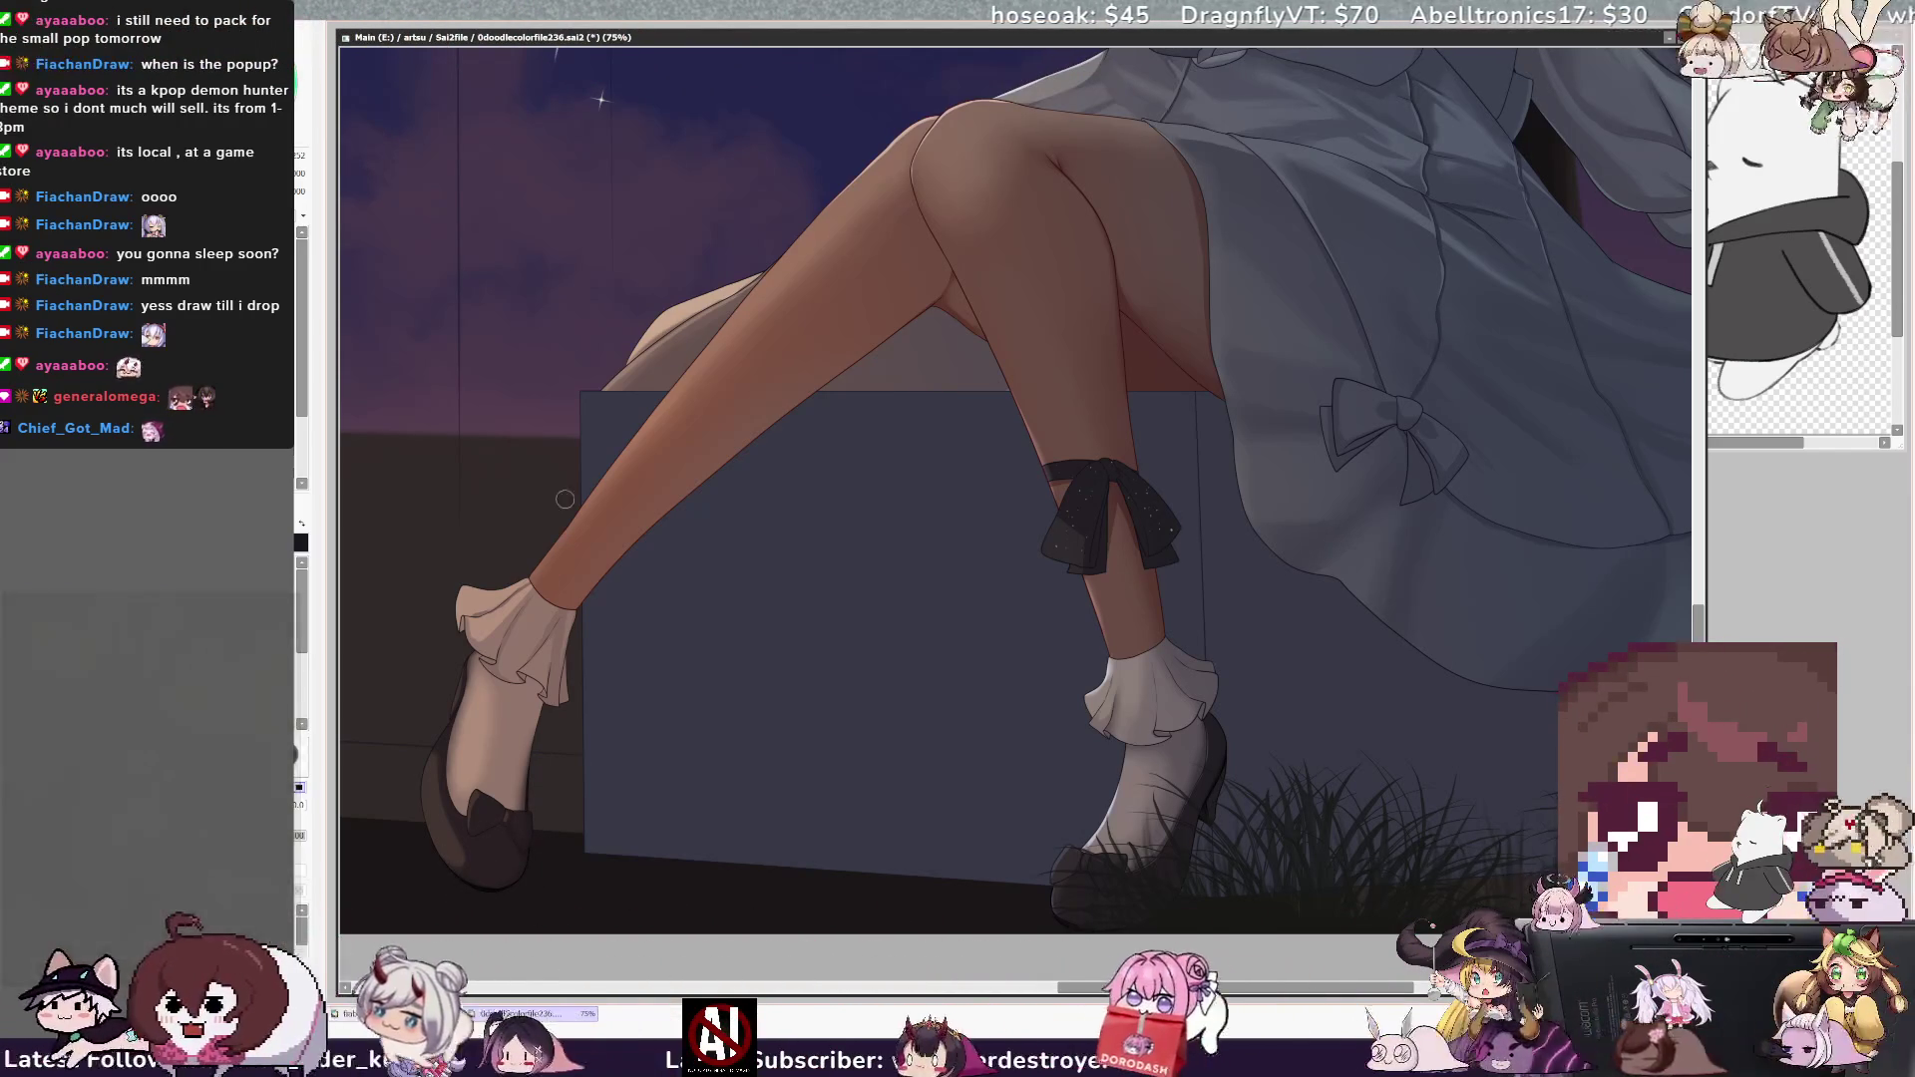
key("ctrl+minus")
key("ctrl+minus")
key("ctrl+minus")
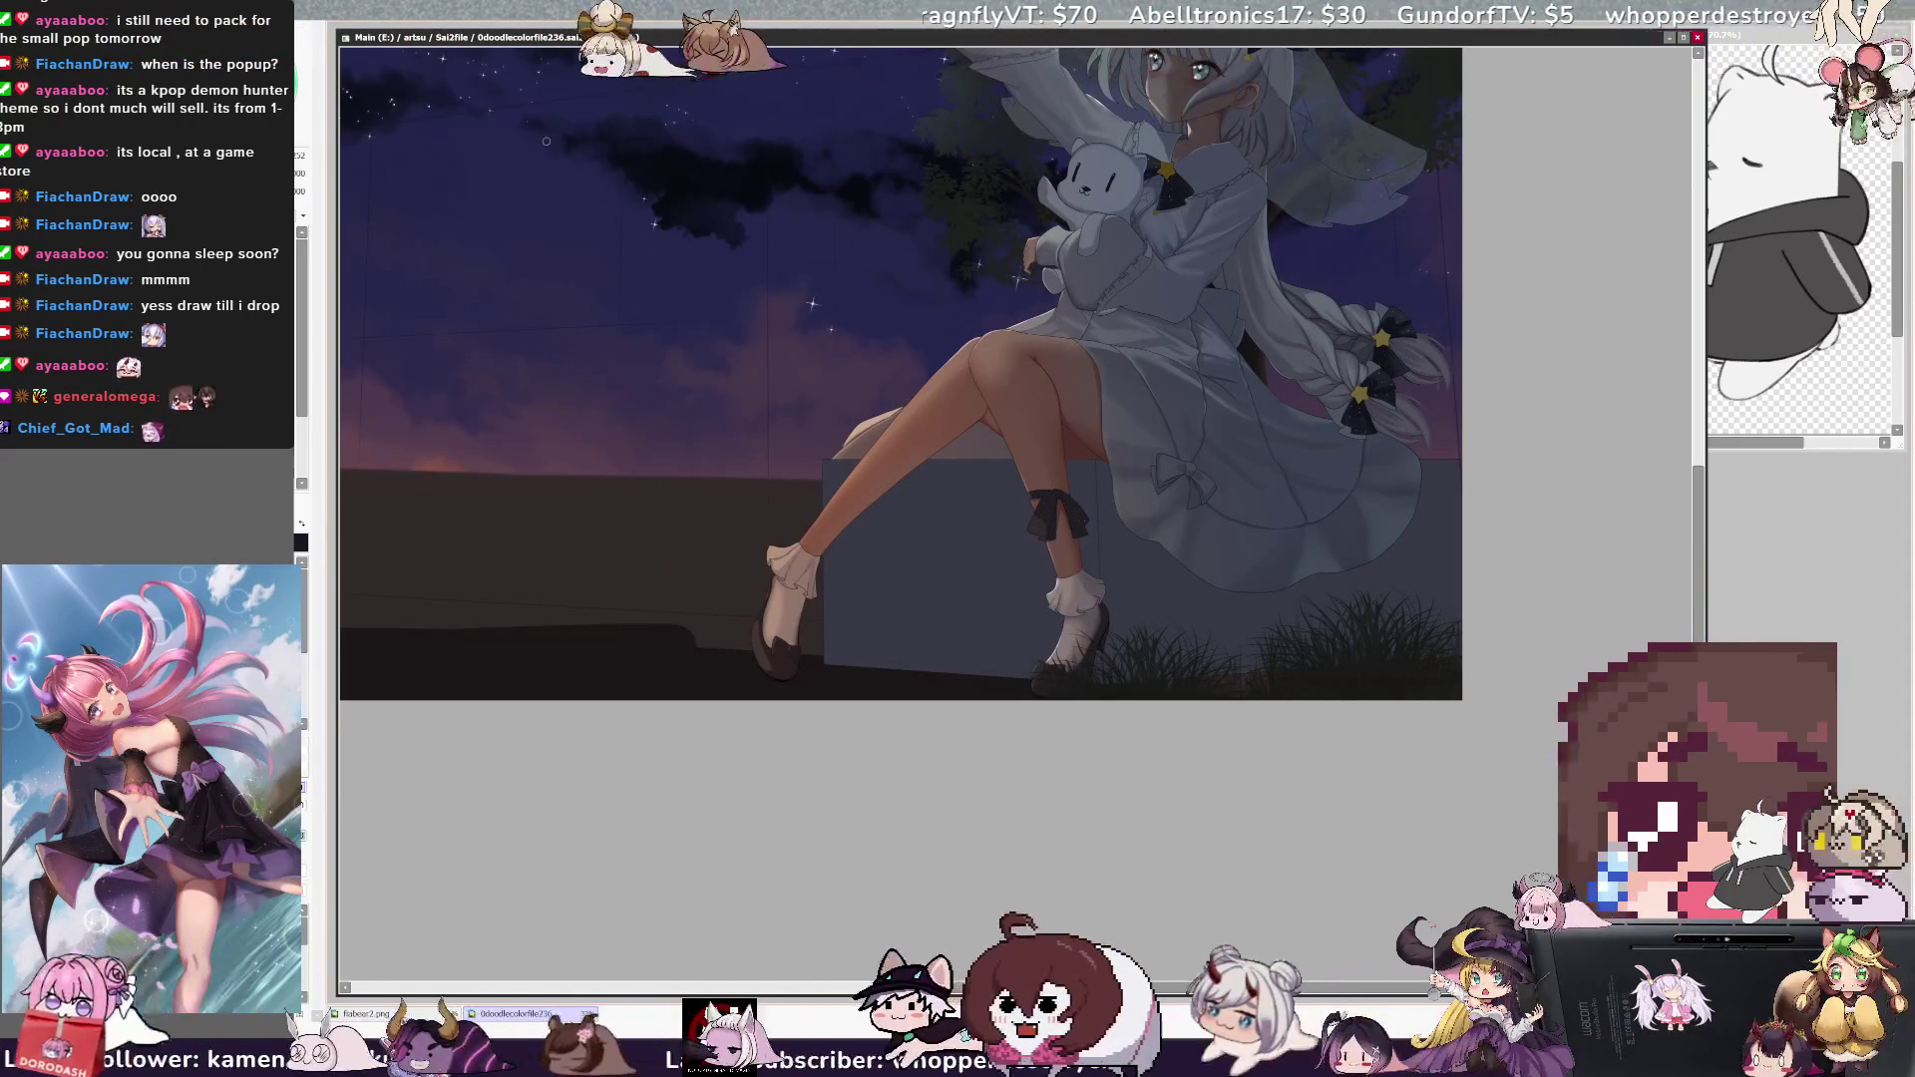
key("ctrl+plus")
scroll(997, 499, "up", 5)
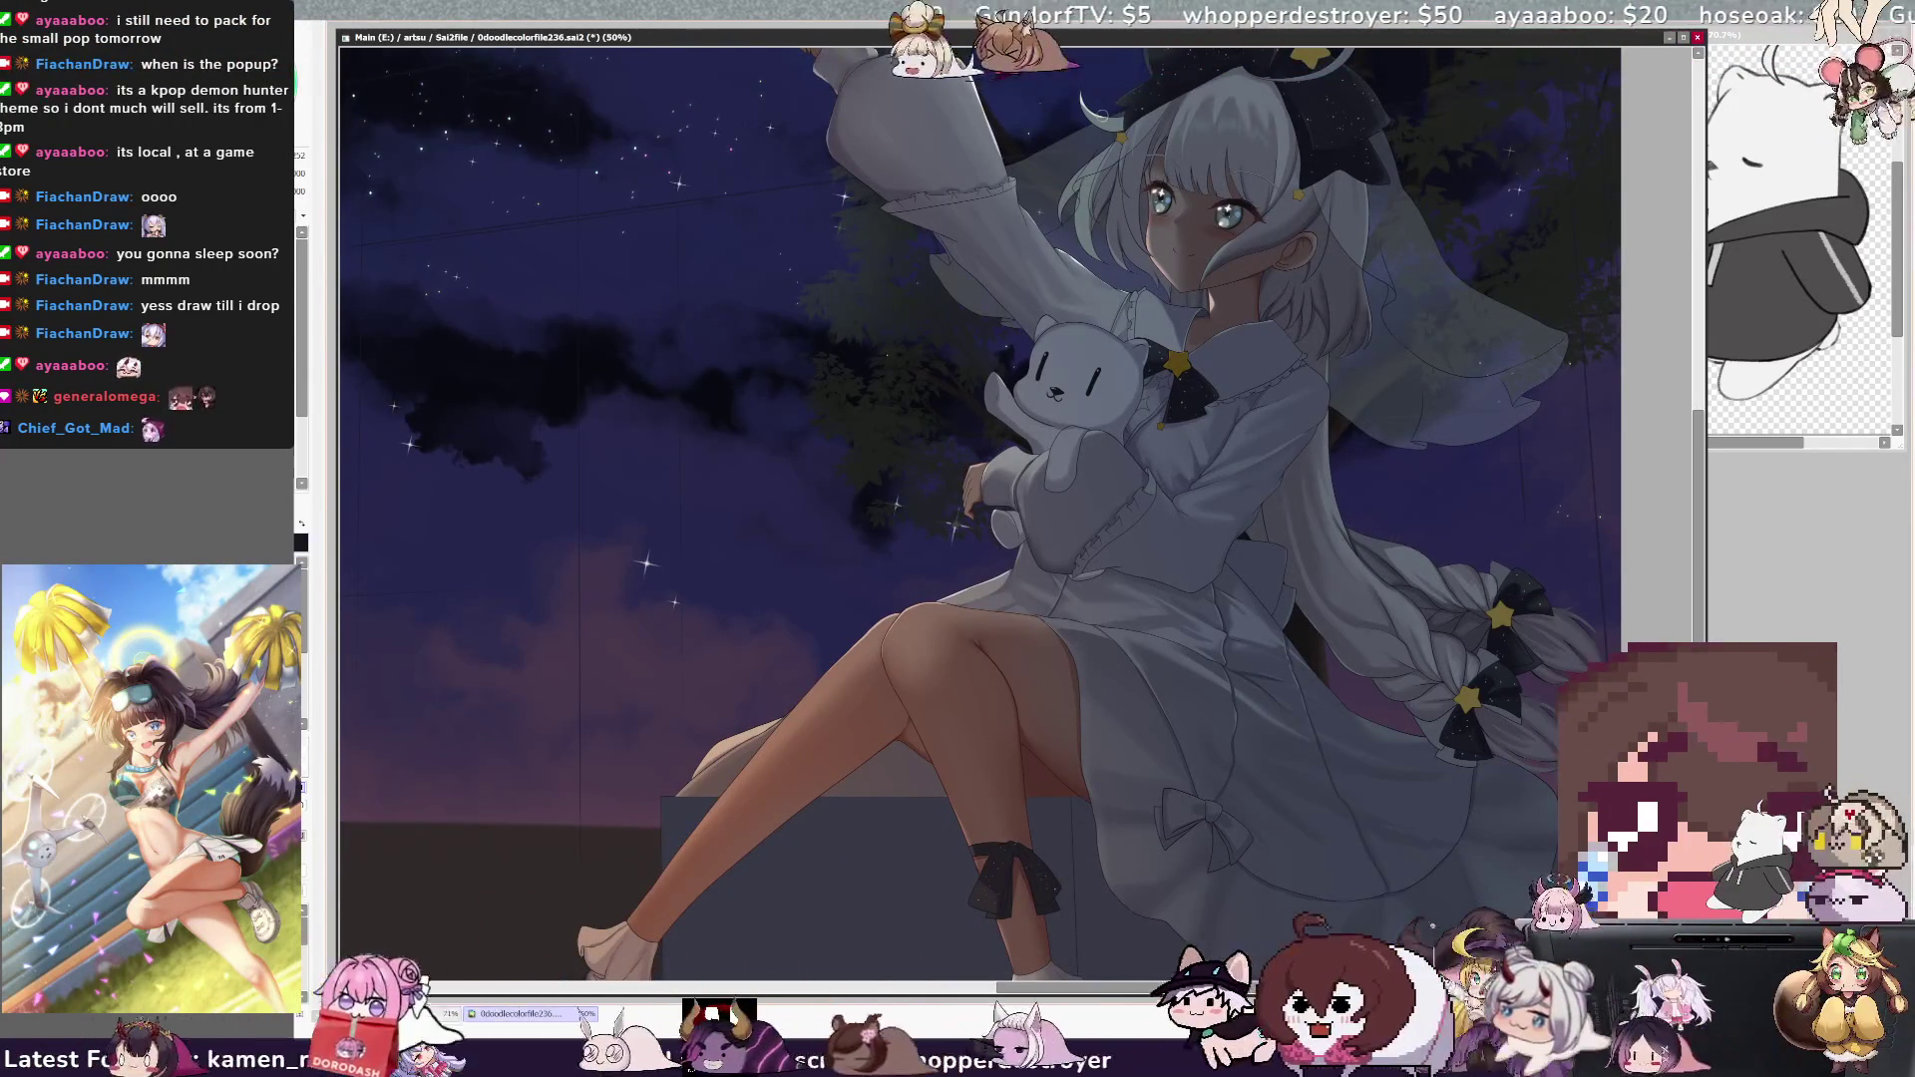
scroll(1044, 86, "down", 3)
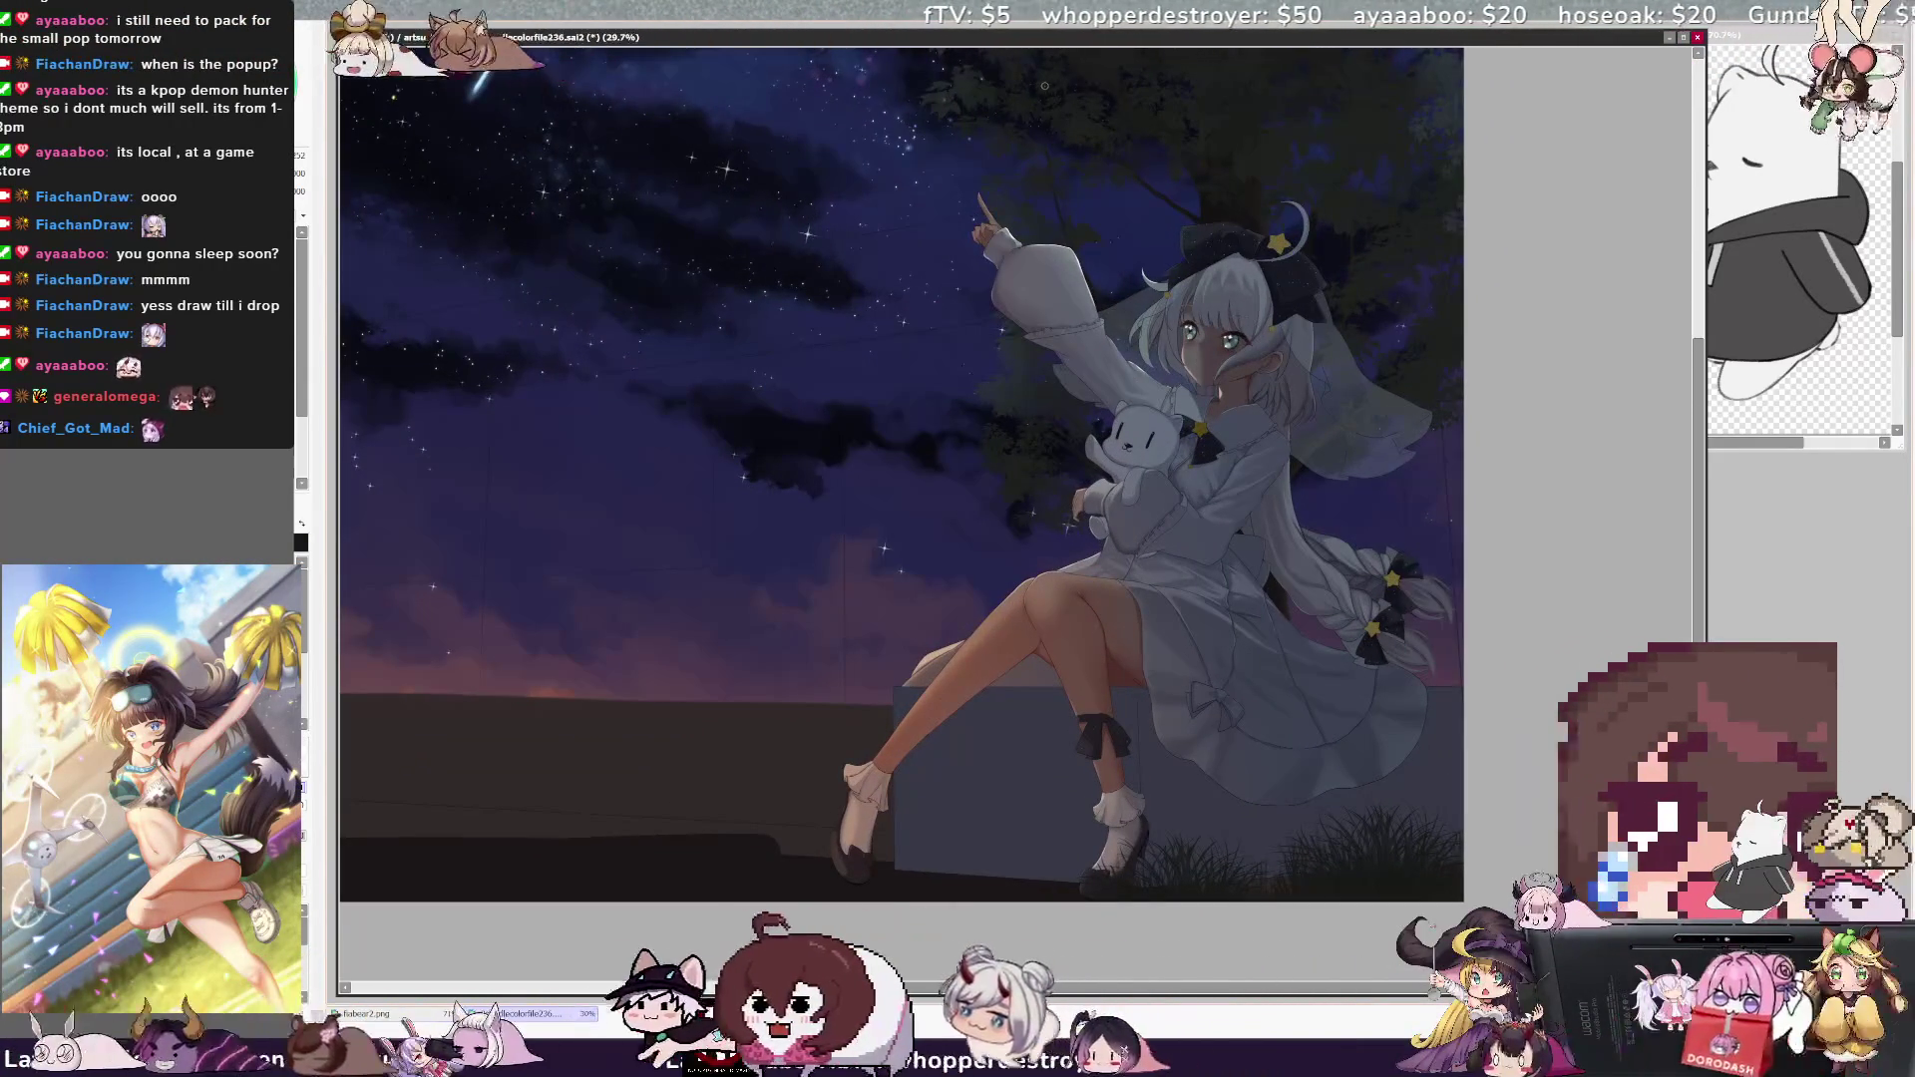
scroll(1044, 86, "up", 2)
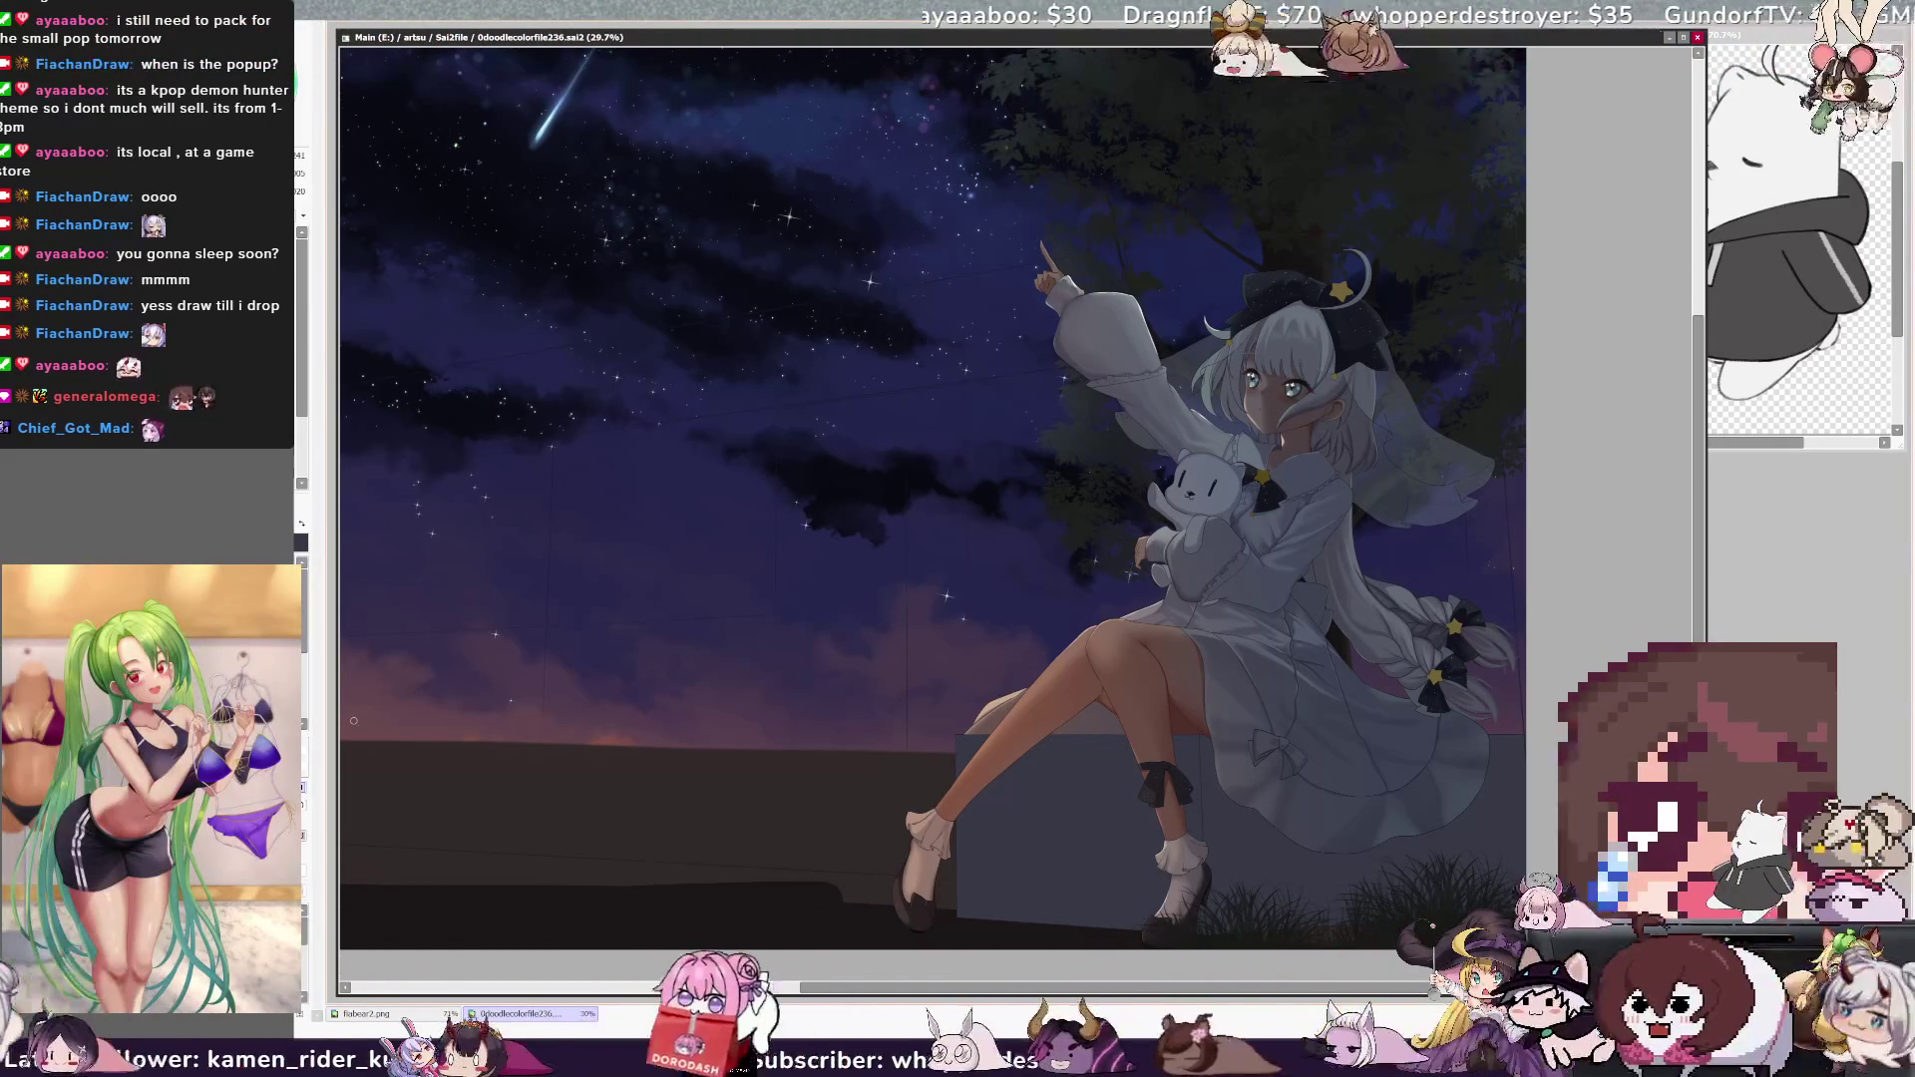
mouse_move(1048, 870)
left_mouse_down()
mouse_move(1037, 828)
mouse_move(1416, 838)
mouse_move(1346, 877)
left_mouse_up()
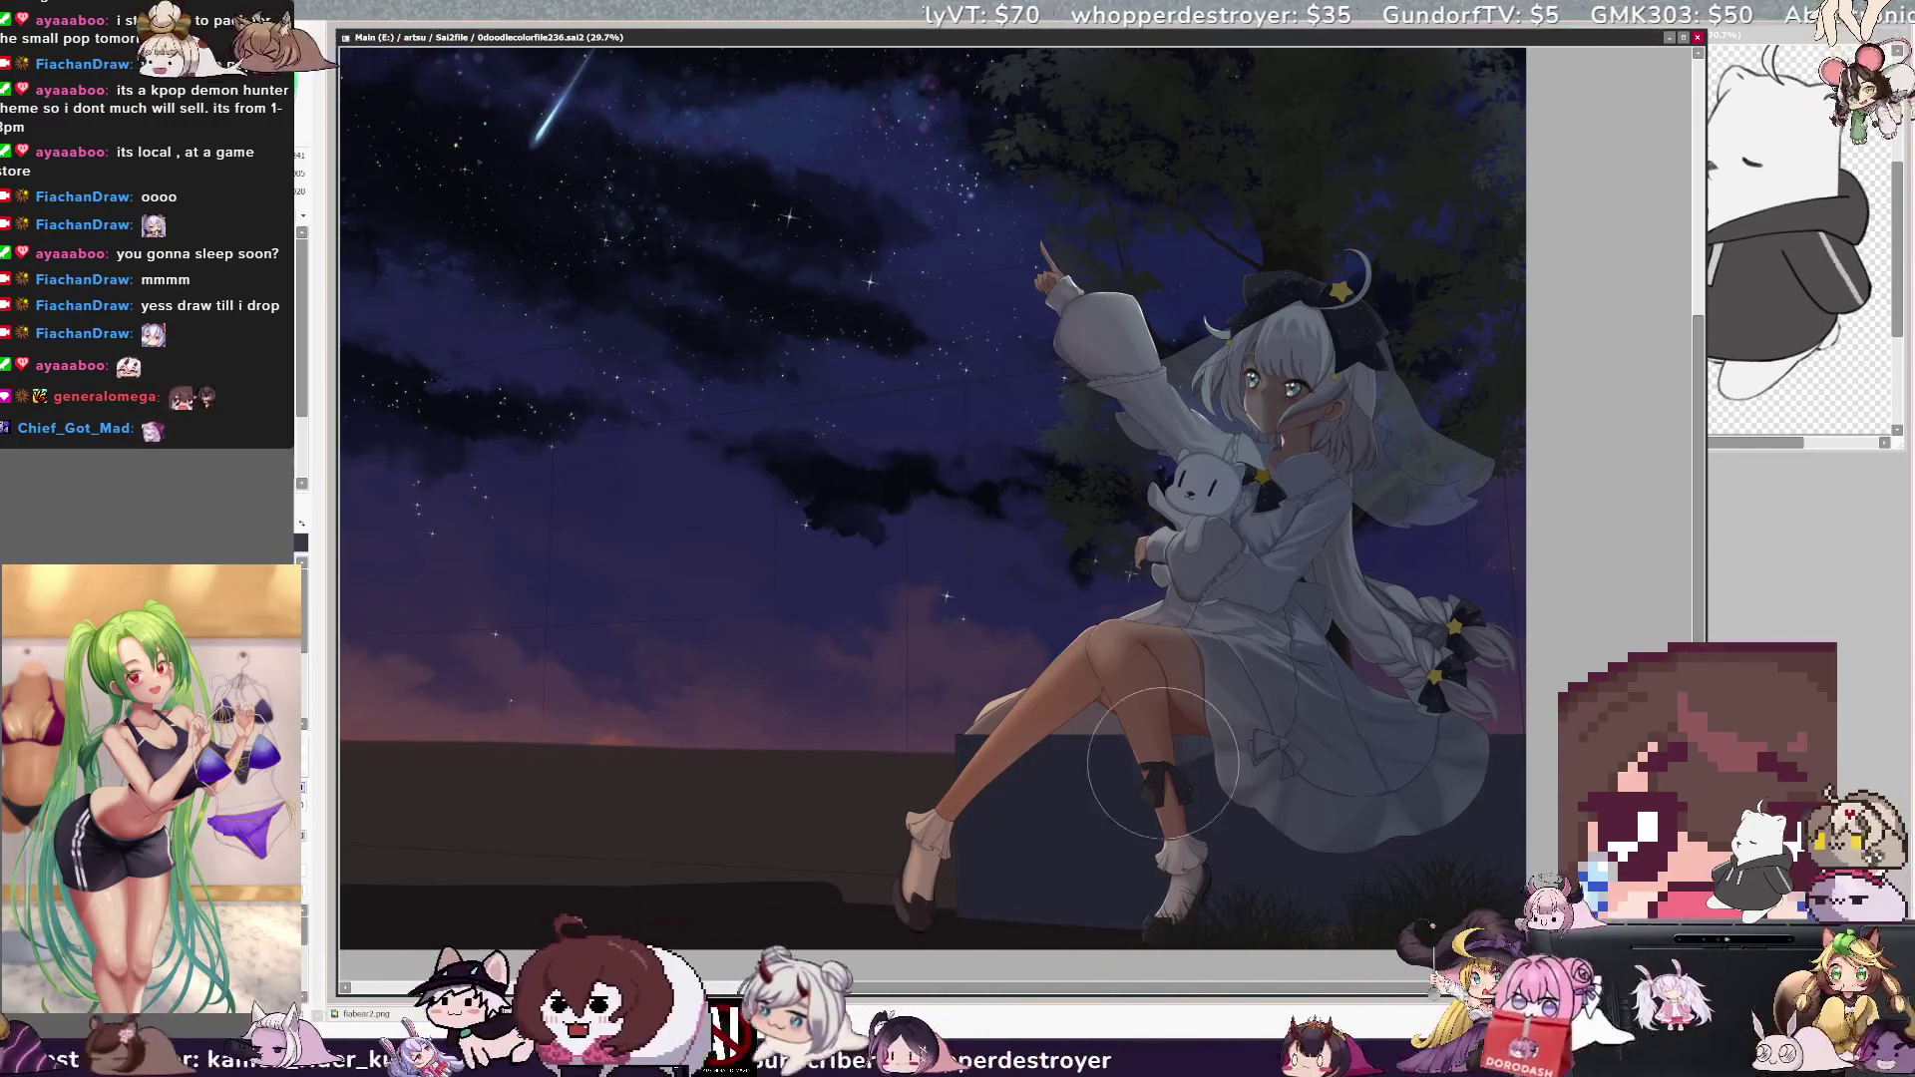
- Undo the too-dark stroke and repaint a lighter darkening stroke over the bench and grass
key("ctrl+z")
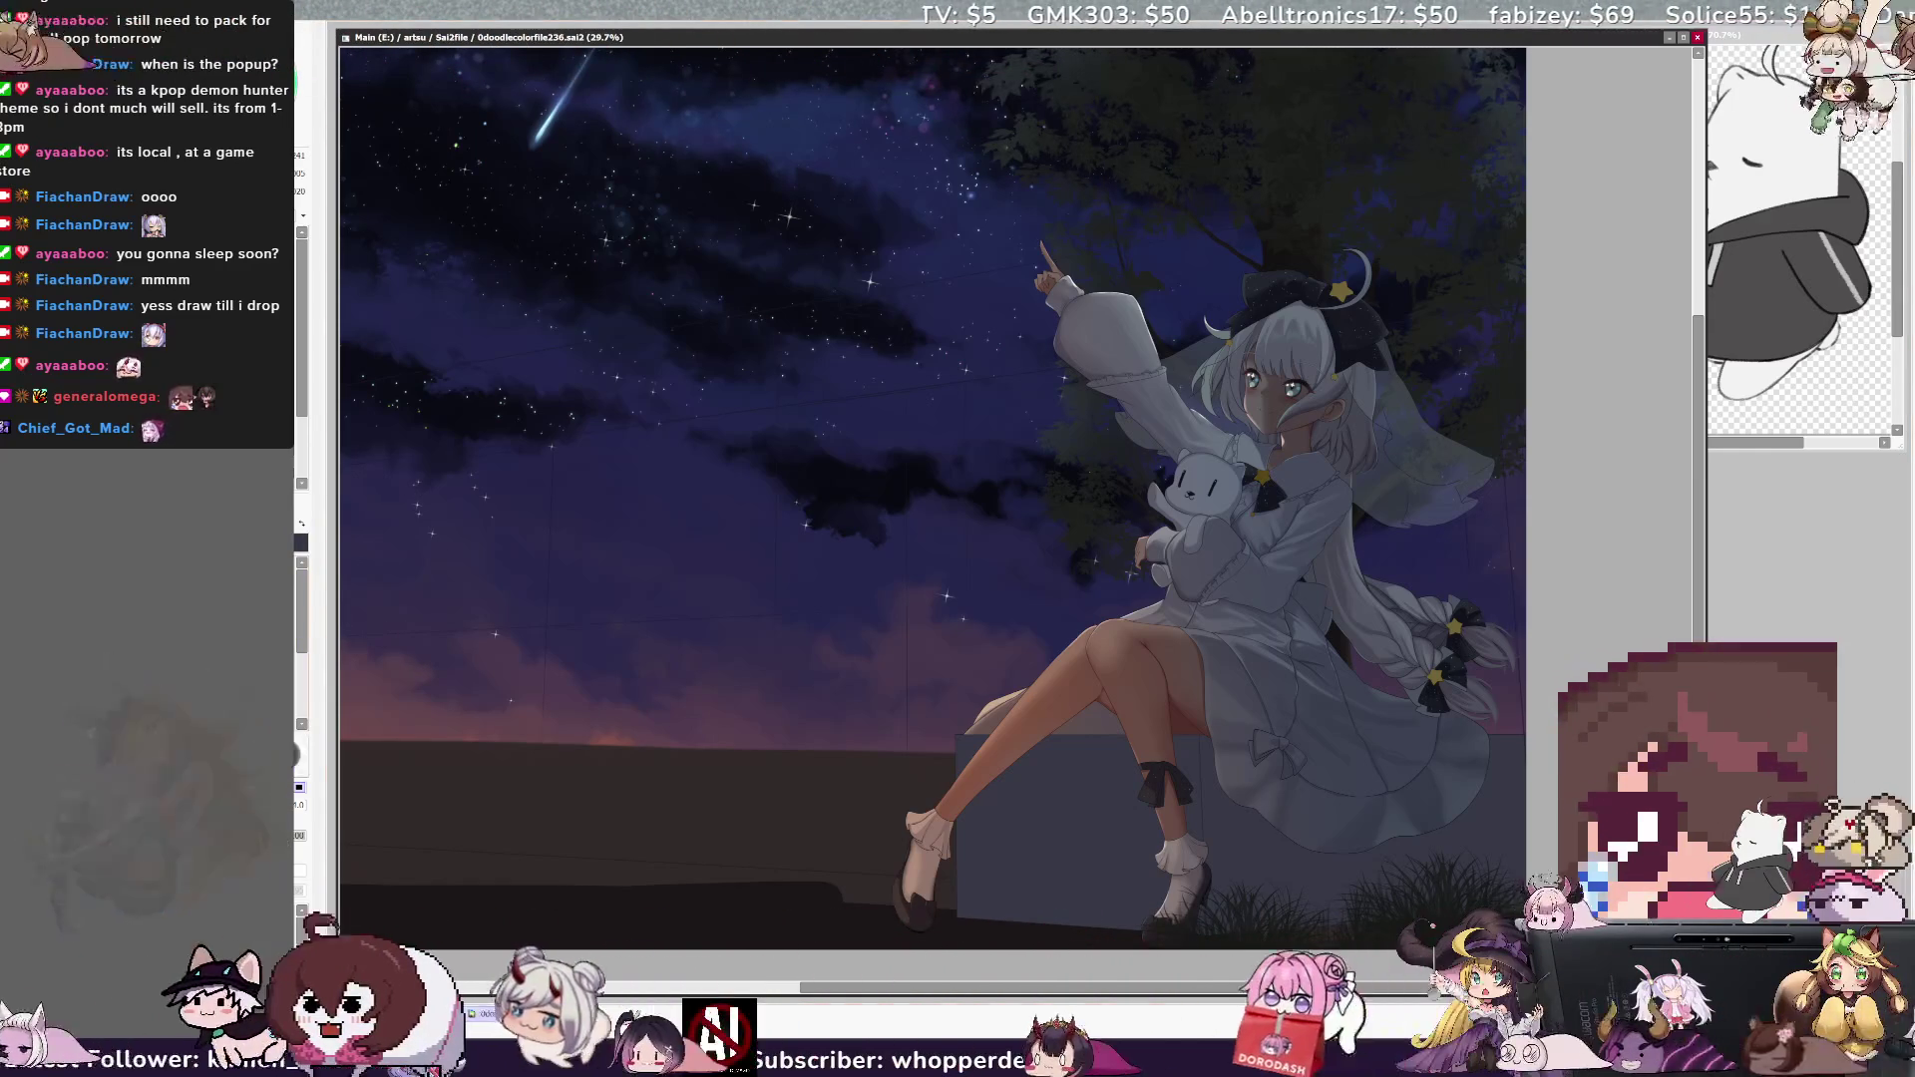
left_click_drag(1296, 818, 1025, 784)
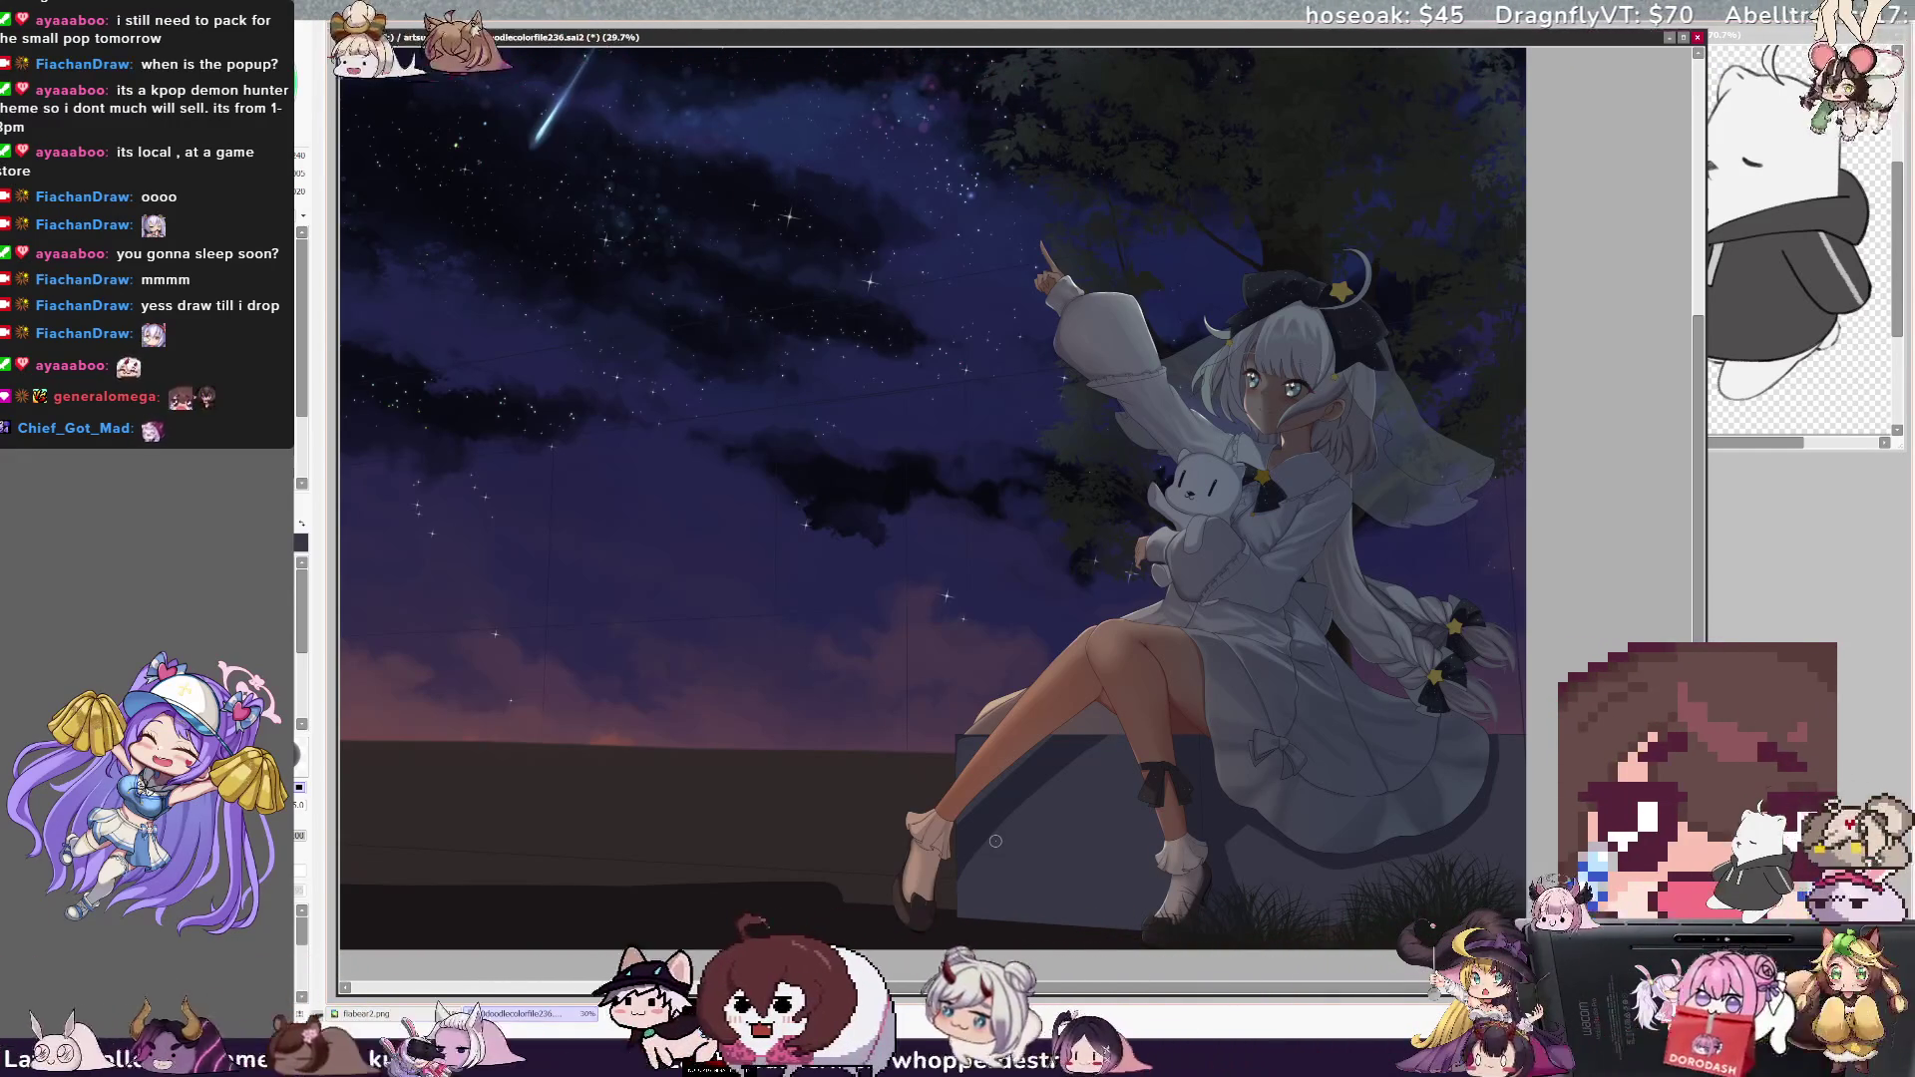
scroll(1698, 469, "up", 1)
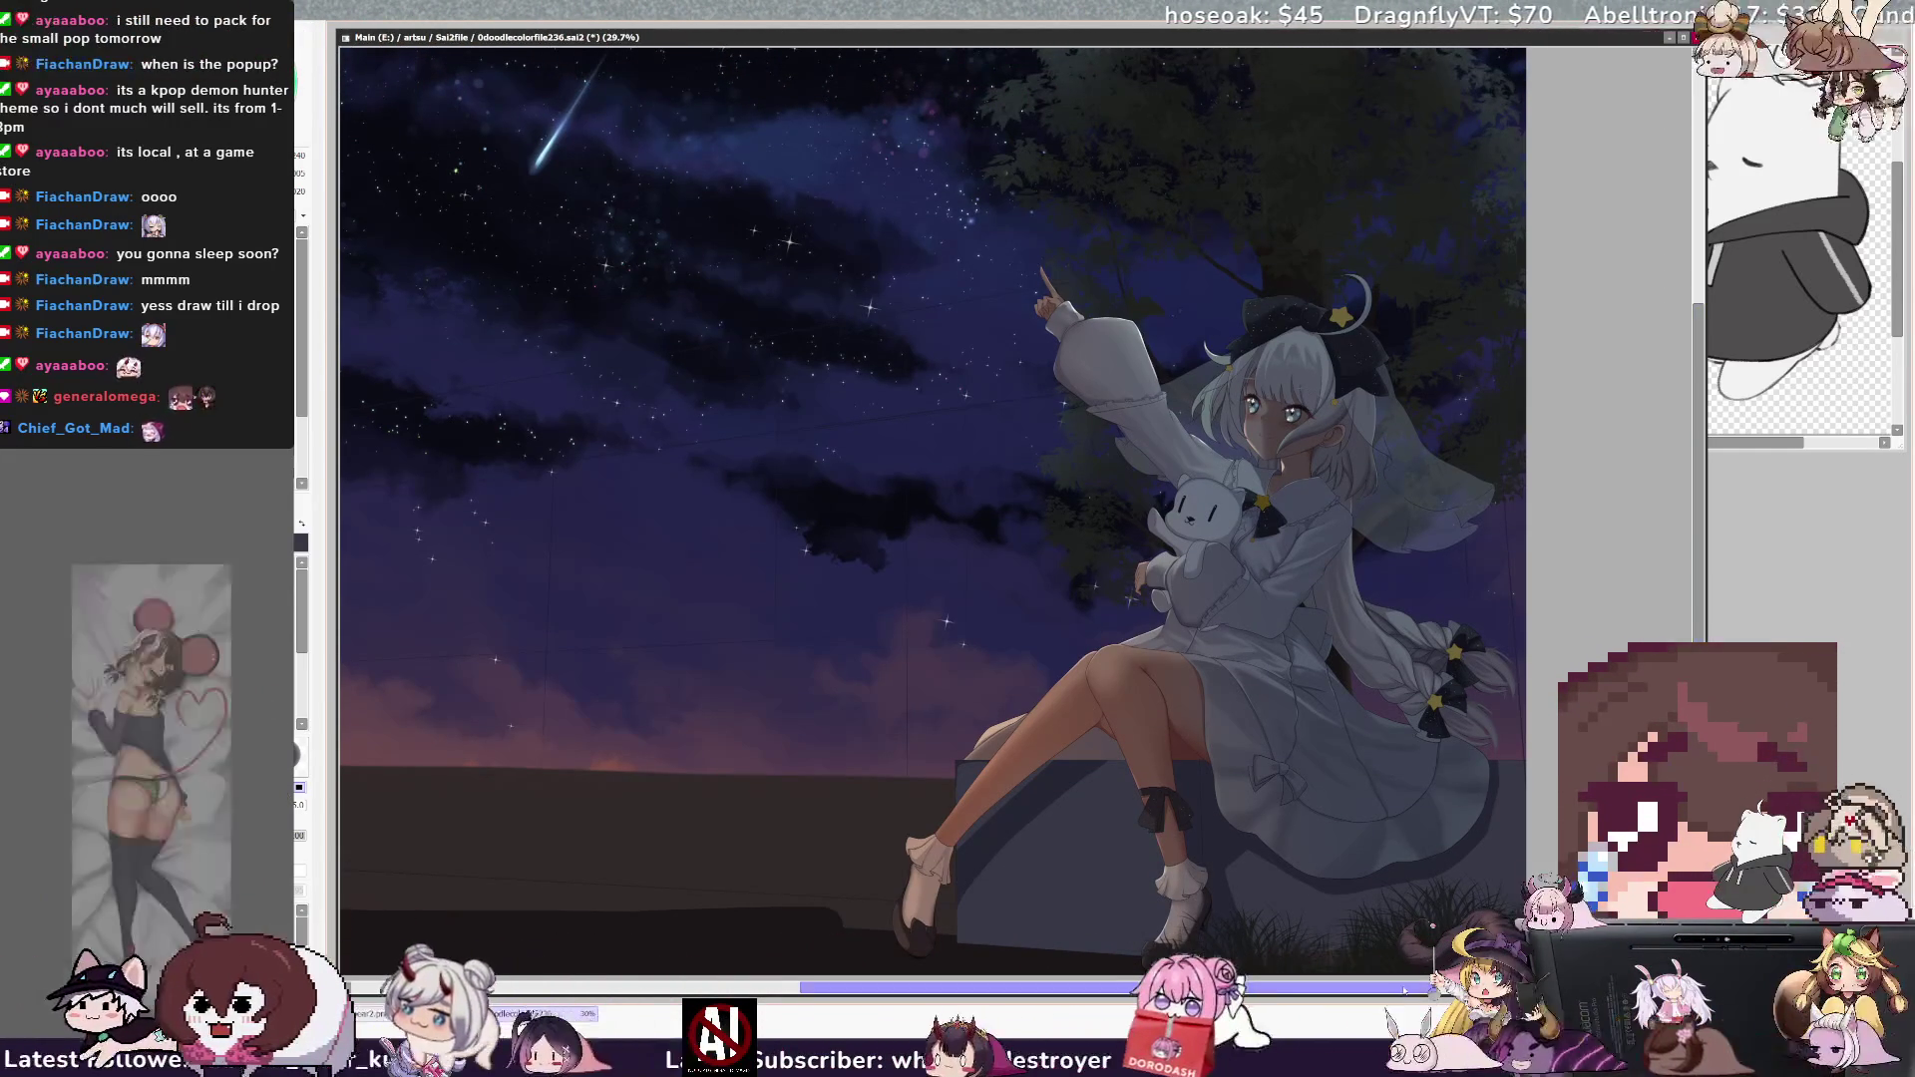
scroll(1112, 987, "right", 1)
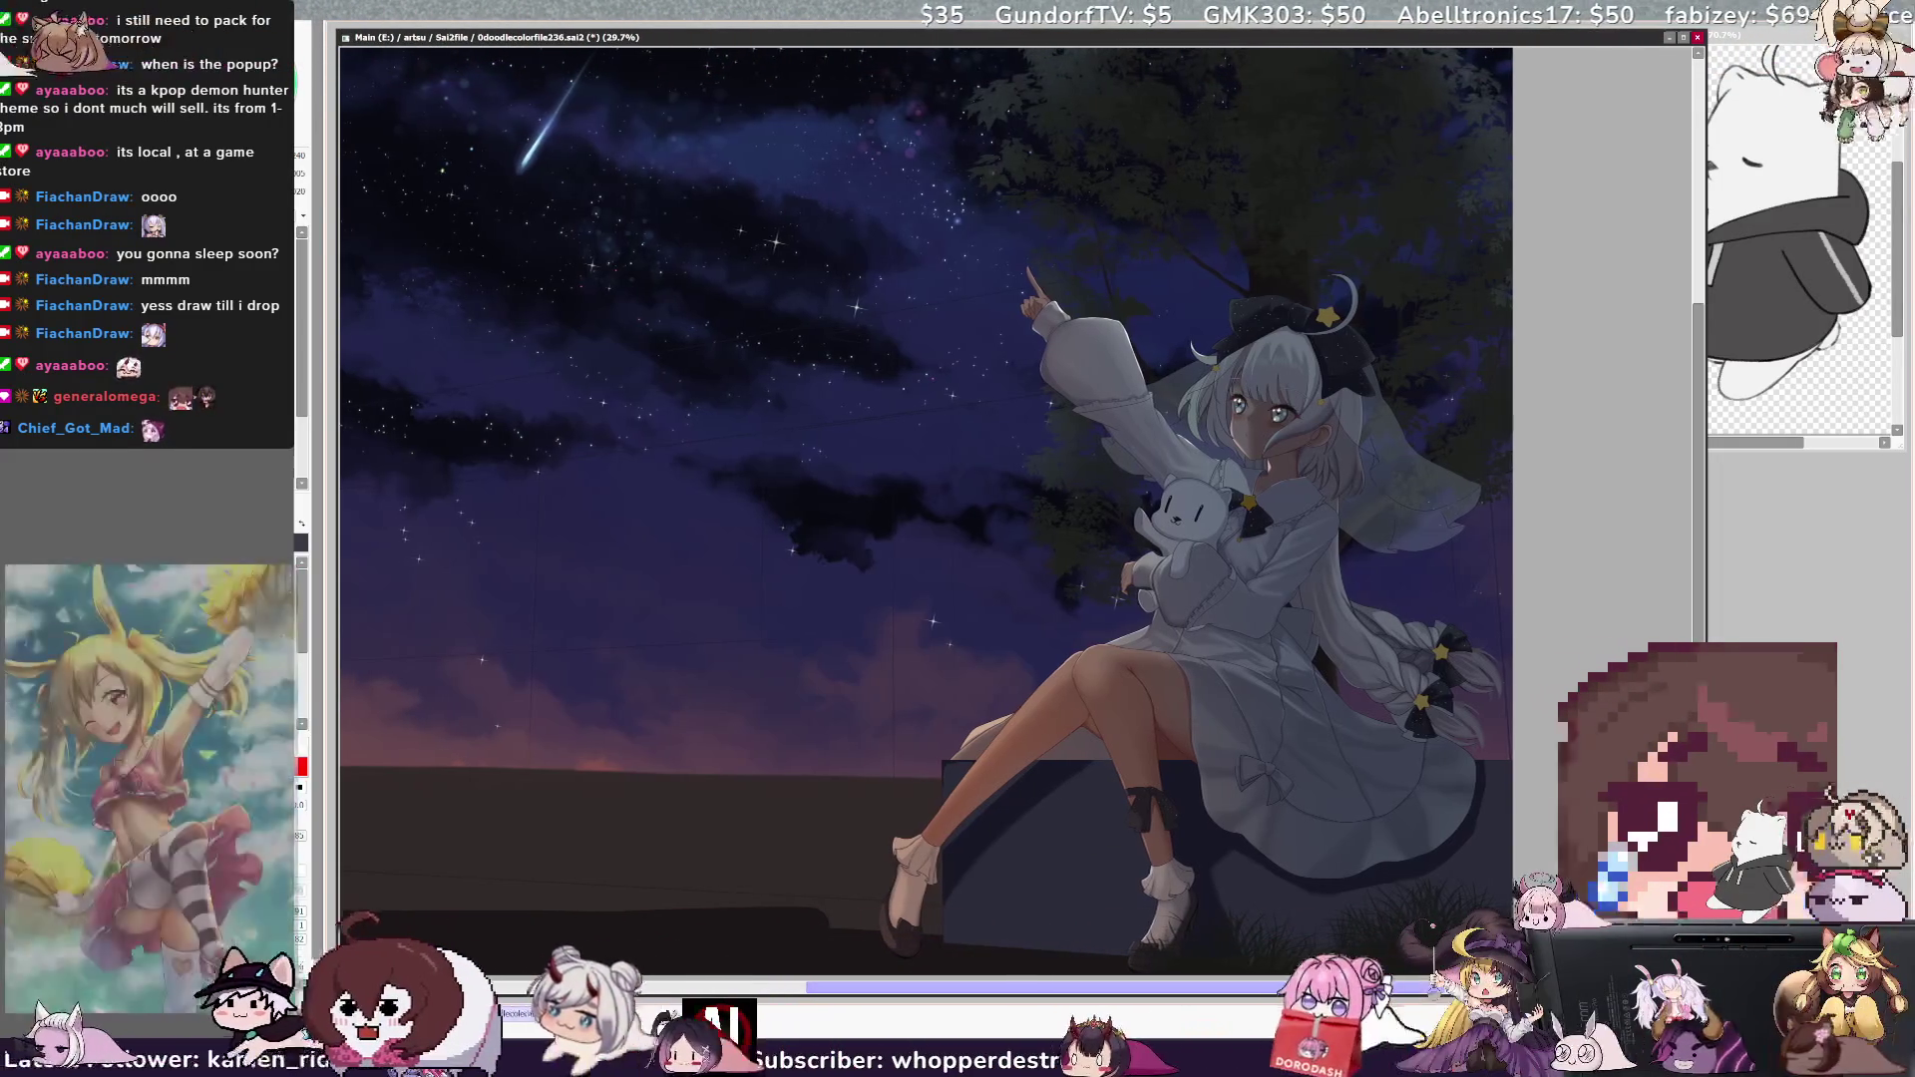
left_click_drag(1315, 989, 1304, 990)
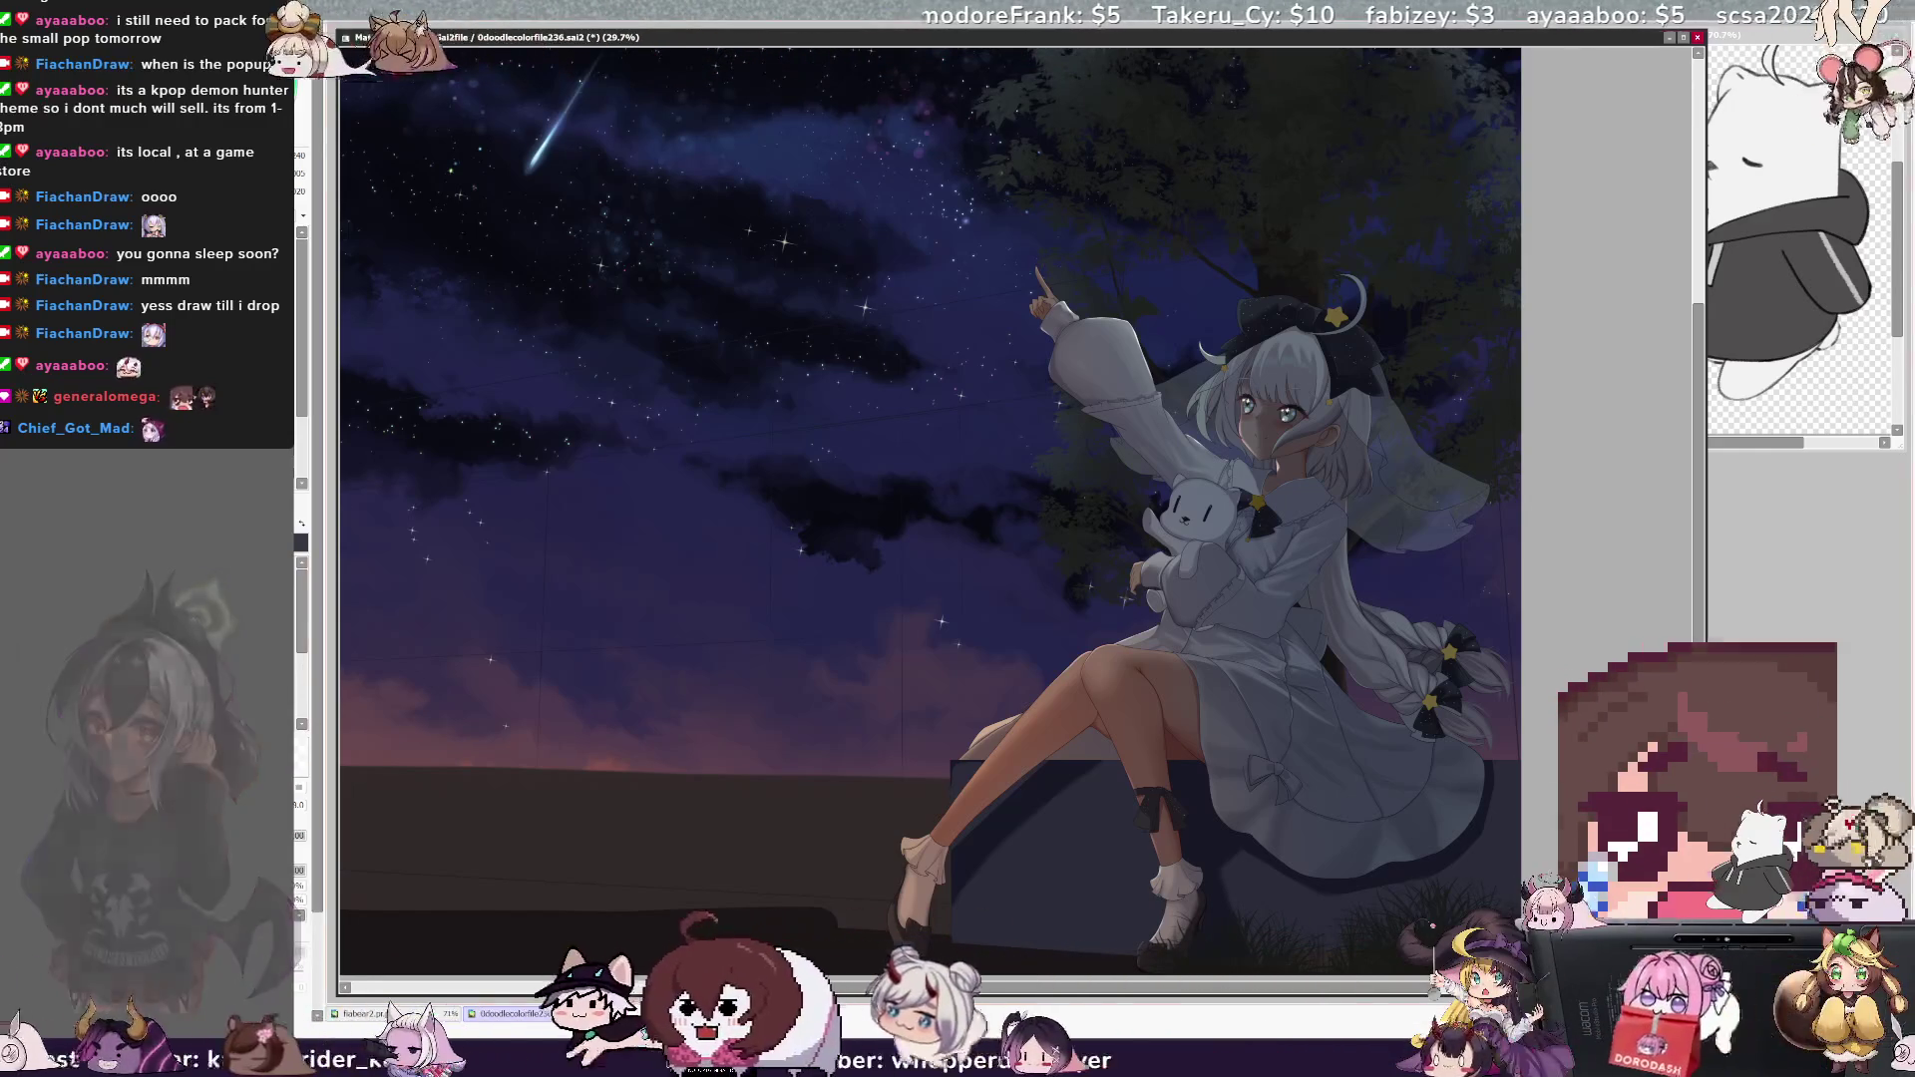
key("ctrl+plus")
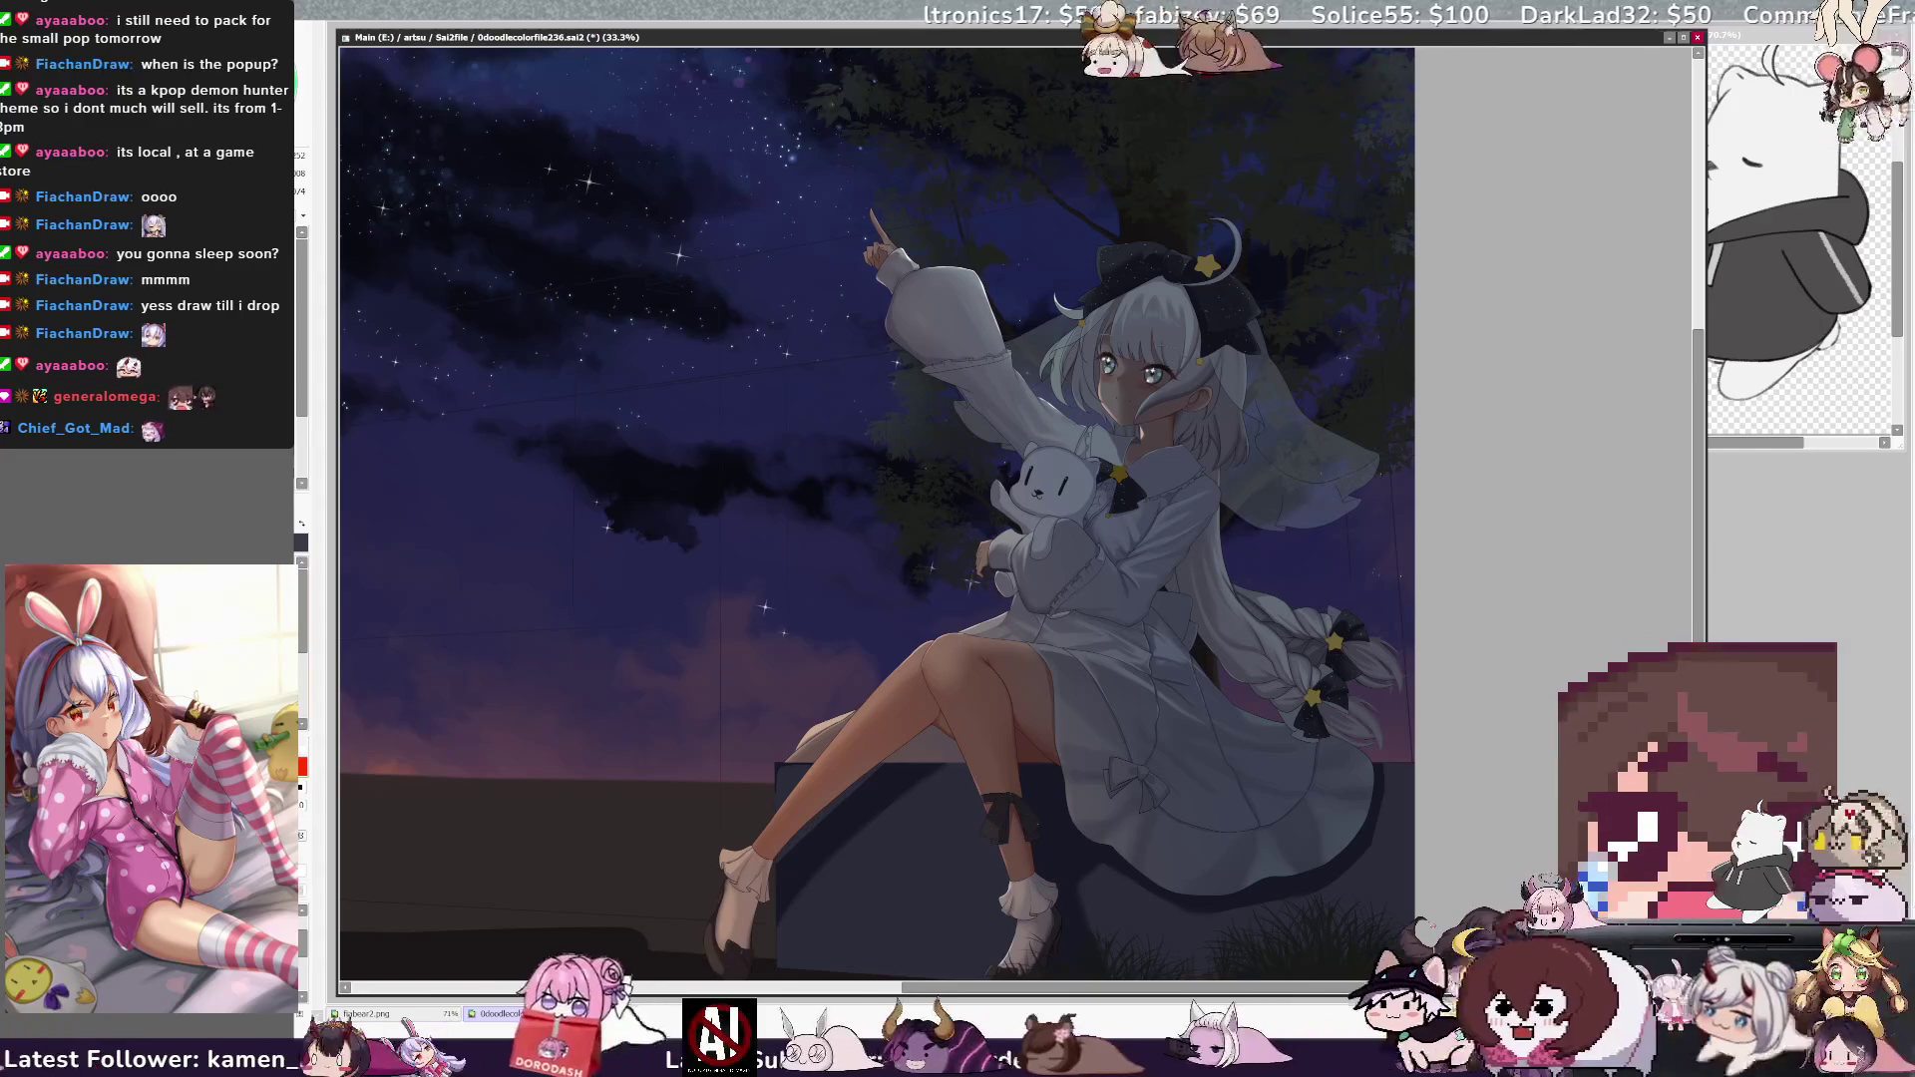
- Adjust the brush to size 33.0 at density 100 using the bracket keys
key("bracketright")
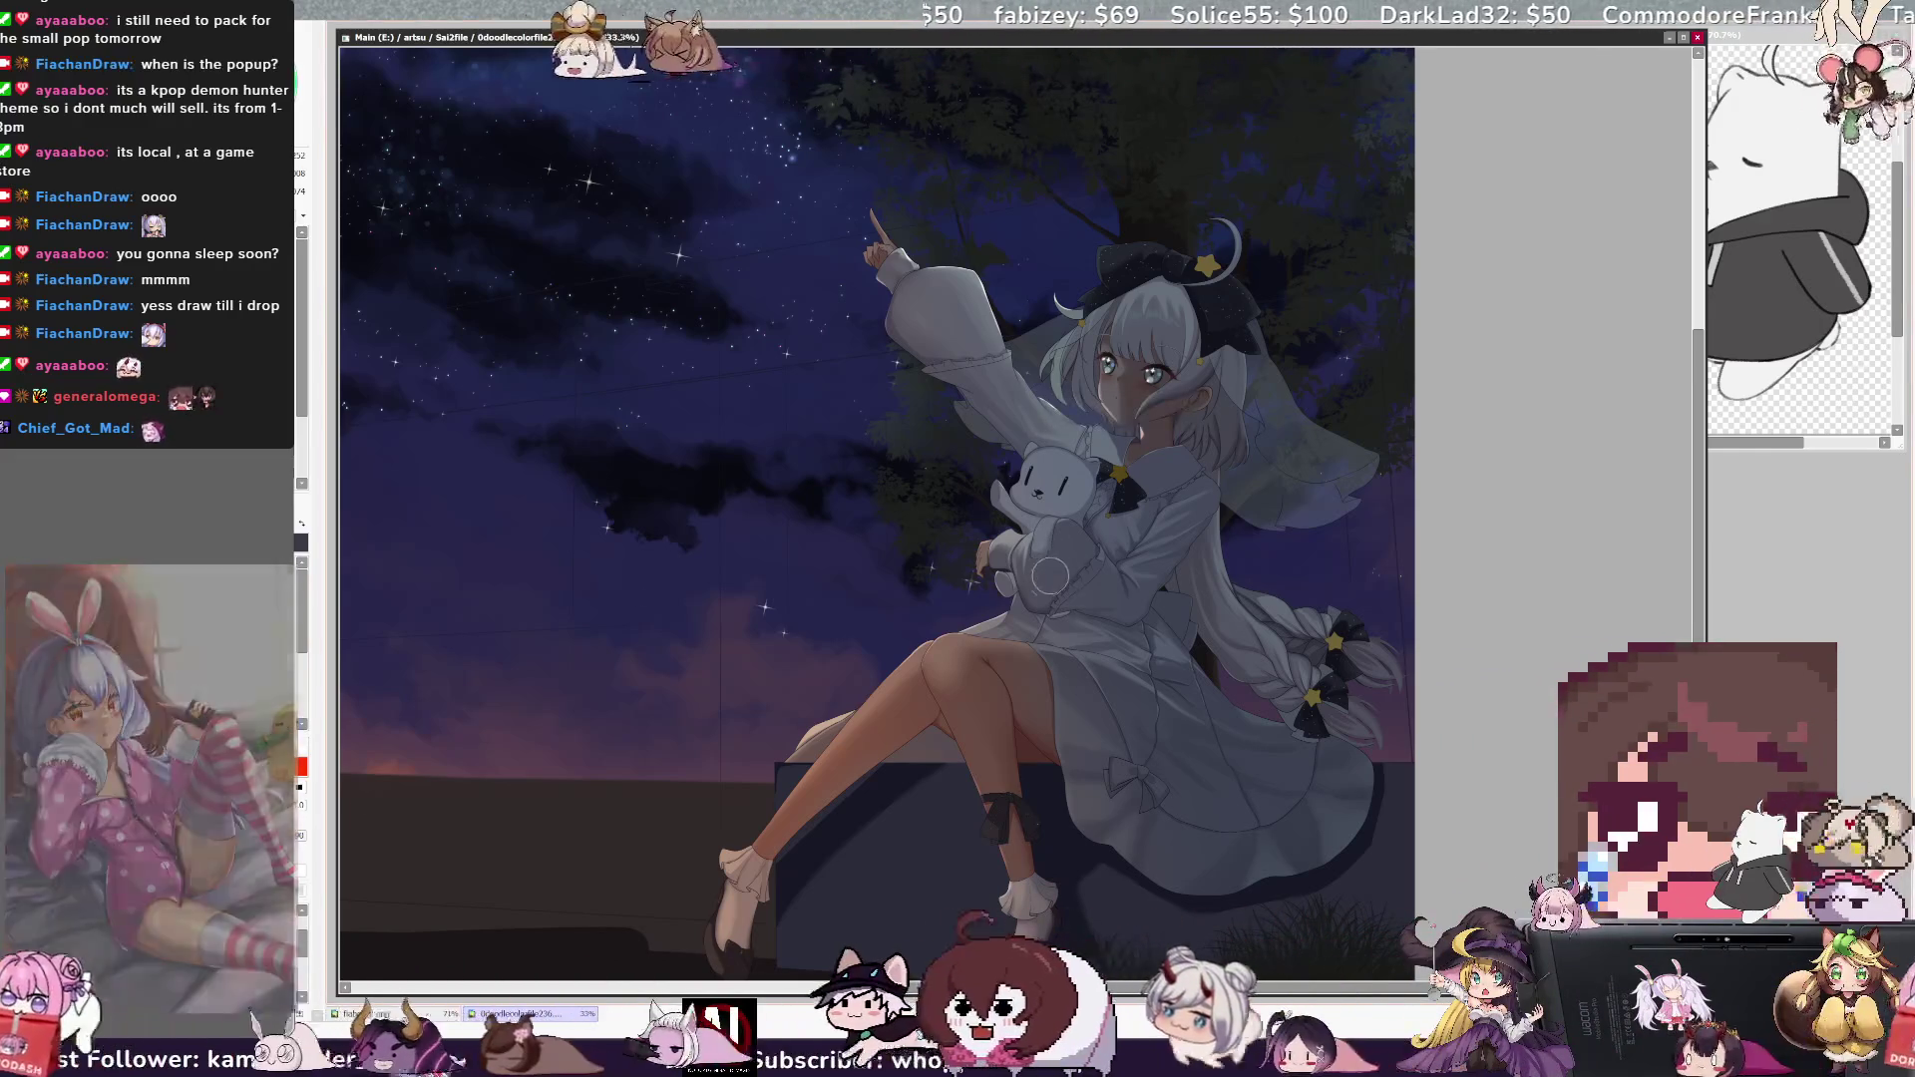
key("bracketleft")
key("bracketleft")
key("bracketleft")
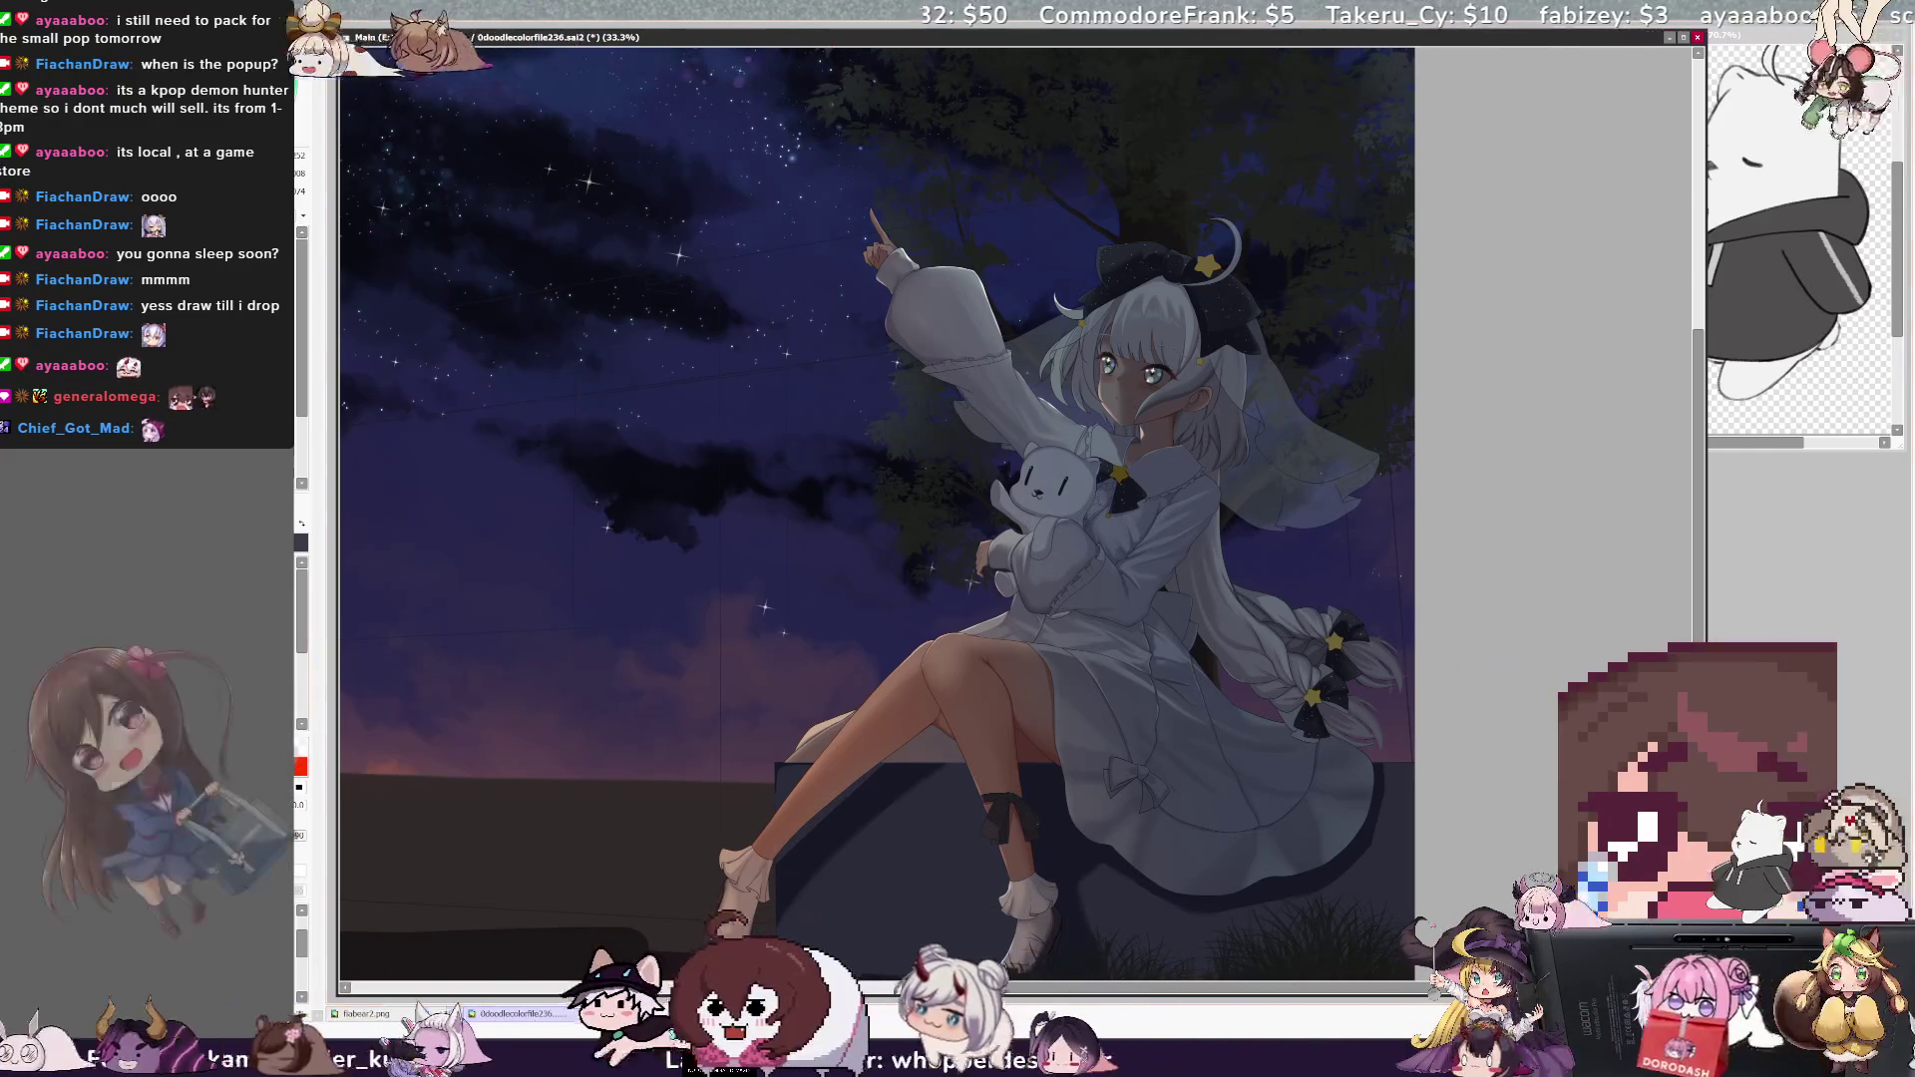
key("bracketright")
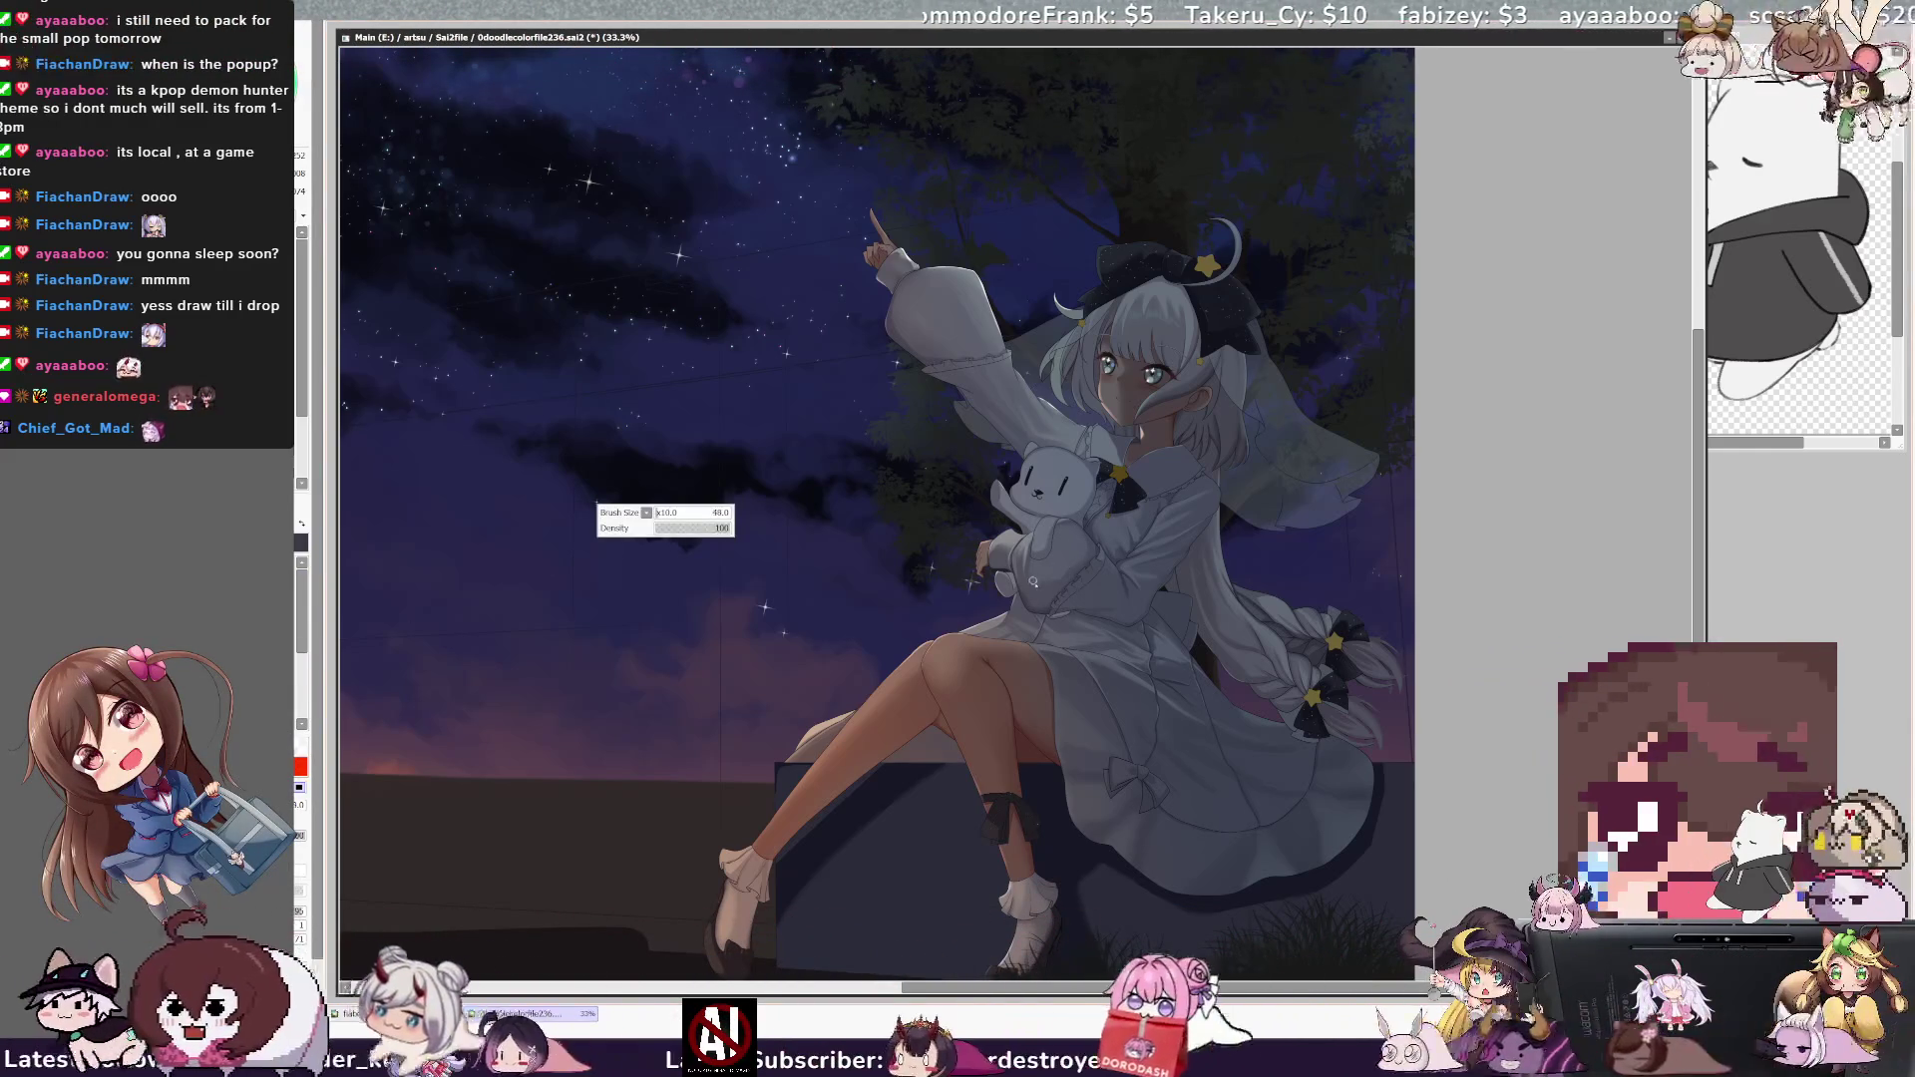
key("bracketright")
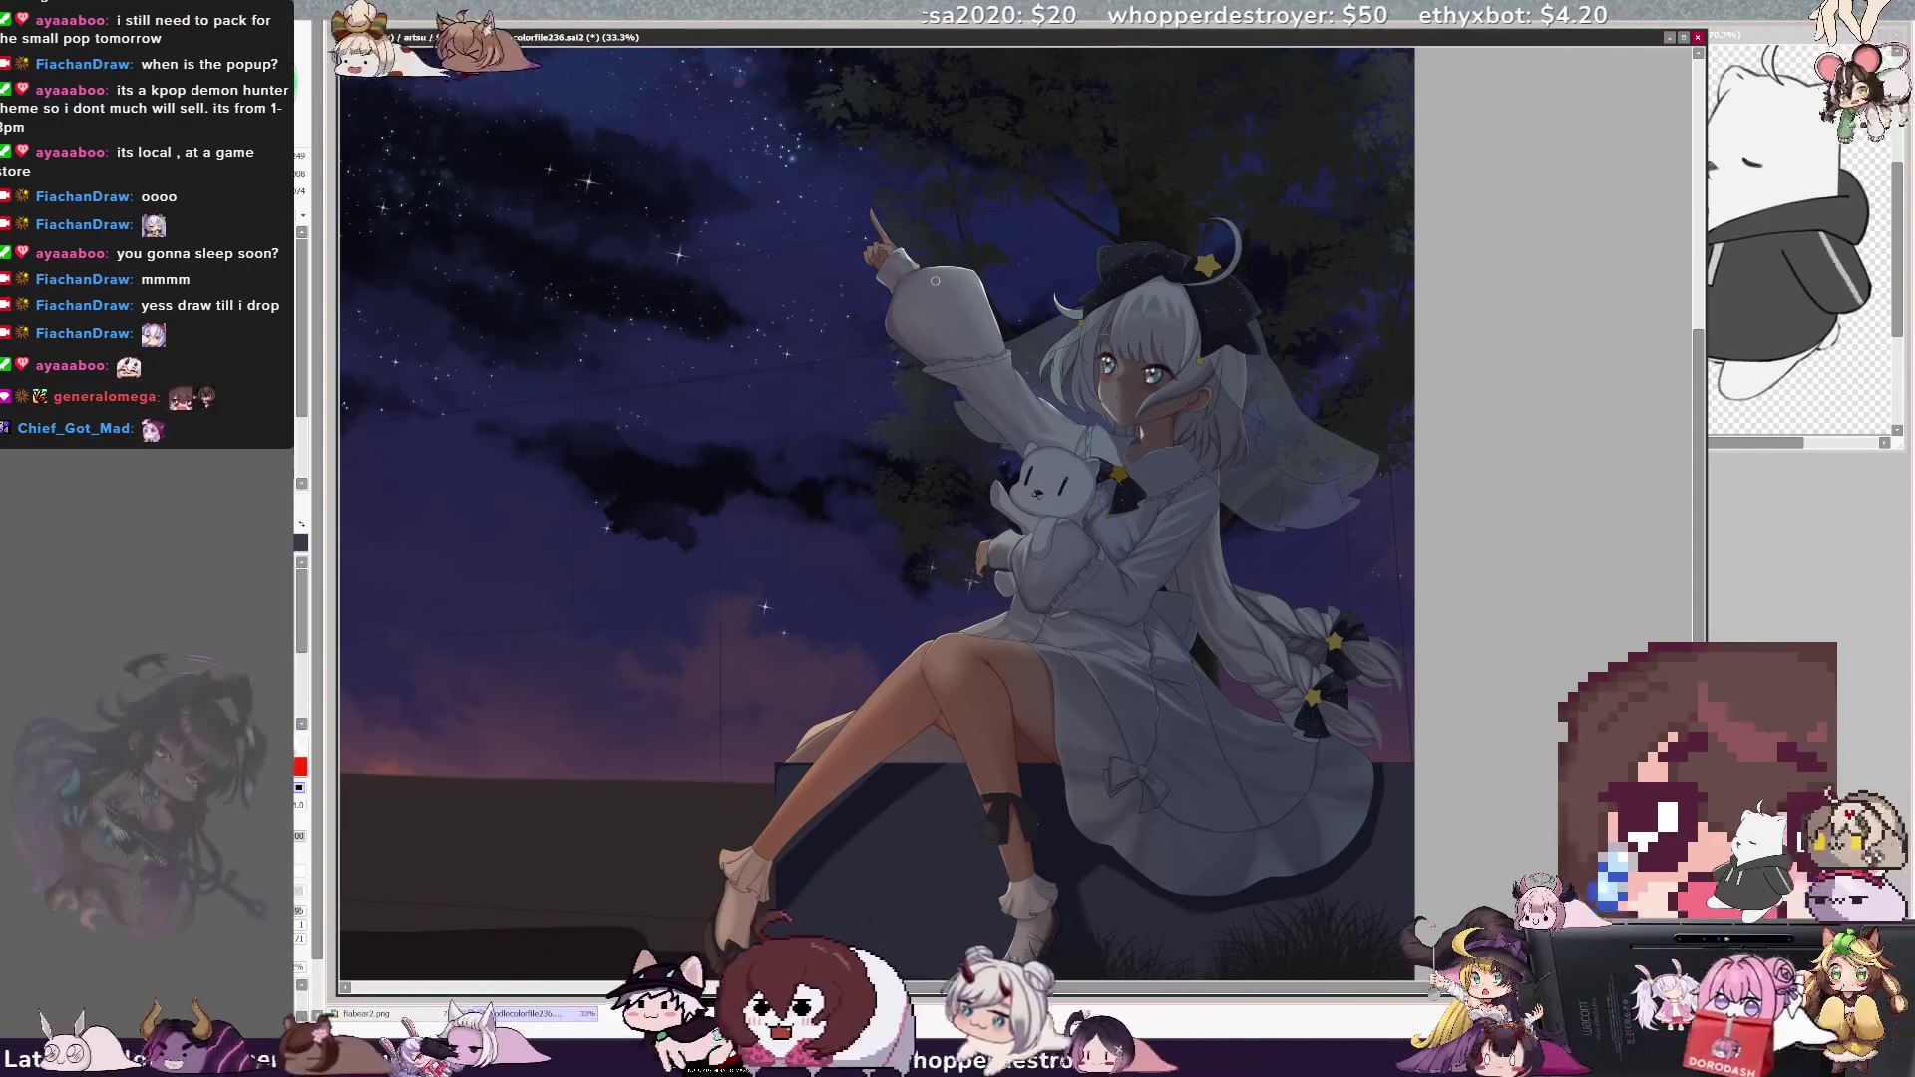
left_click_drag(935, 280, 1202, 275)
- Pan the canvas right to show the shooting star in the upper-left sky
left_click_drag(1236, 992, 1250, 994)
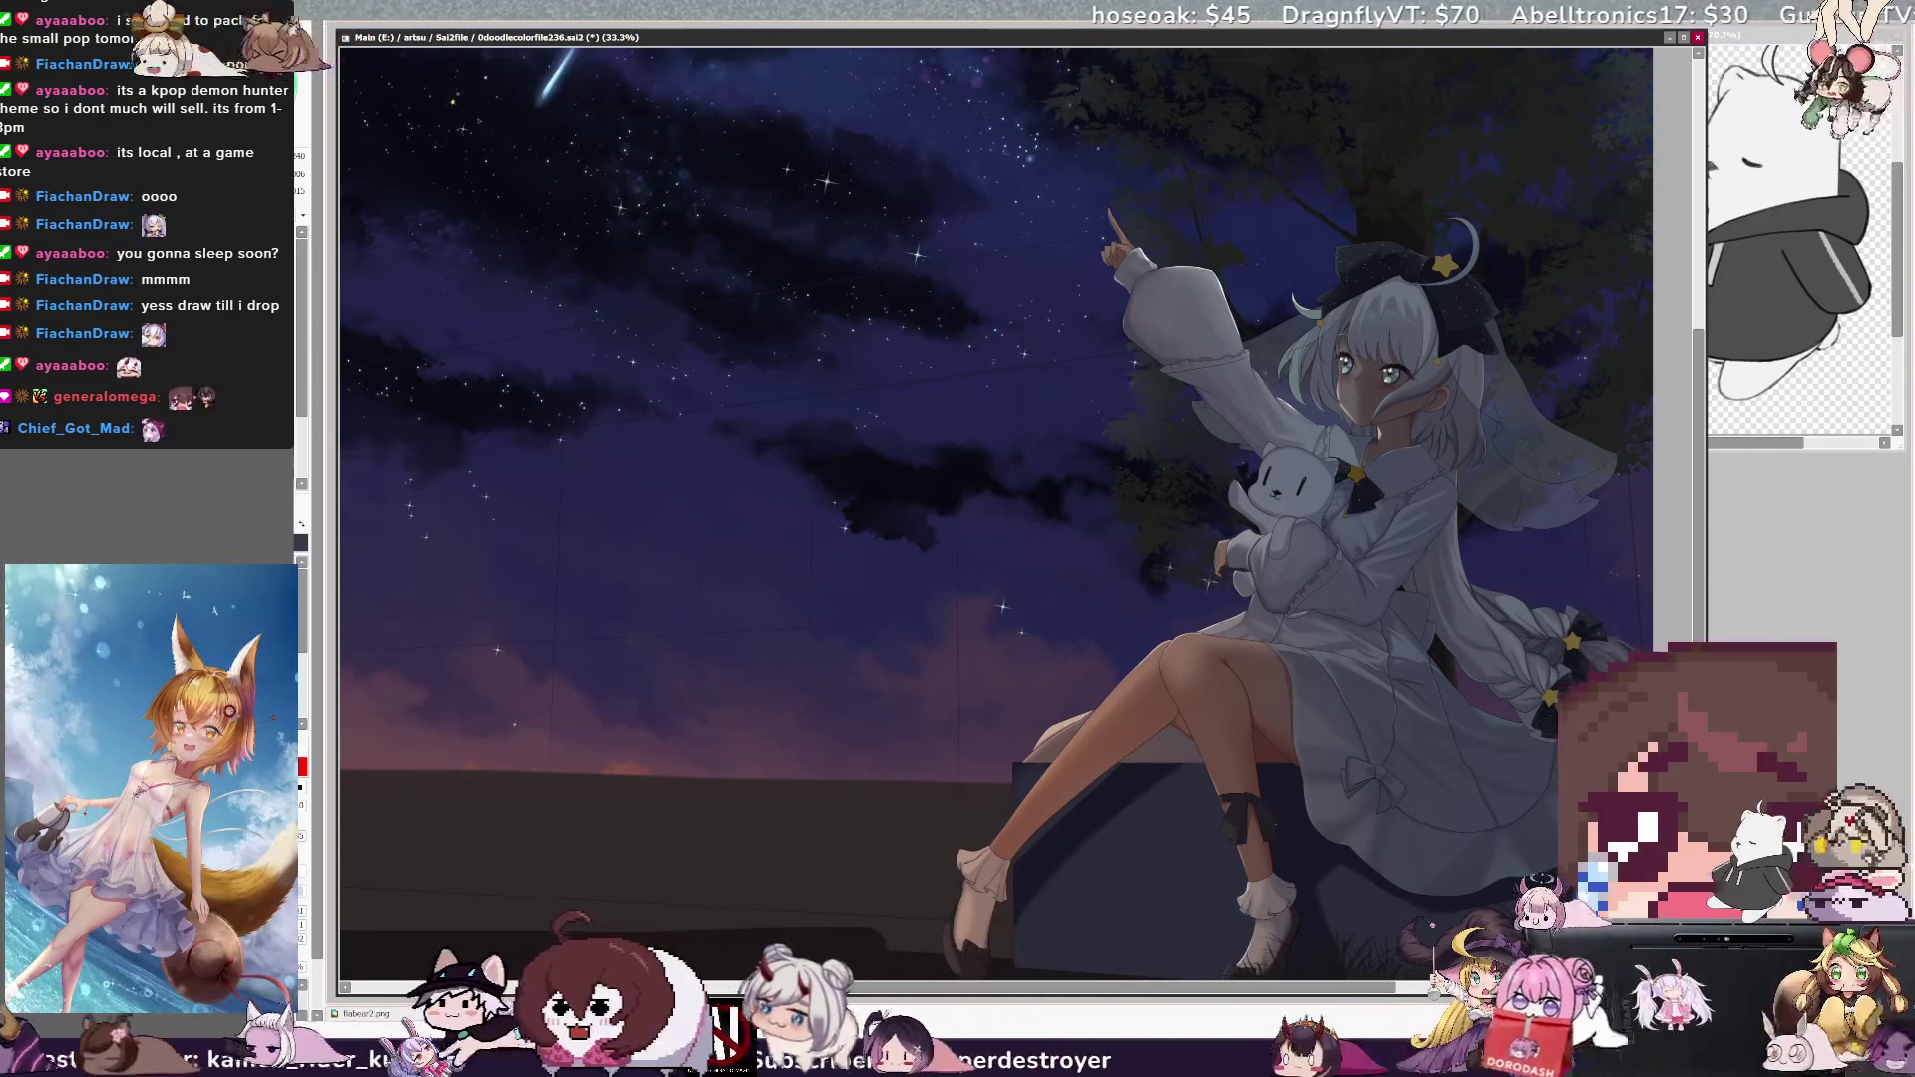
scroll(1317, 882, "down", 1)
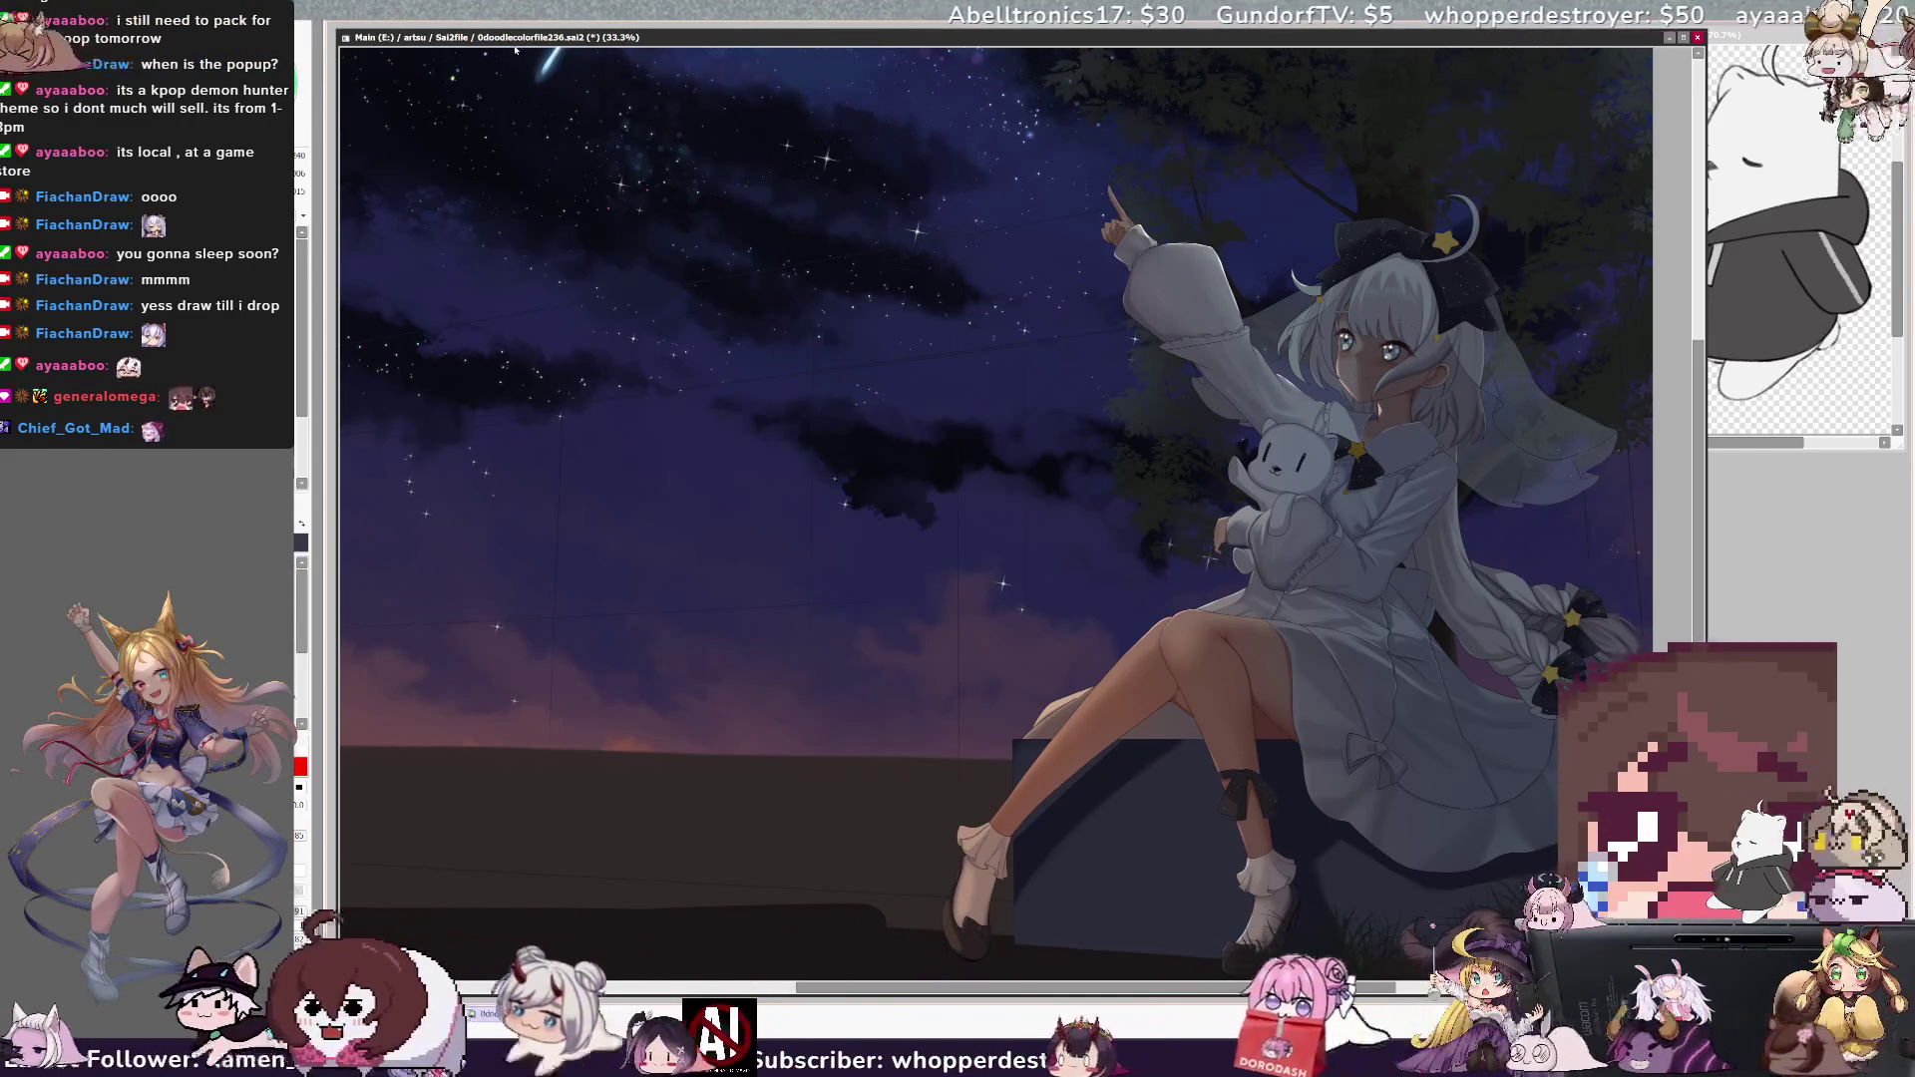
- Zoom out and pan so the scattered gold stars appear across the night sky
scroll(1219, 341, "down", 1)
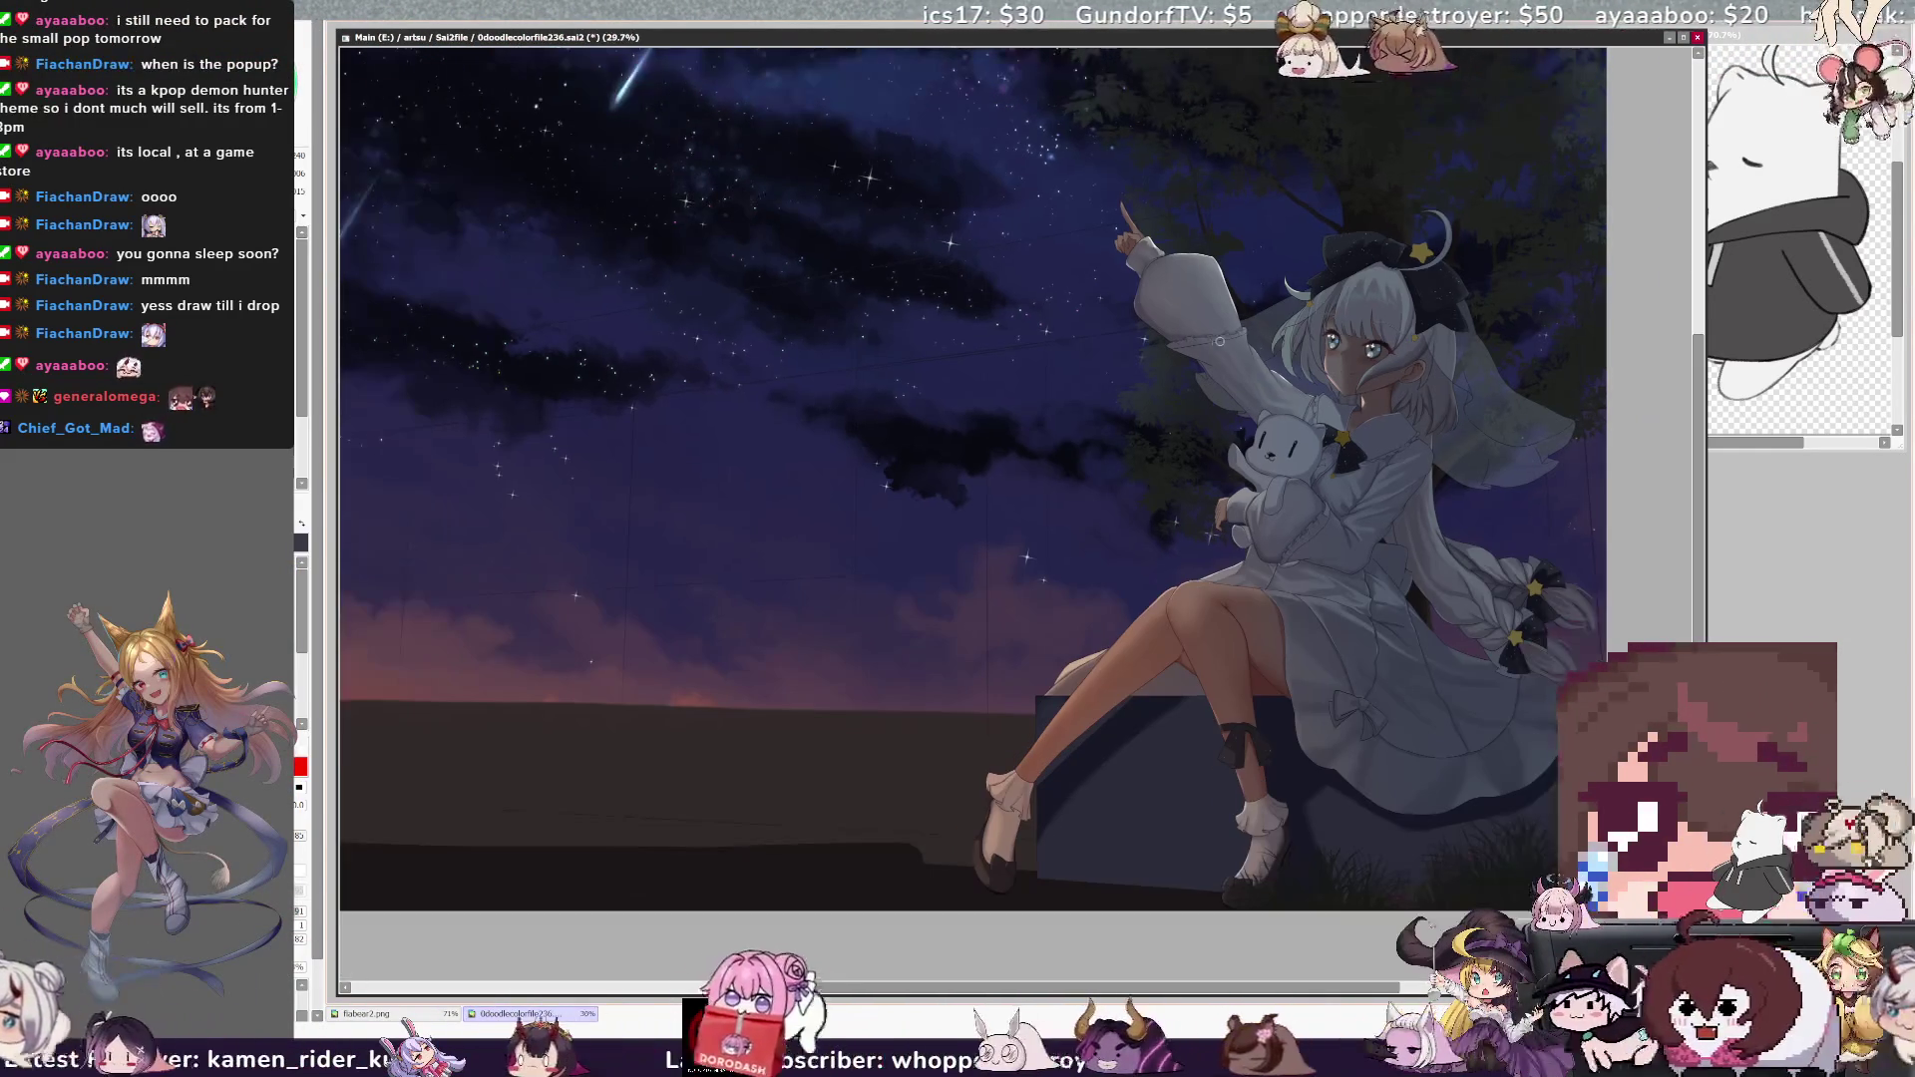
scroll(997, 479, "up", 2)
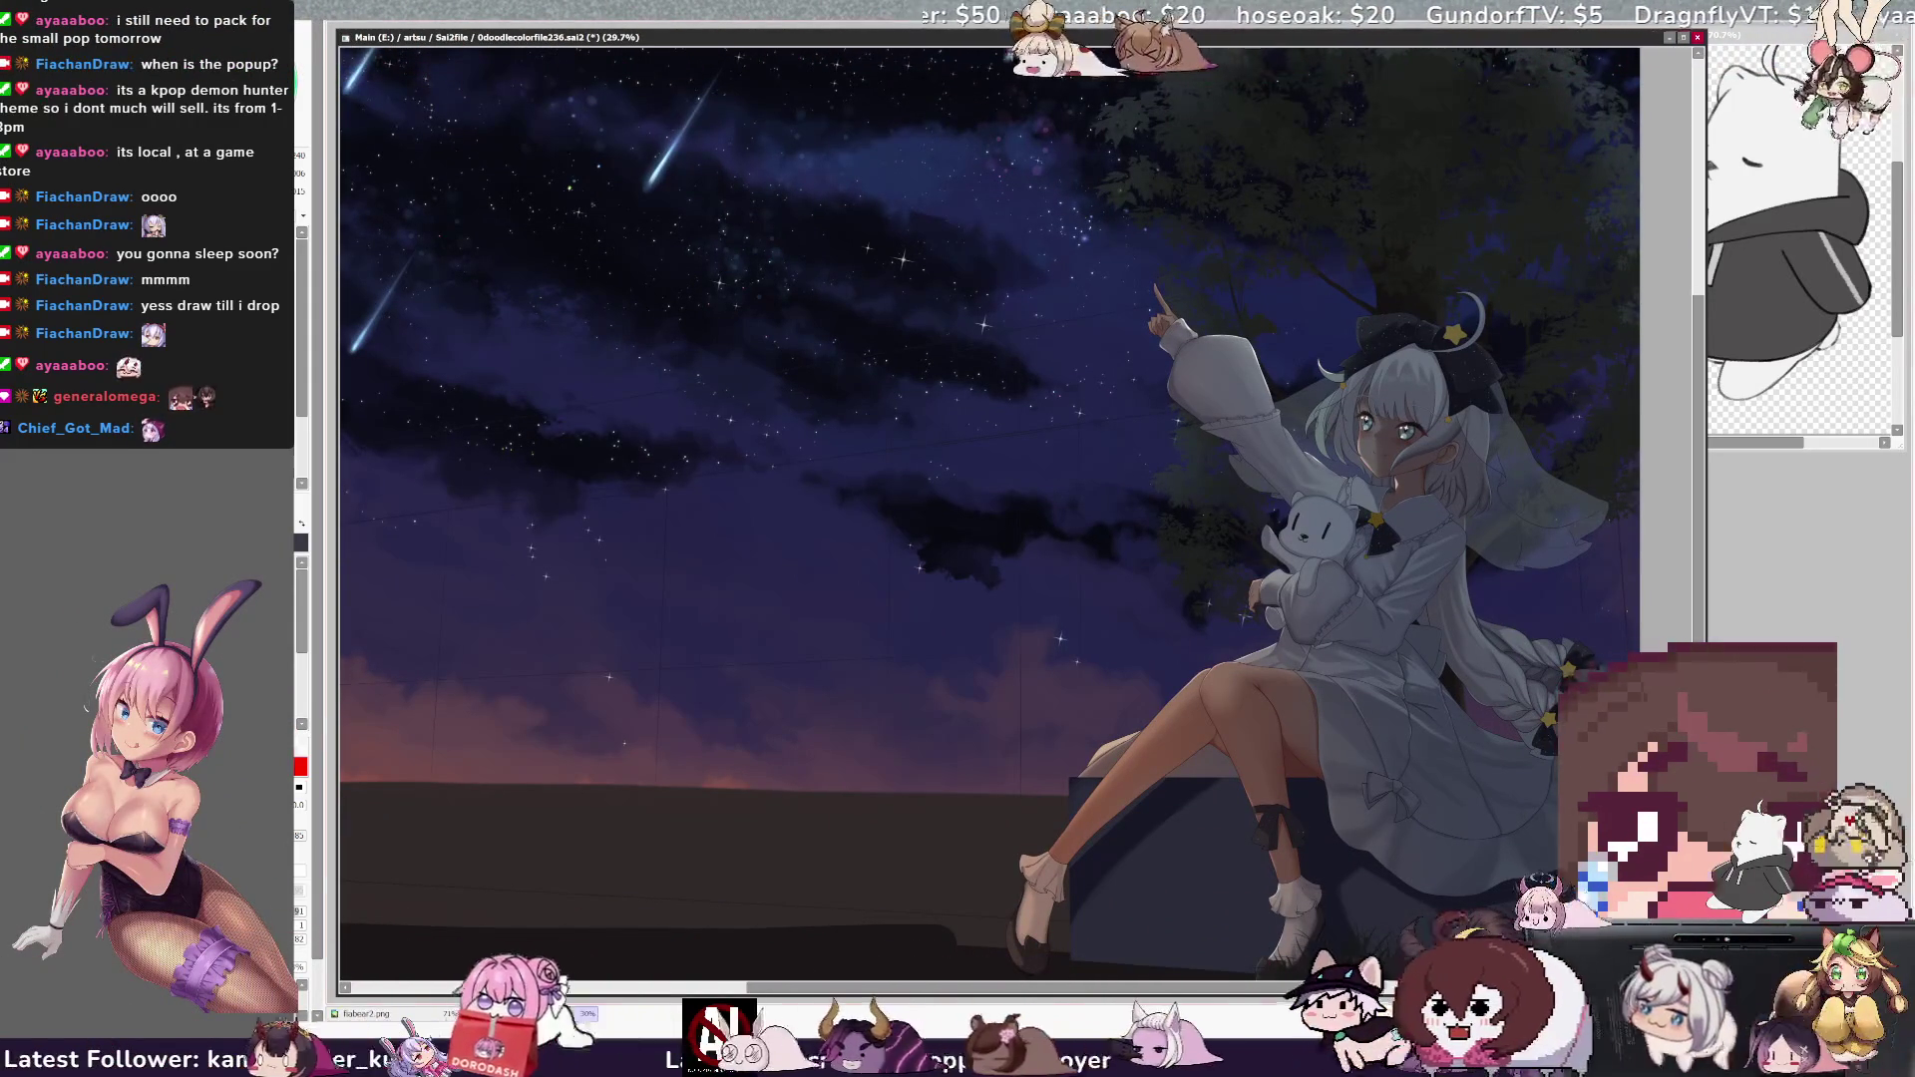
scroll(990, 514, "right", 1)
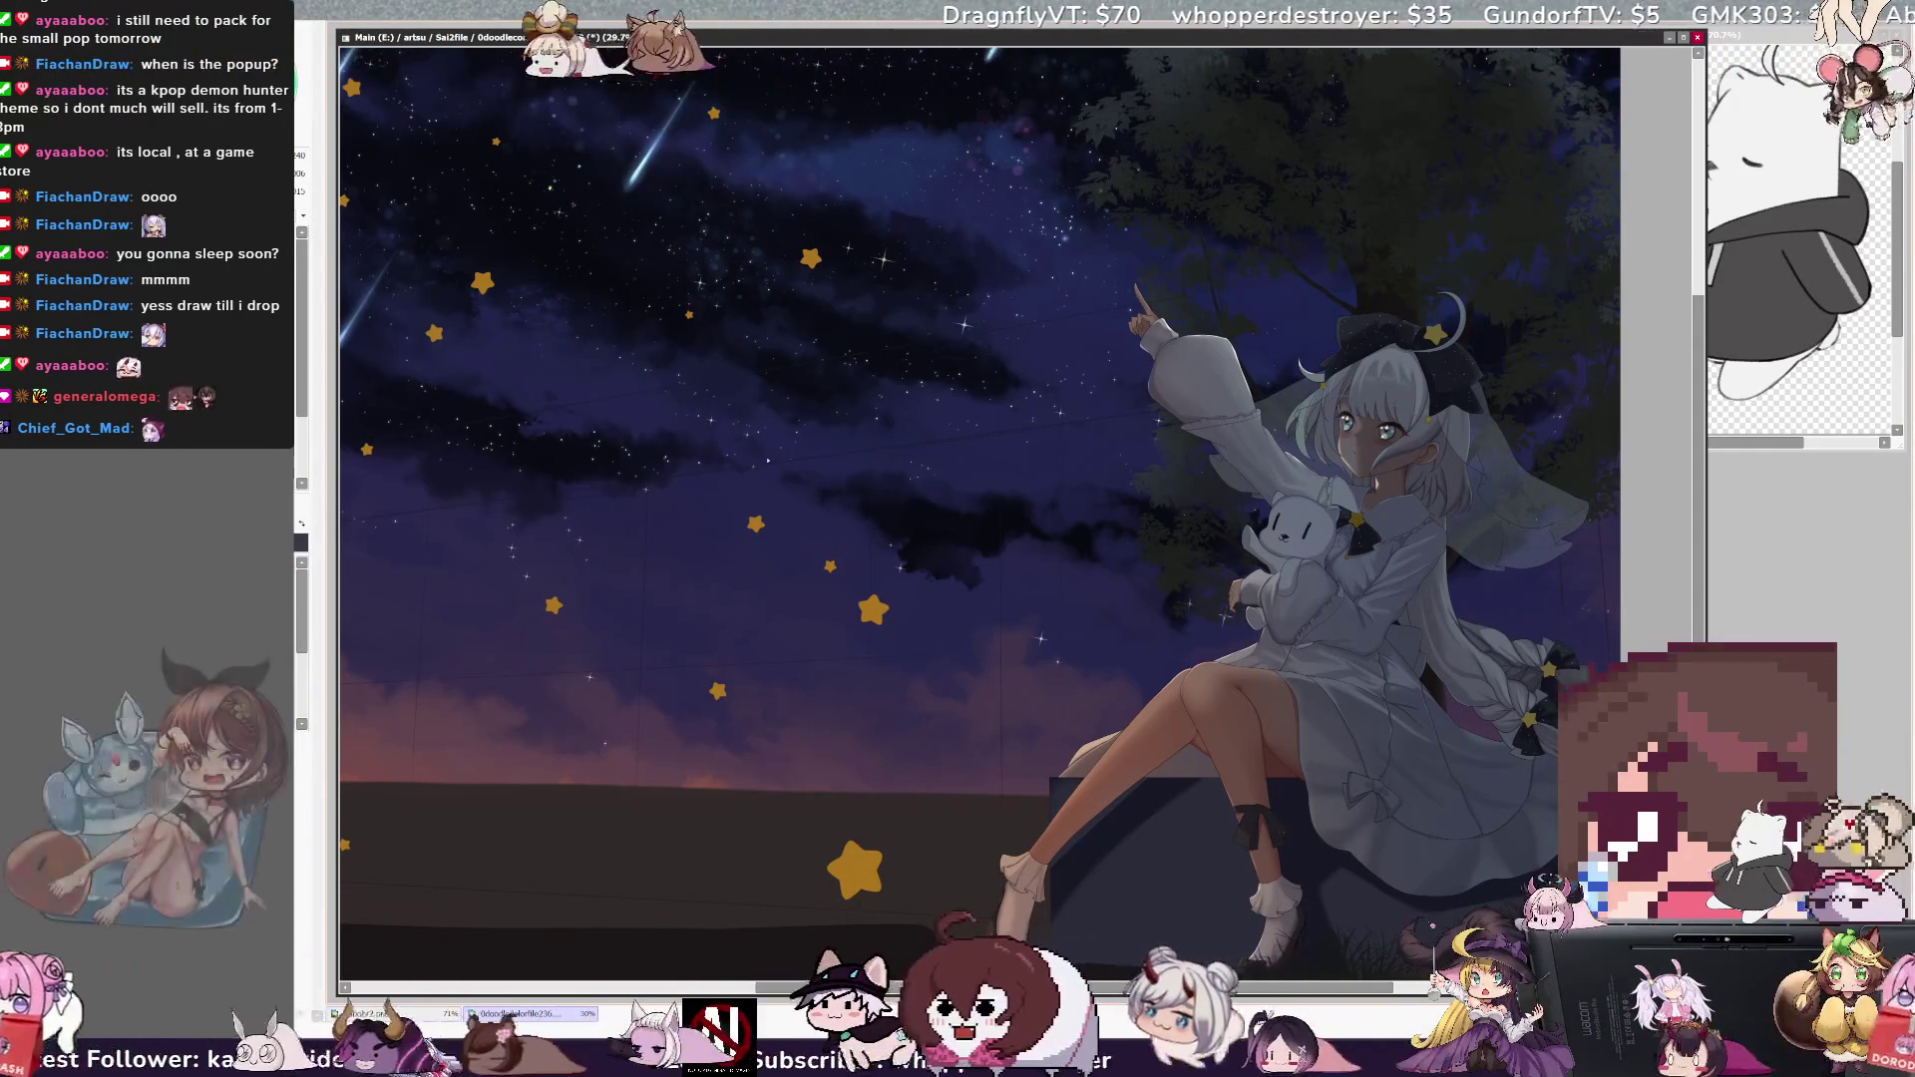
- Lasso a patch of sky and delete the gold stars, keeping only one beside the girl's knee
mouse_move(489, 177)
left_mouse_down()
mouse_move(519, 319)
mouse_move(488, 179)
left_mouse_up()
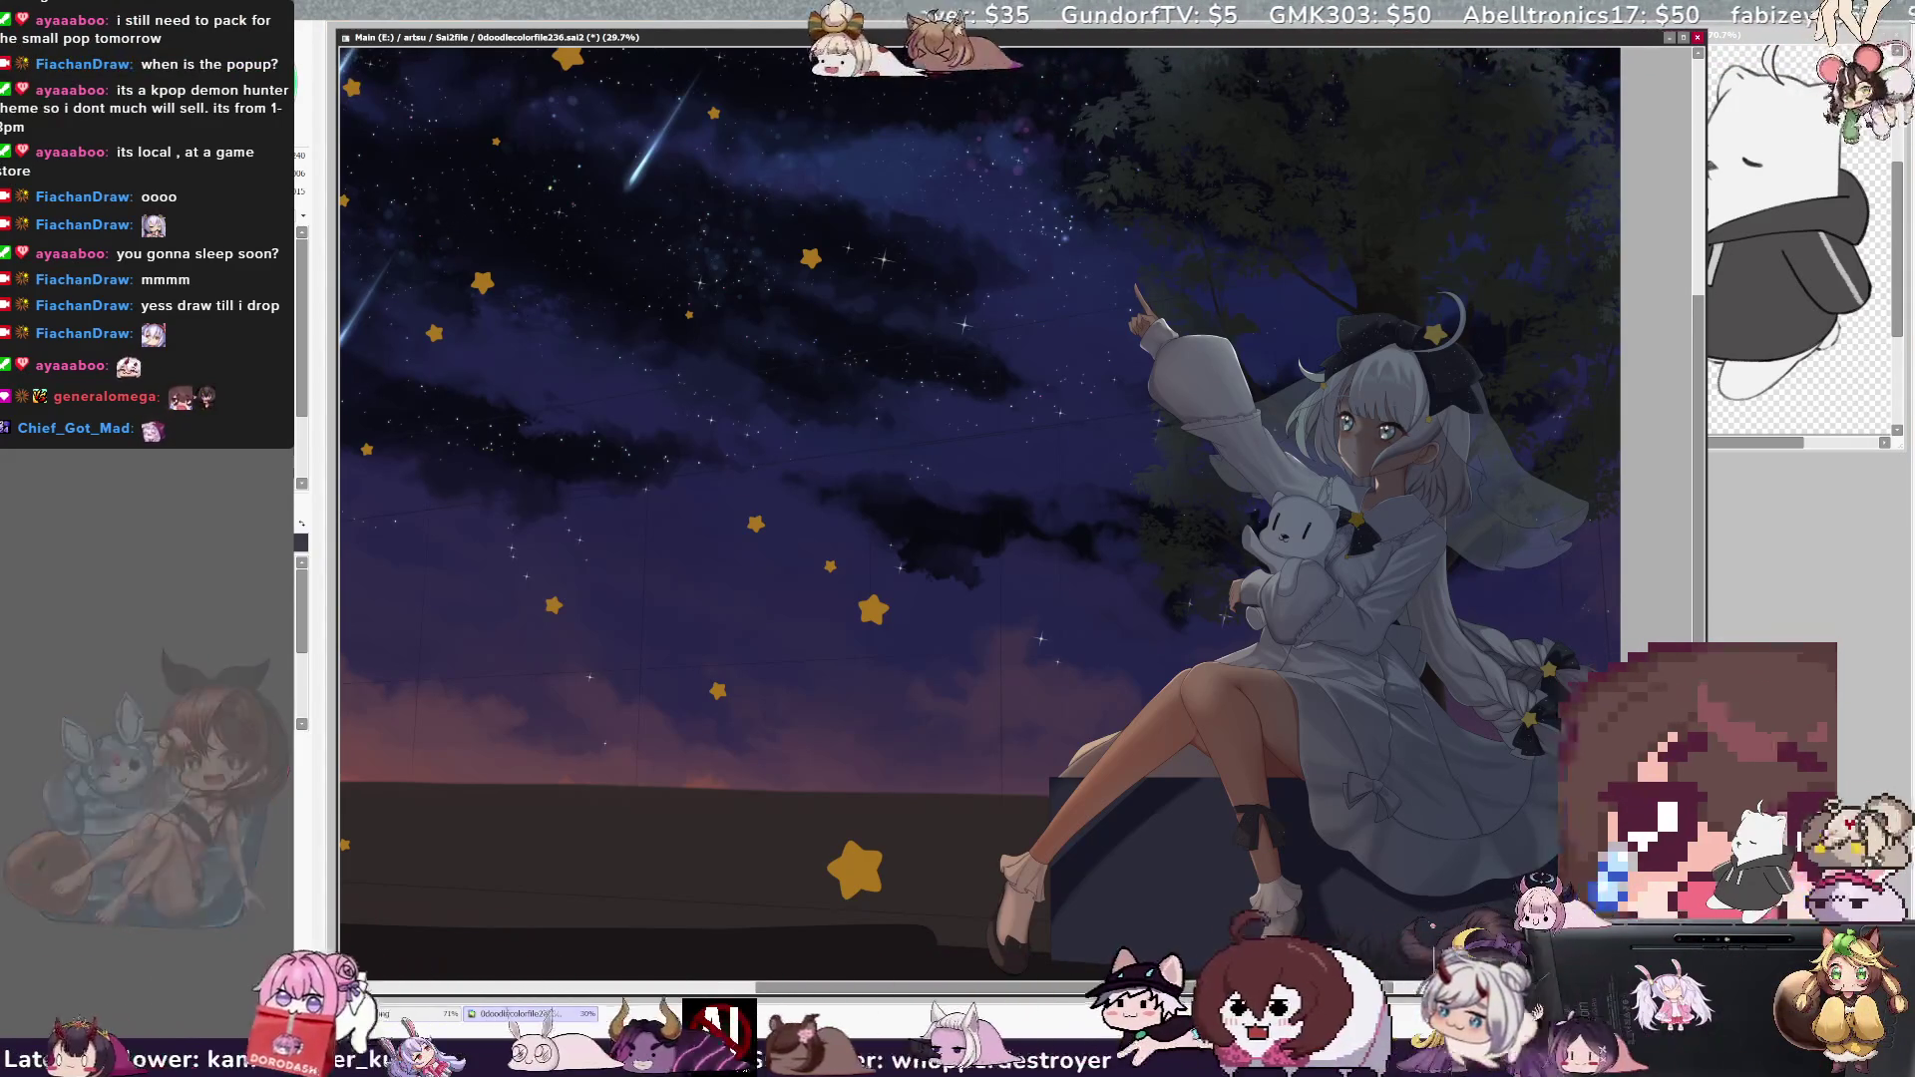
key("Delete")
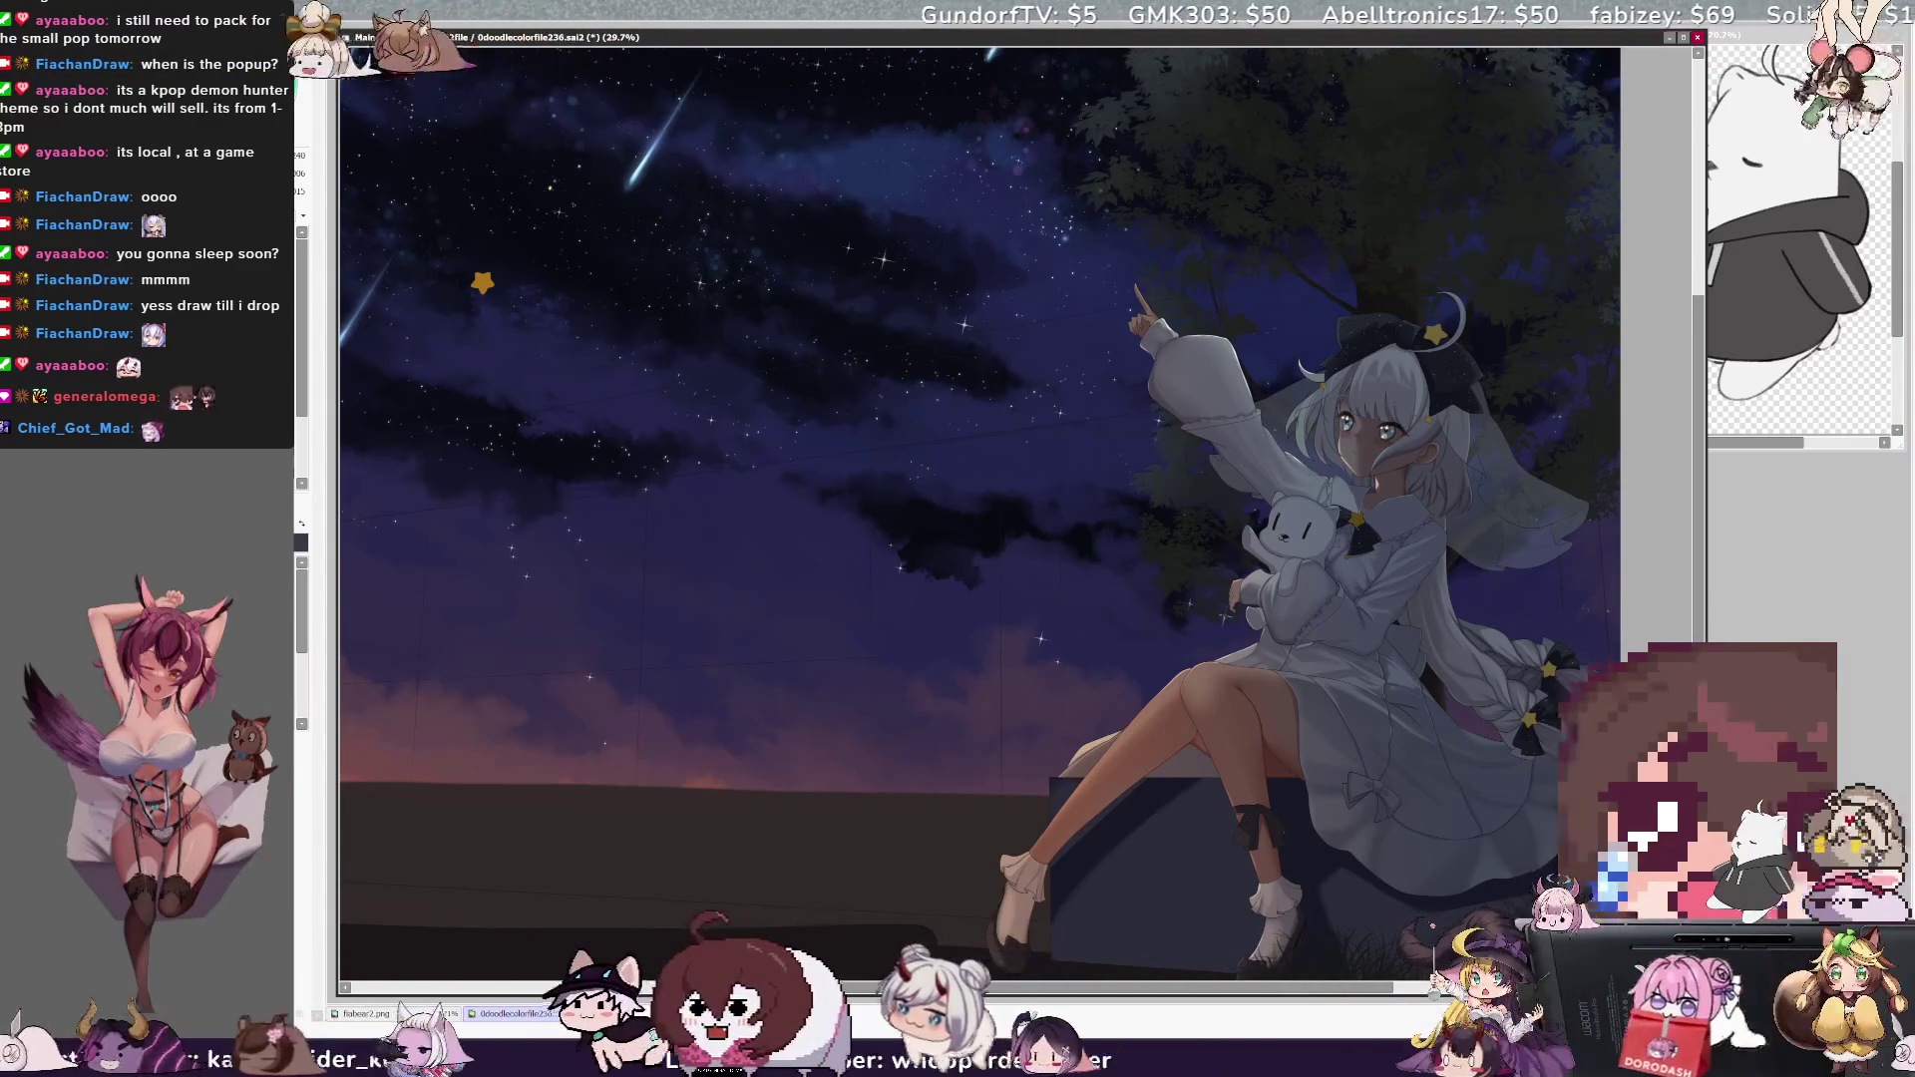
key("Delete")
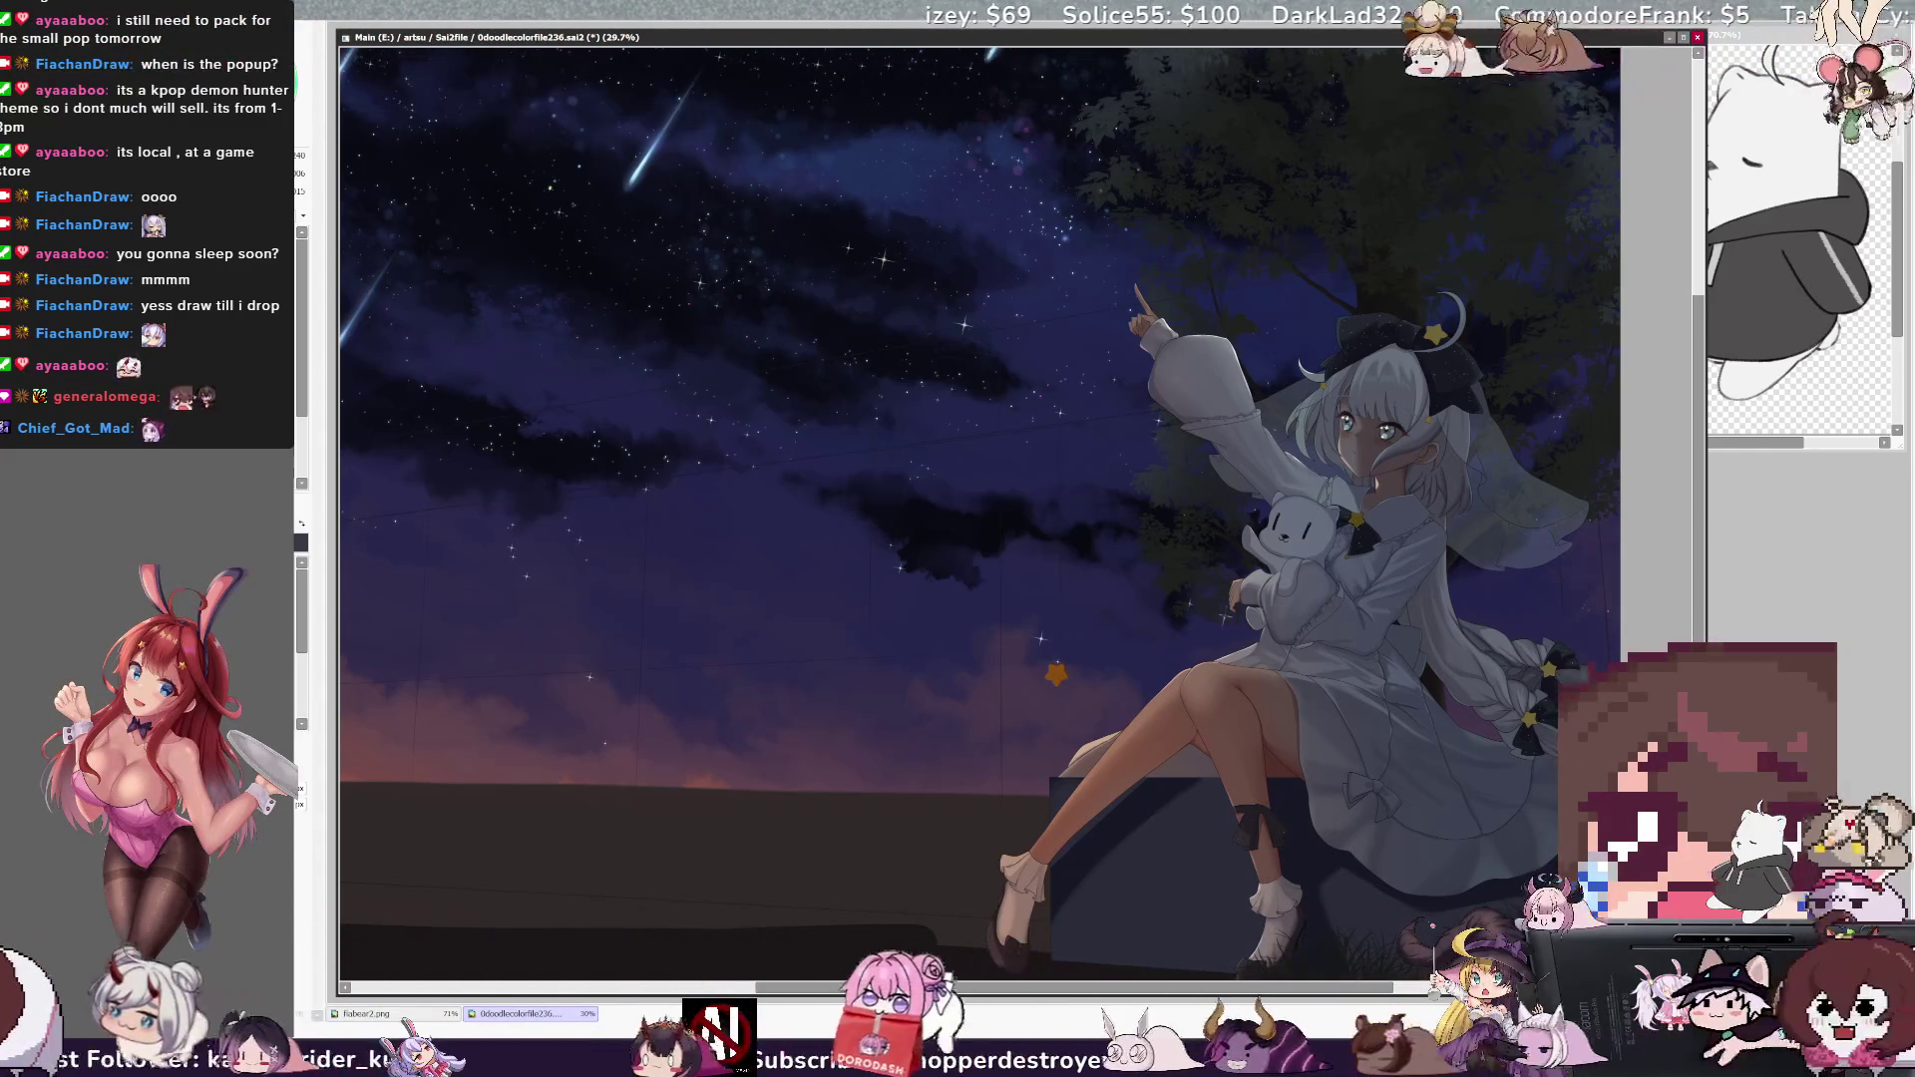
- Compare beige and dark brown shoes with undo/redo, keep the dark brown, and resize the brush
left_click_drag(1685, 620, 1645, 605)
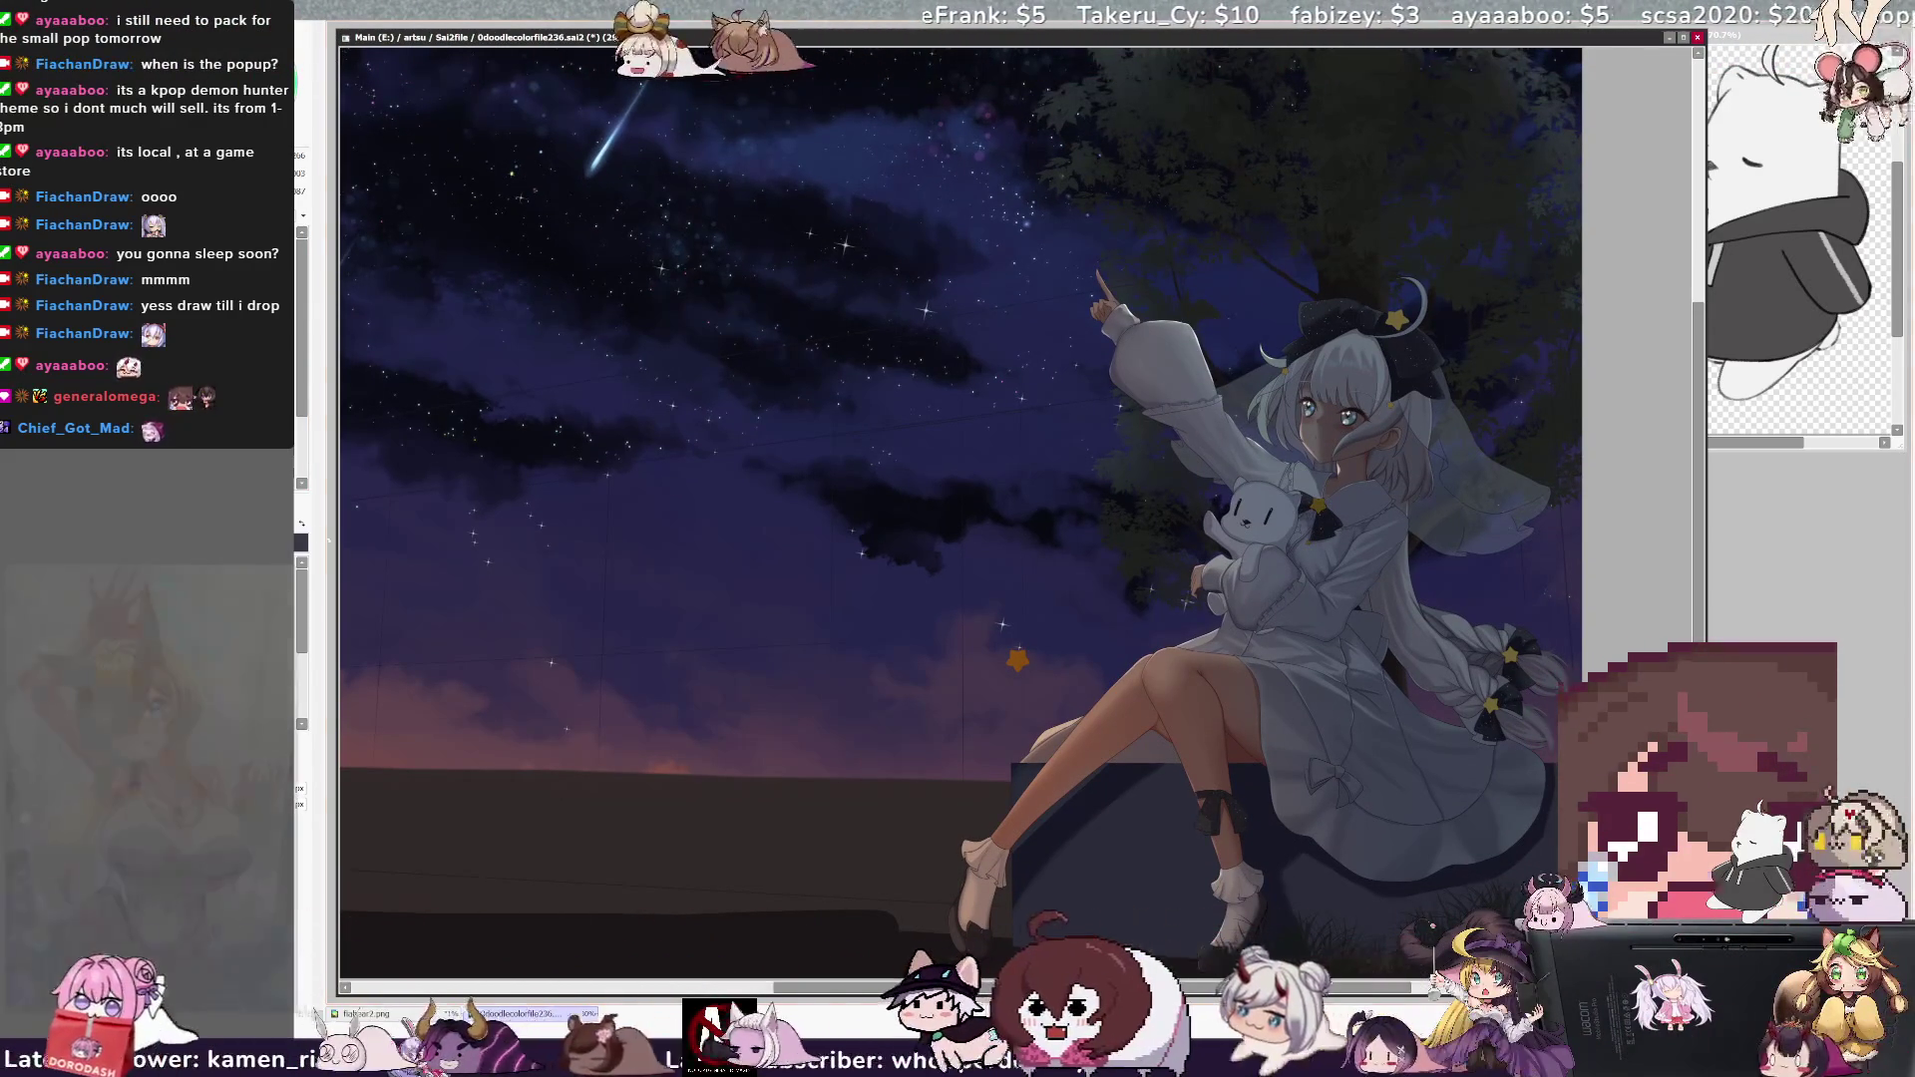
key("ctrl+z")
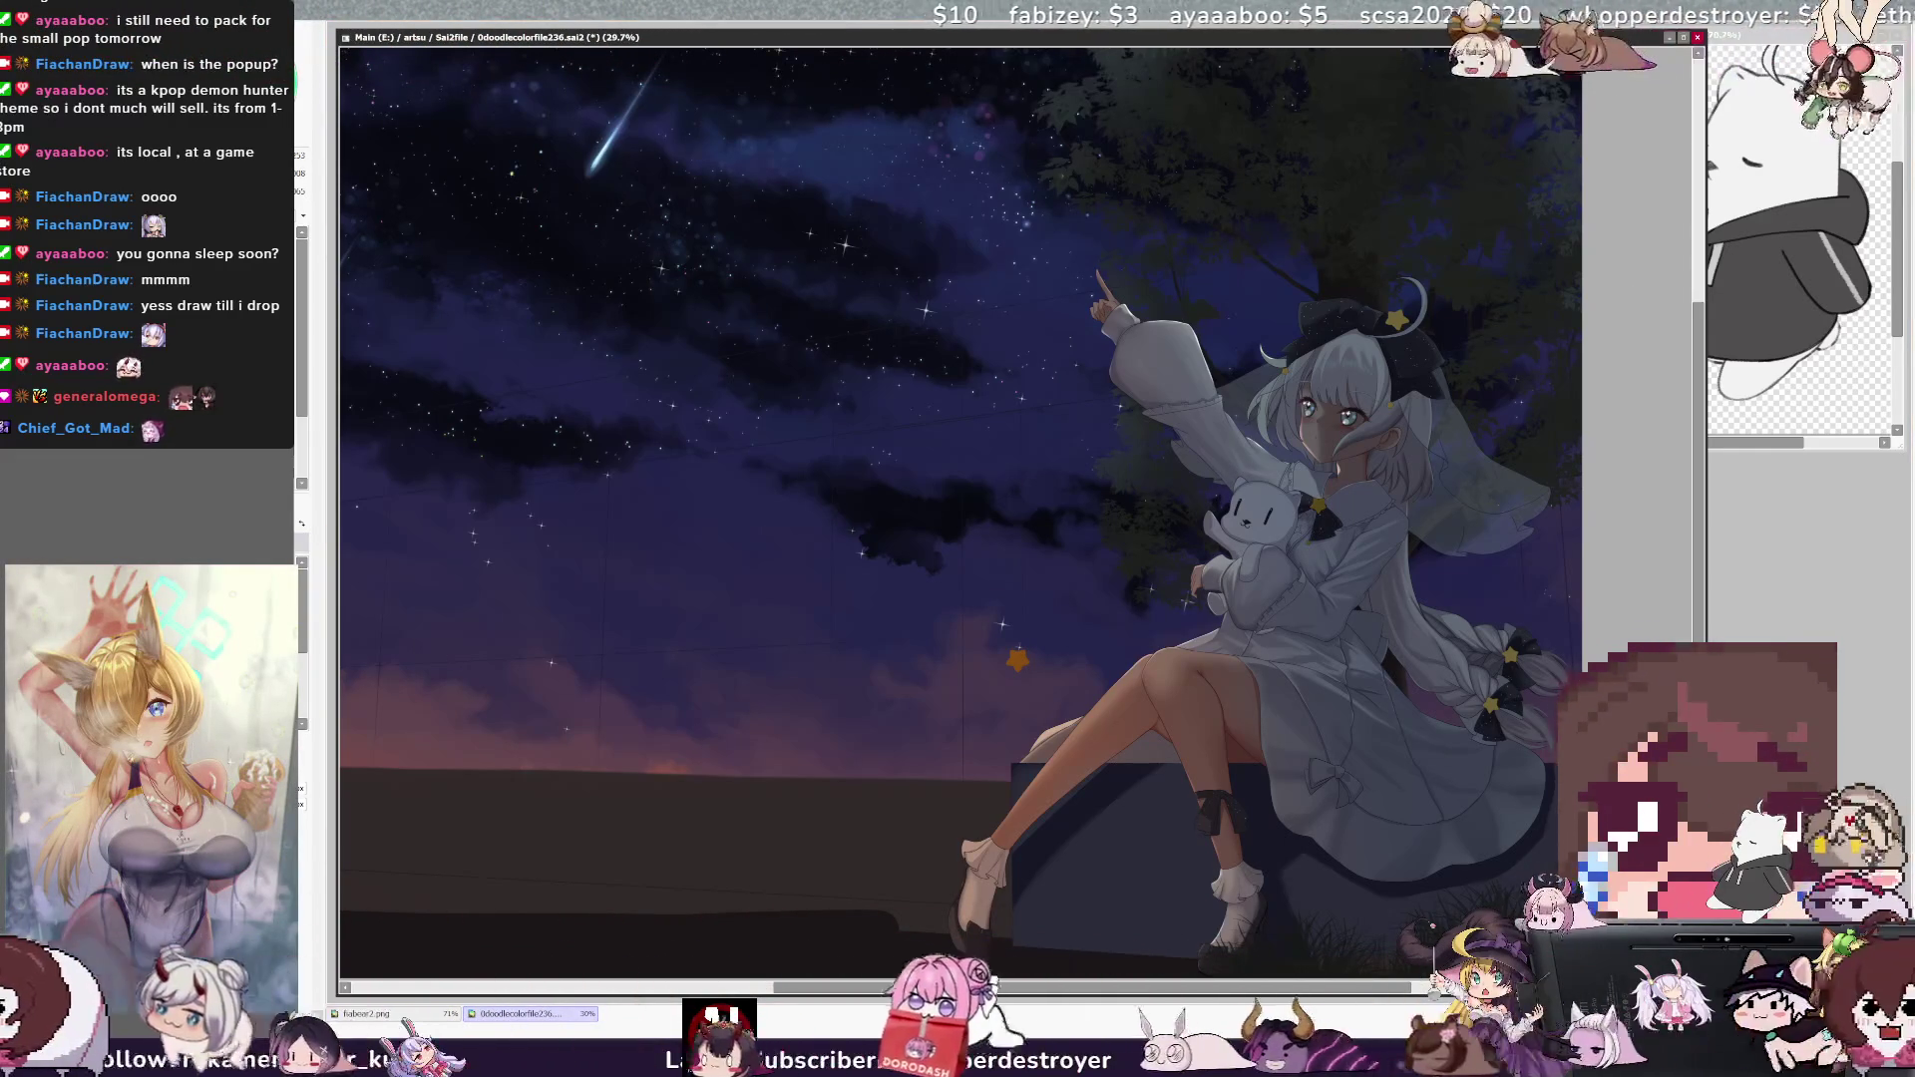
key("ctrl+y")
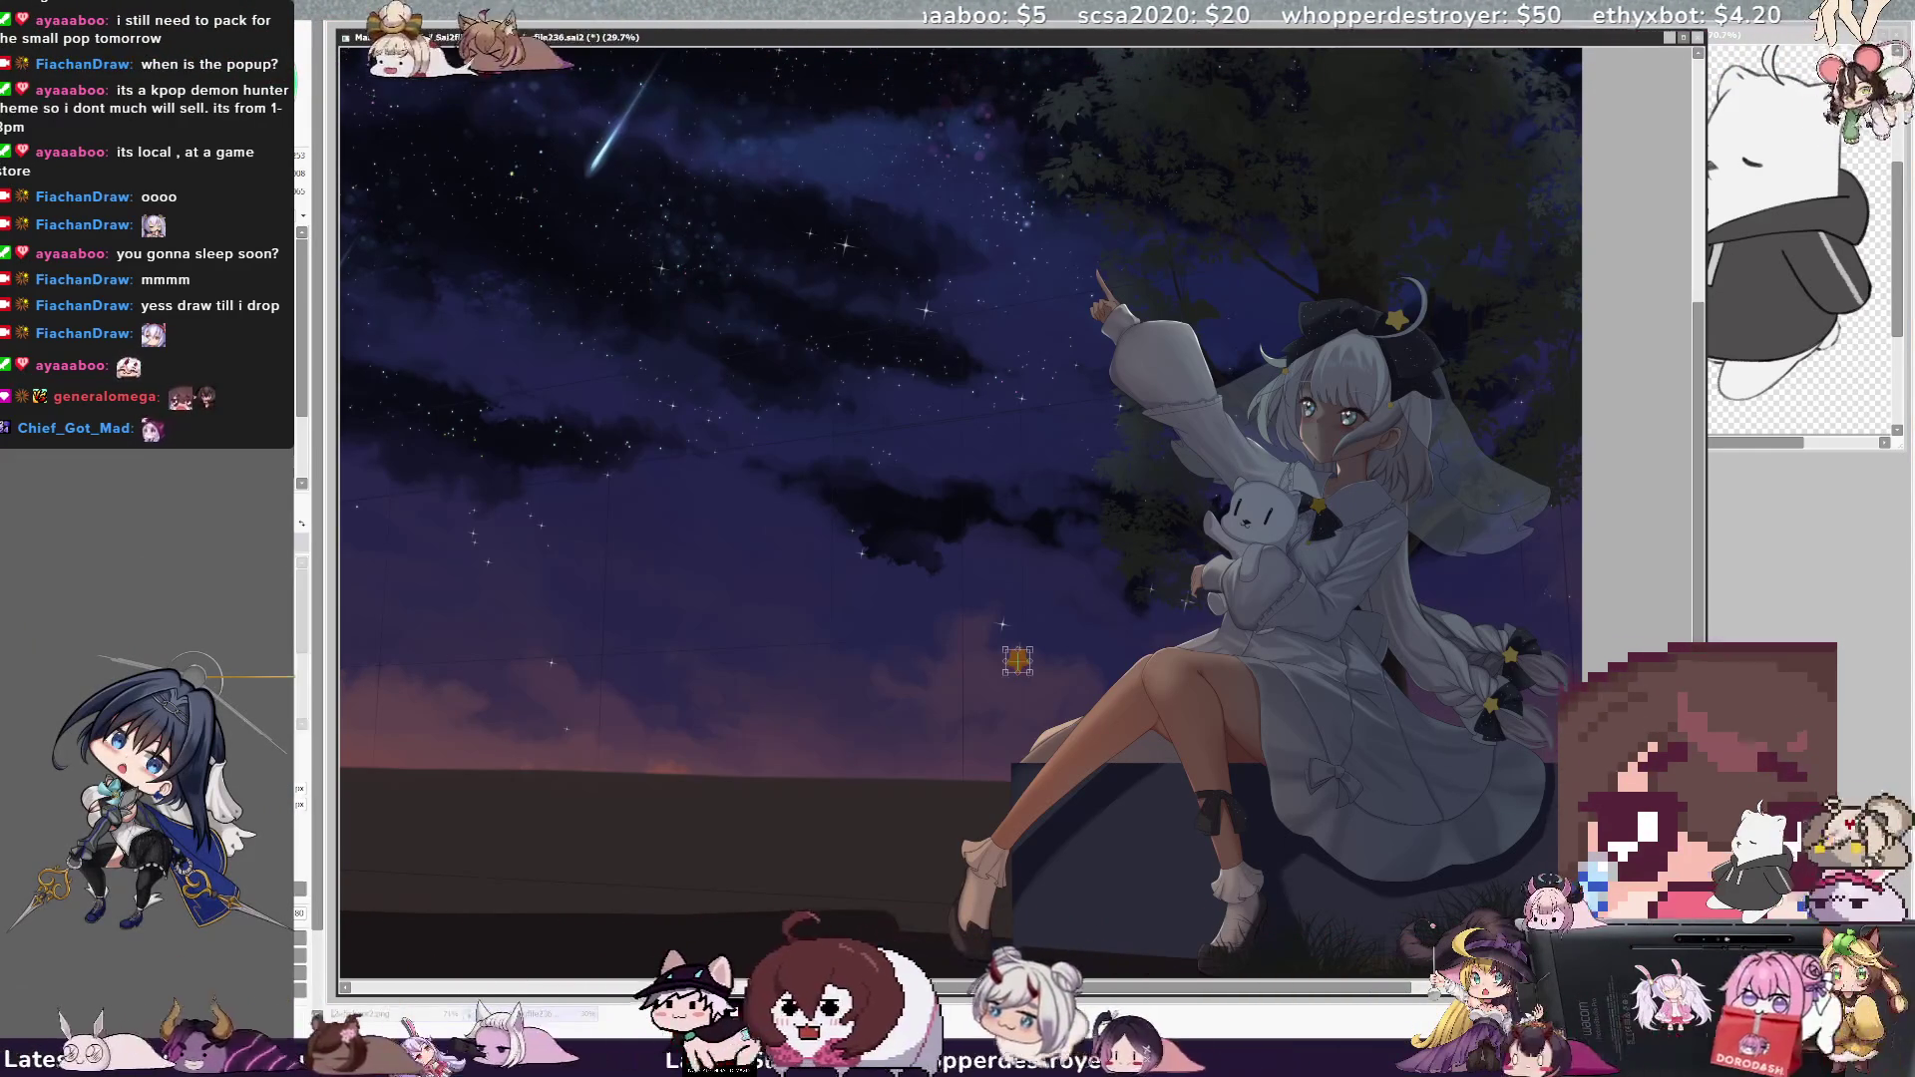
key("ctrl+z")
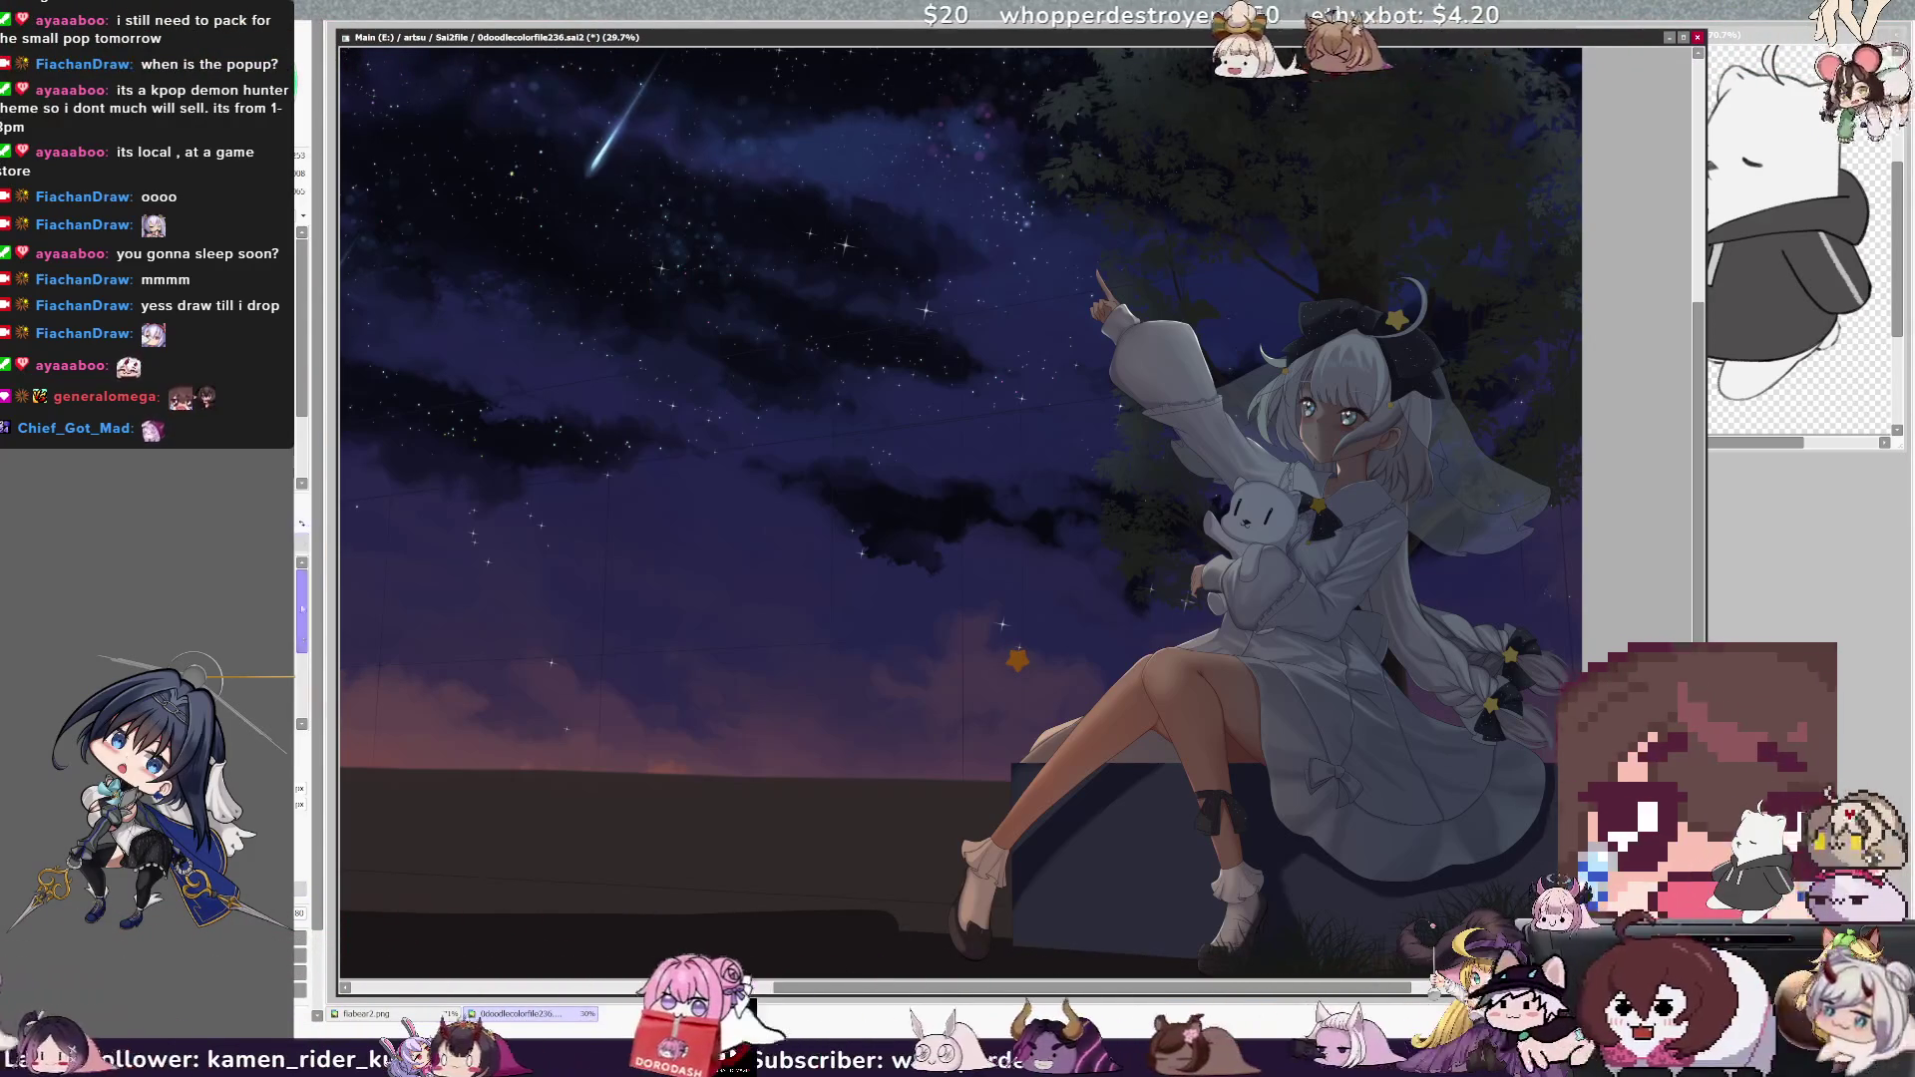
key("bracketright")
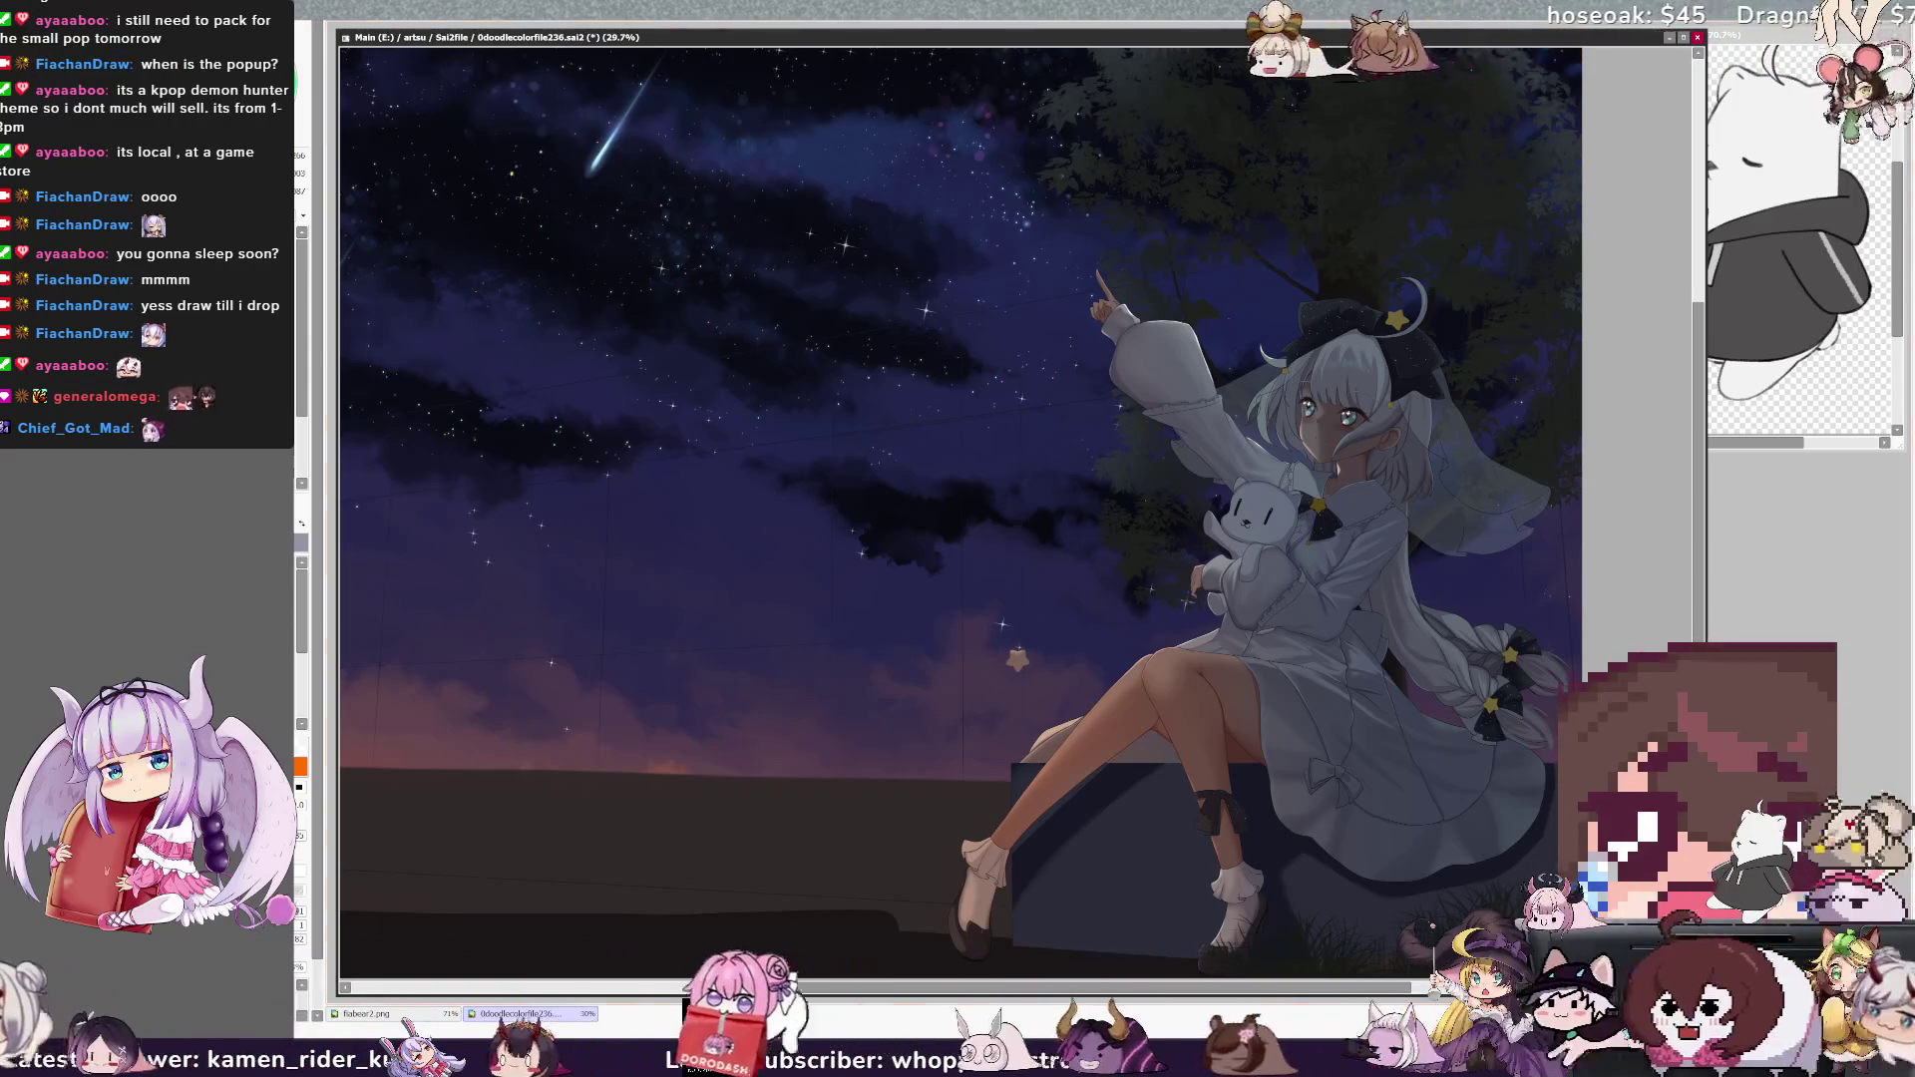
left_click_drag(1477, 832, 1519, 815)
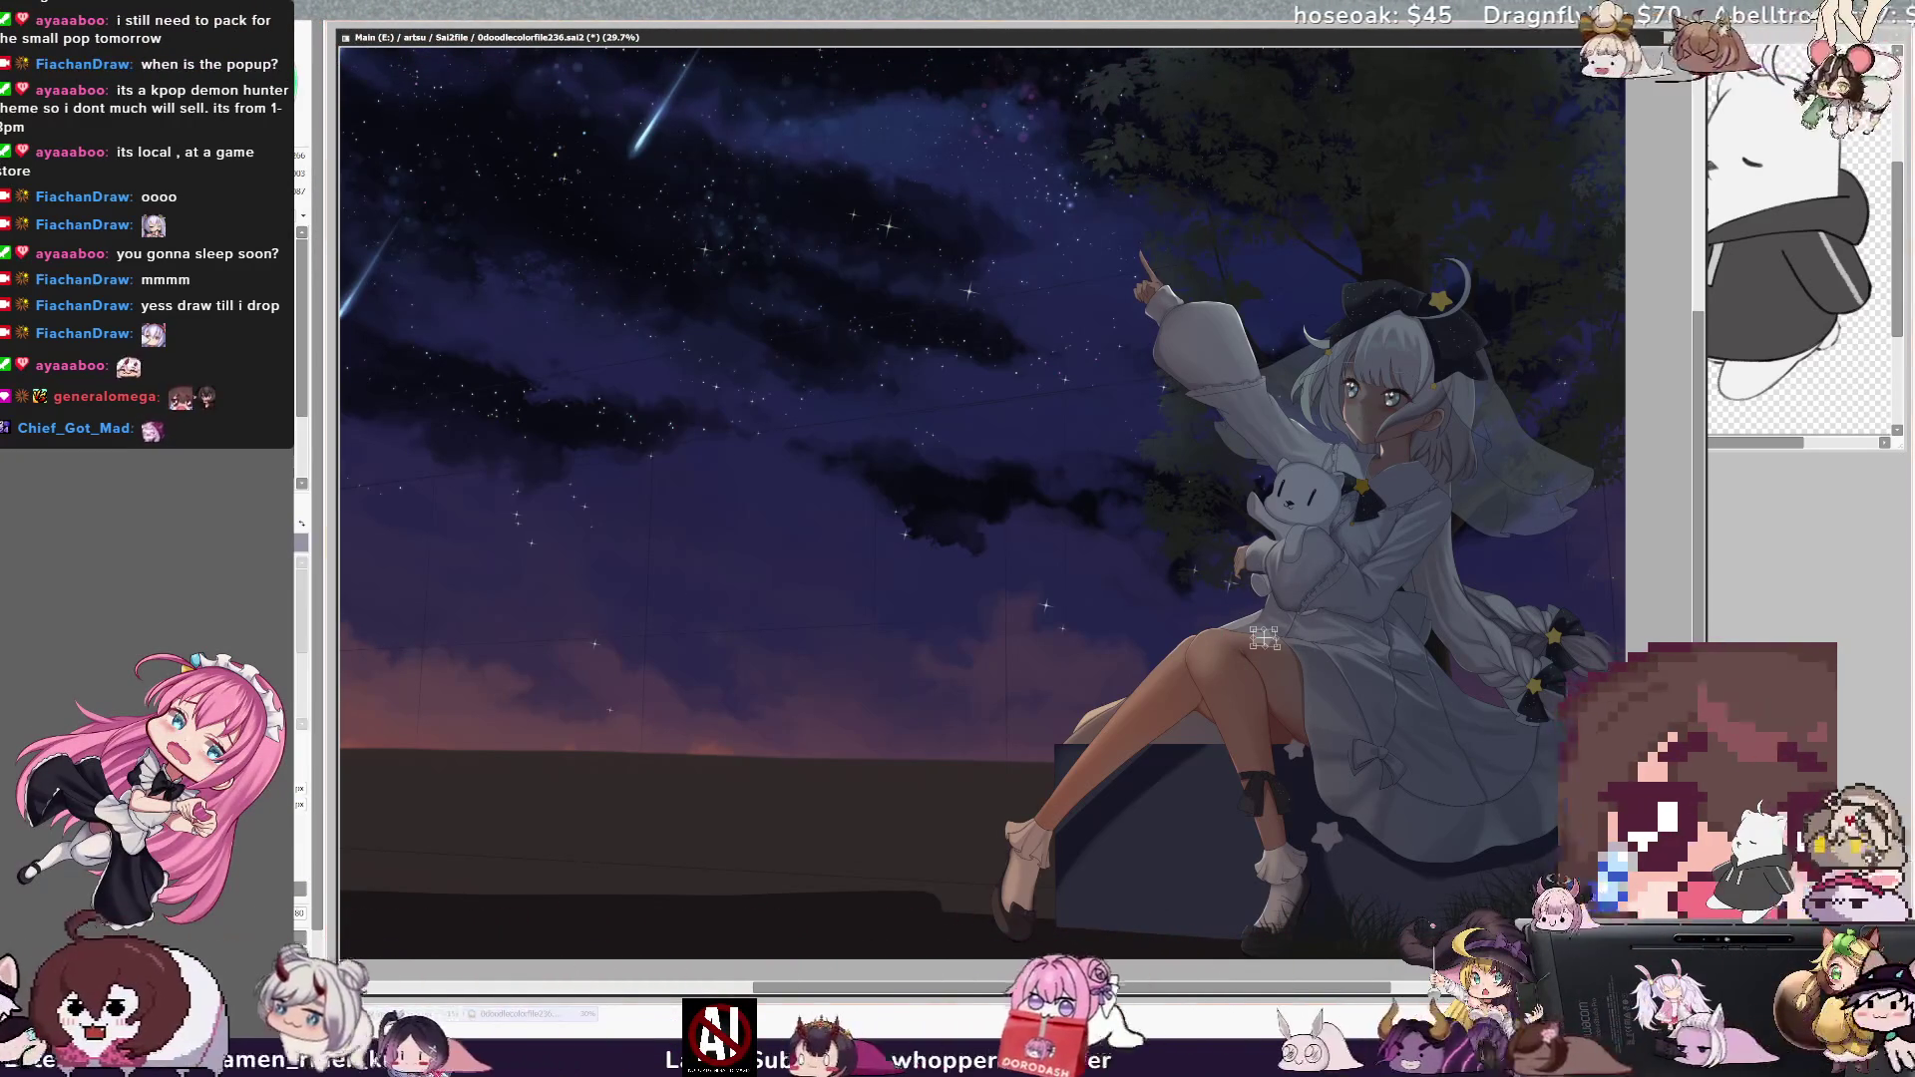
- Switch to the Brush tool to paint small white stars on the skirt and bench
key("b")
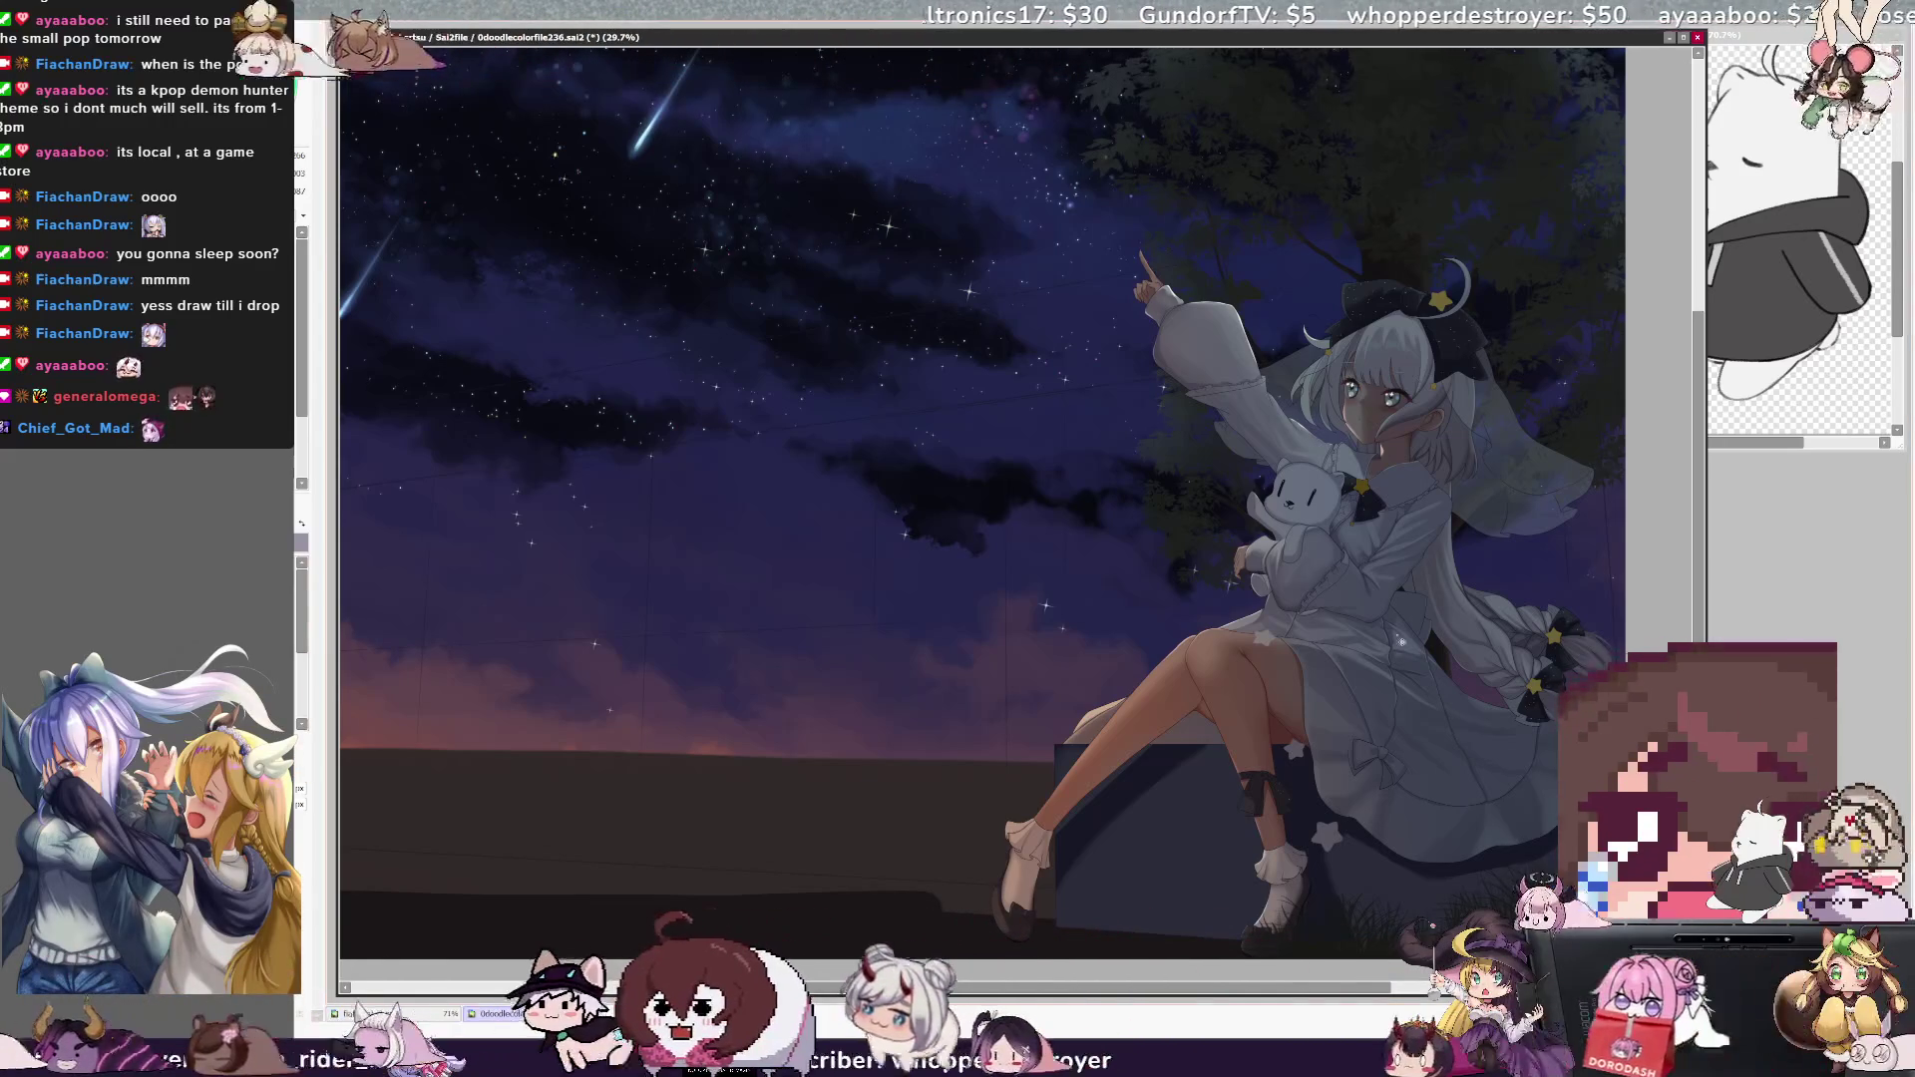
scroll(982, 499, "right", 2)
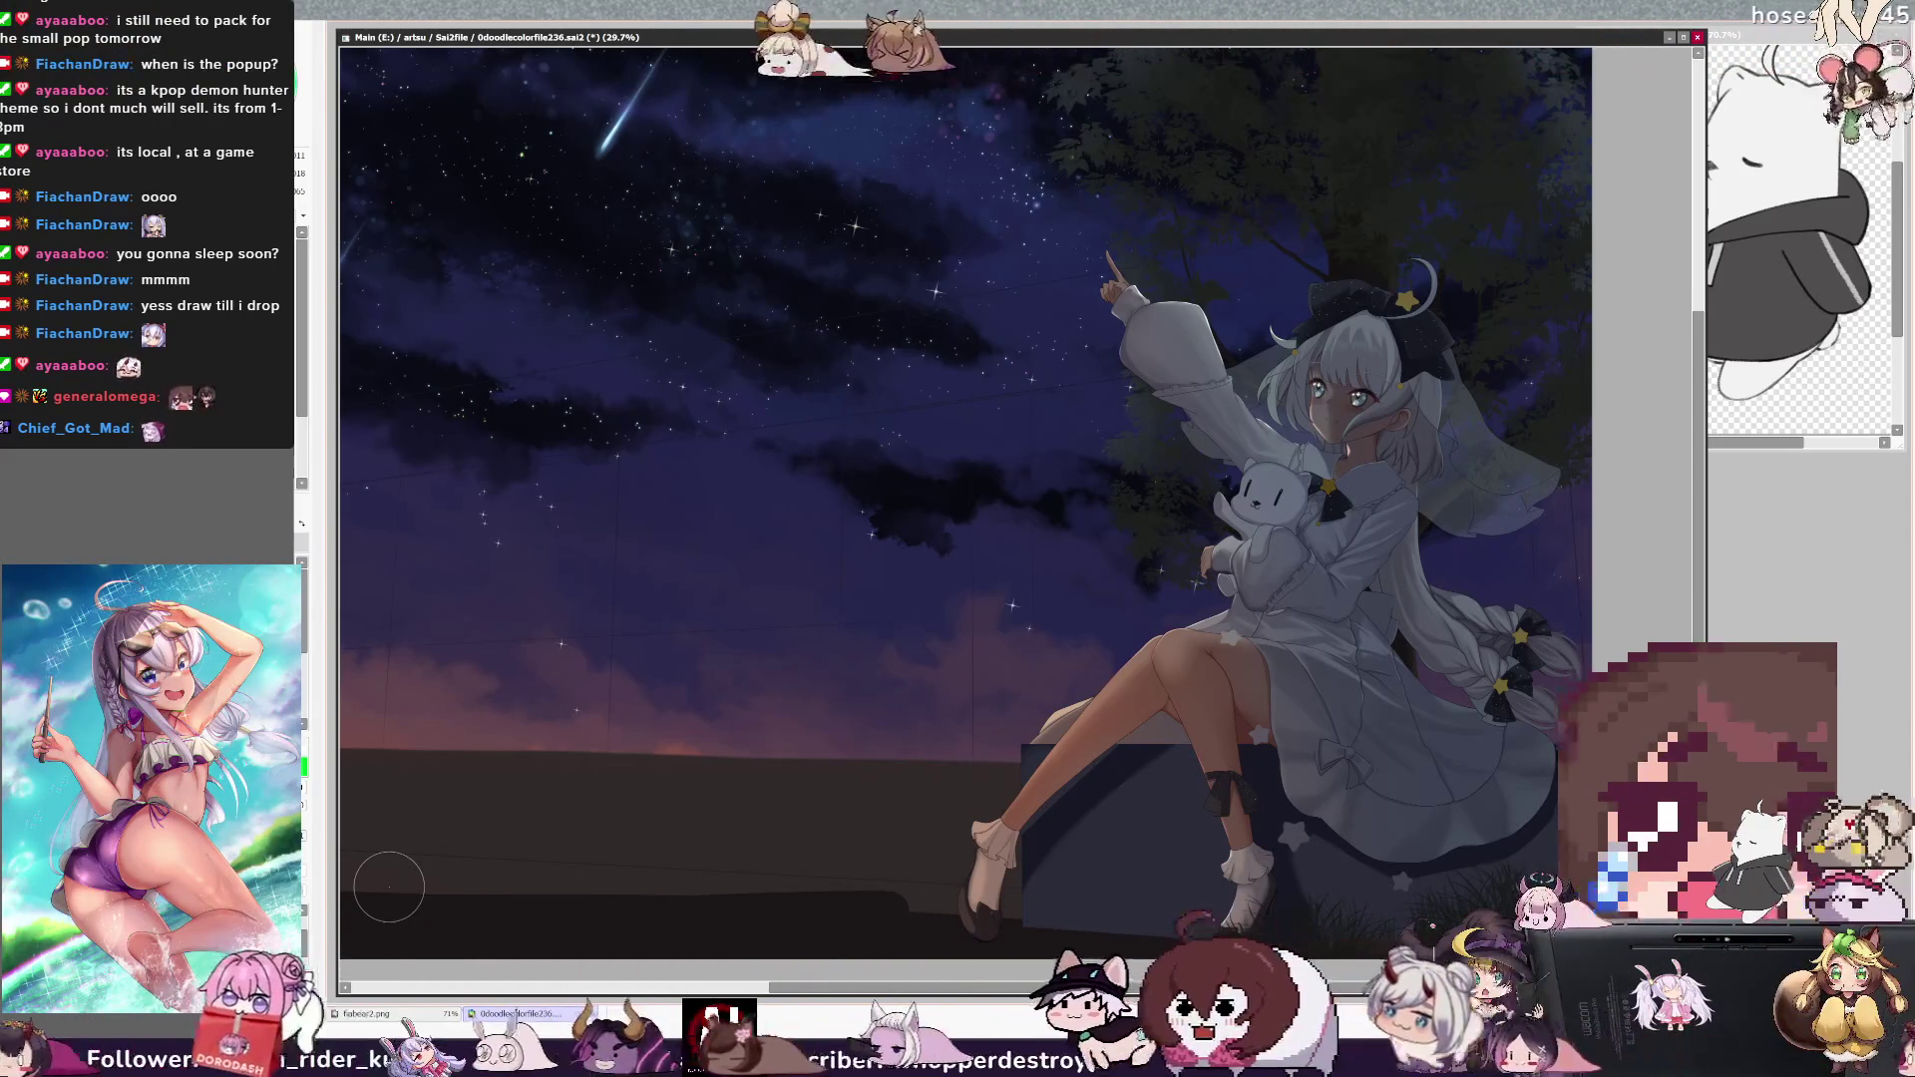
scroll(1274, 966, "right", 3)
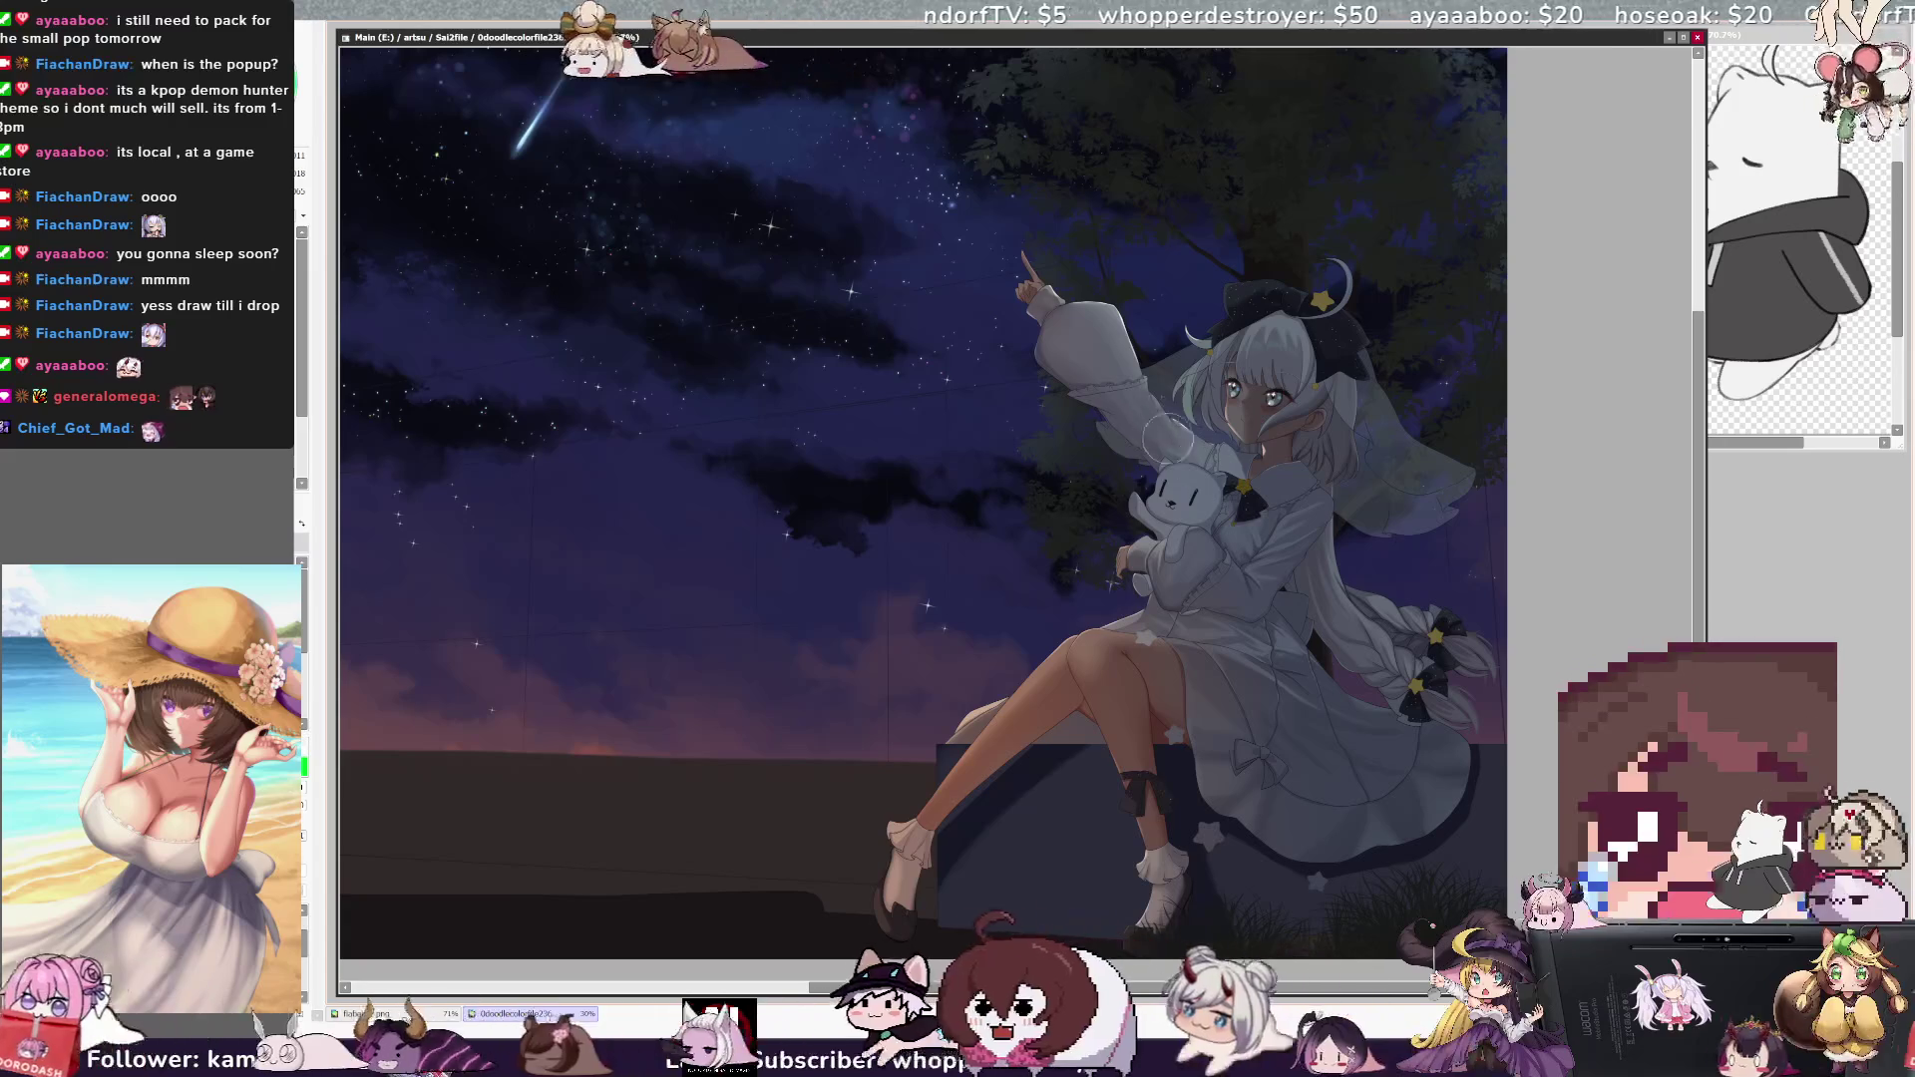
mouse_move(1268, 519)
left_mouse_down()
mouse_move(1226, 522)
mouse_move(1254, 596)
left_mouse_up()
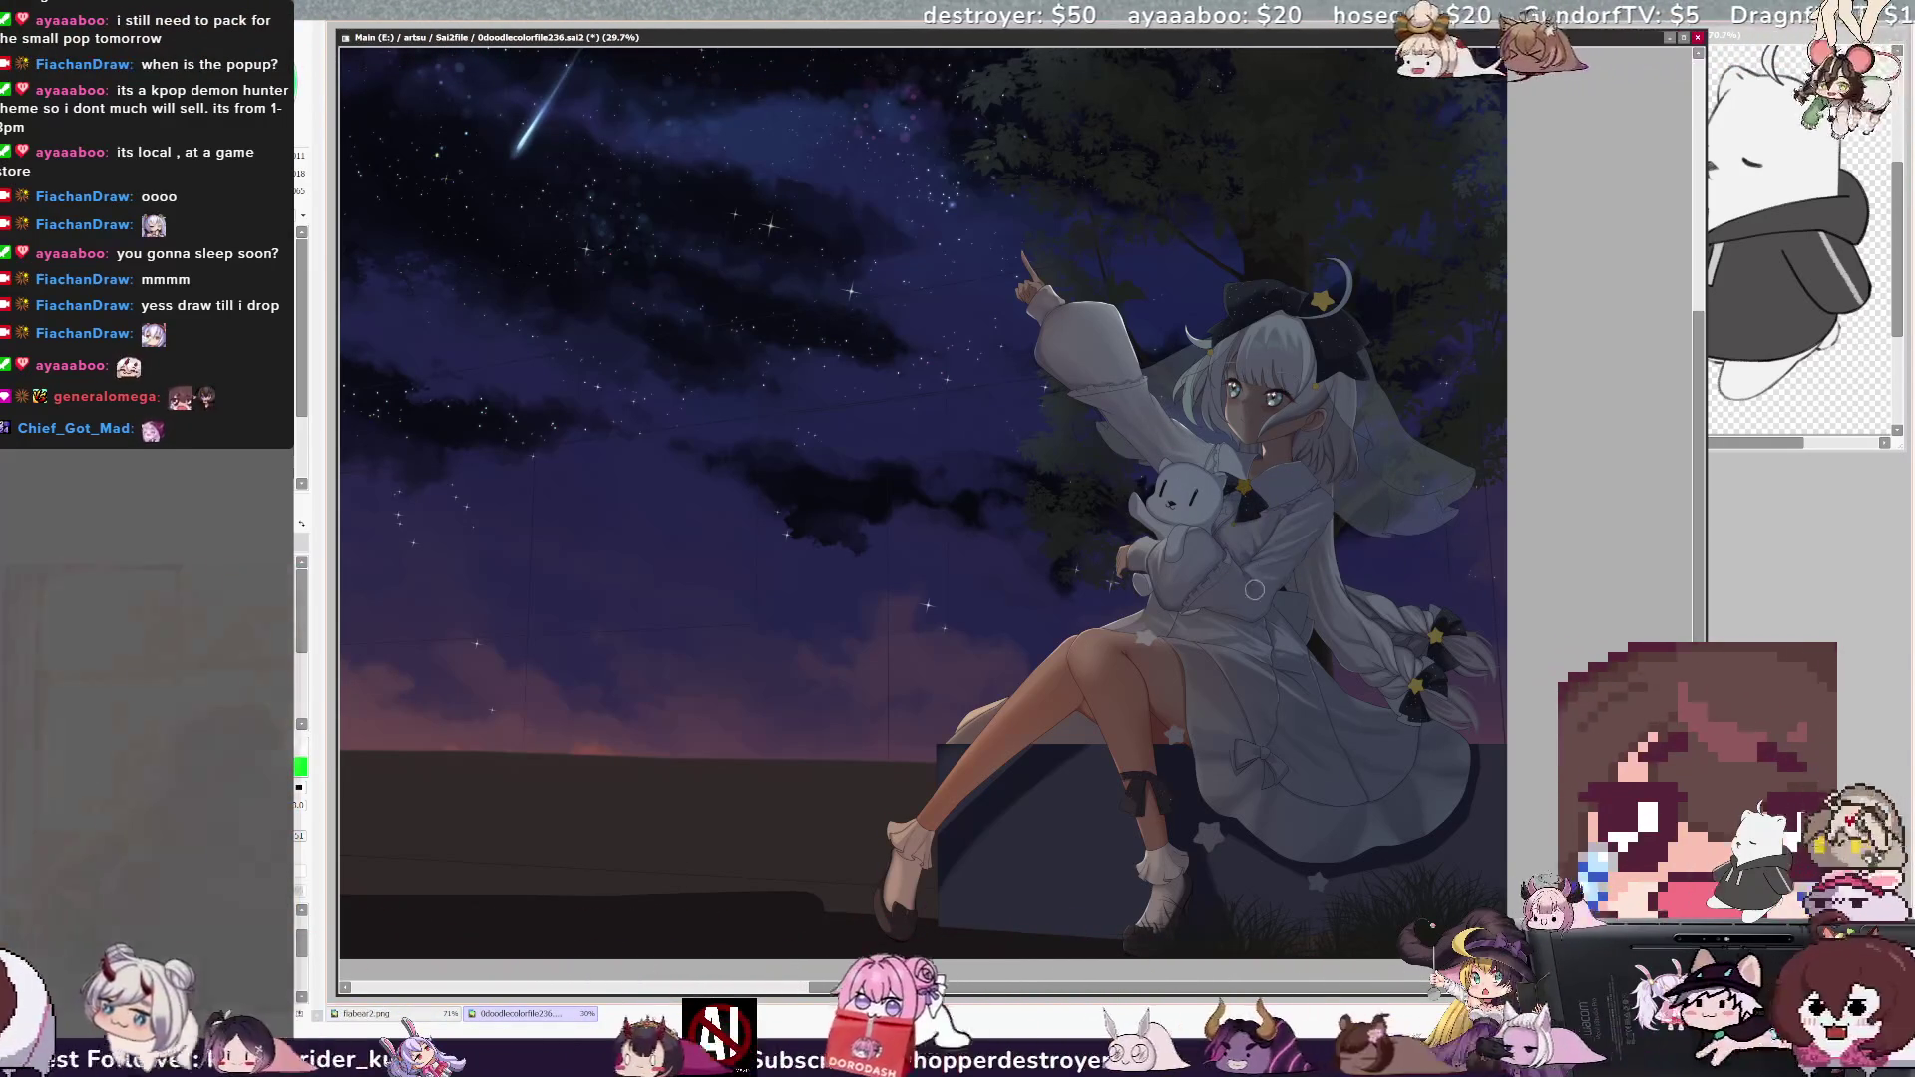
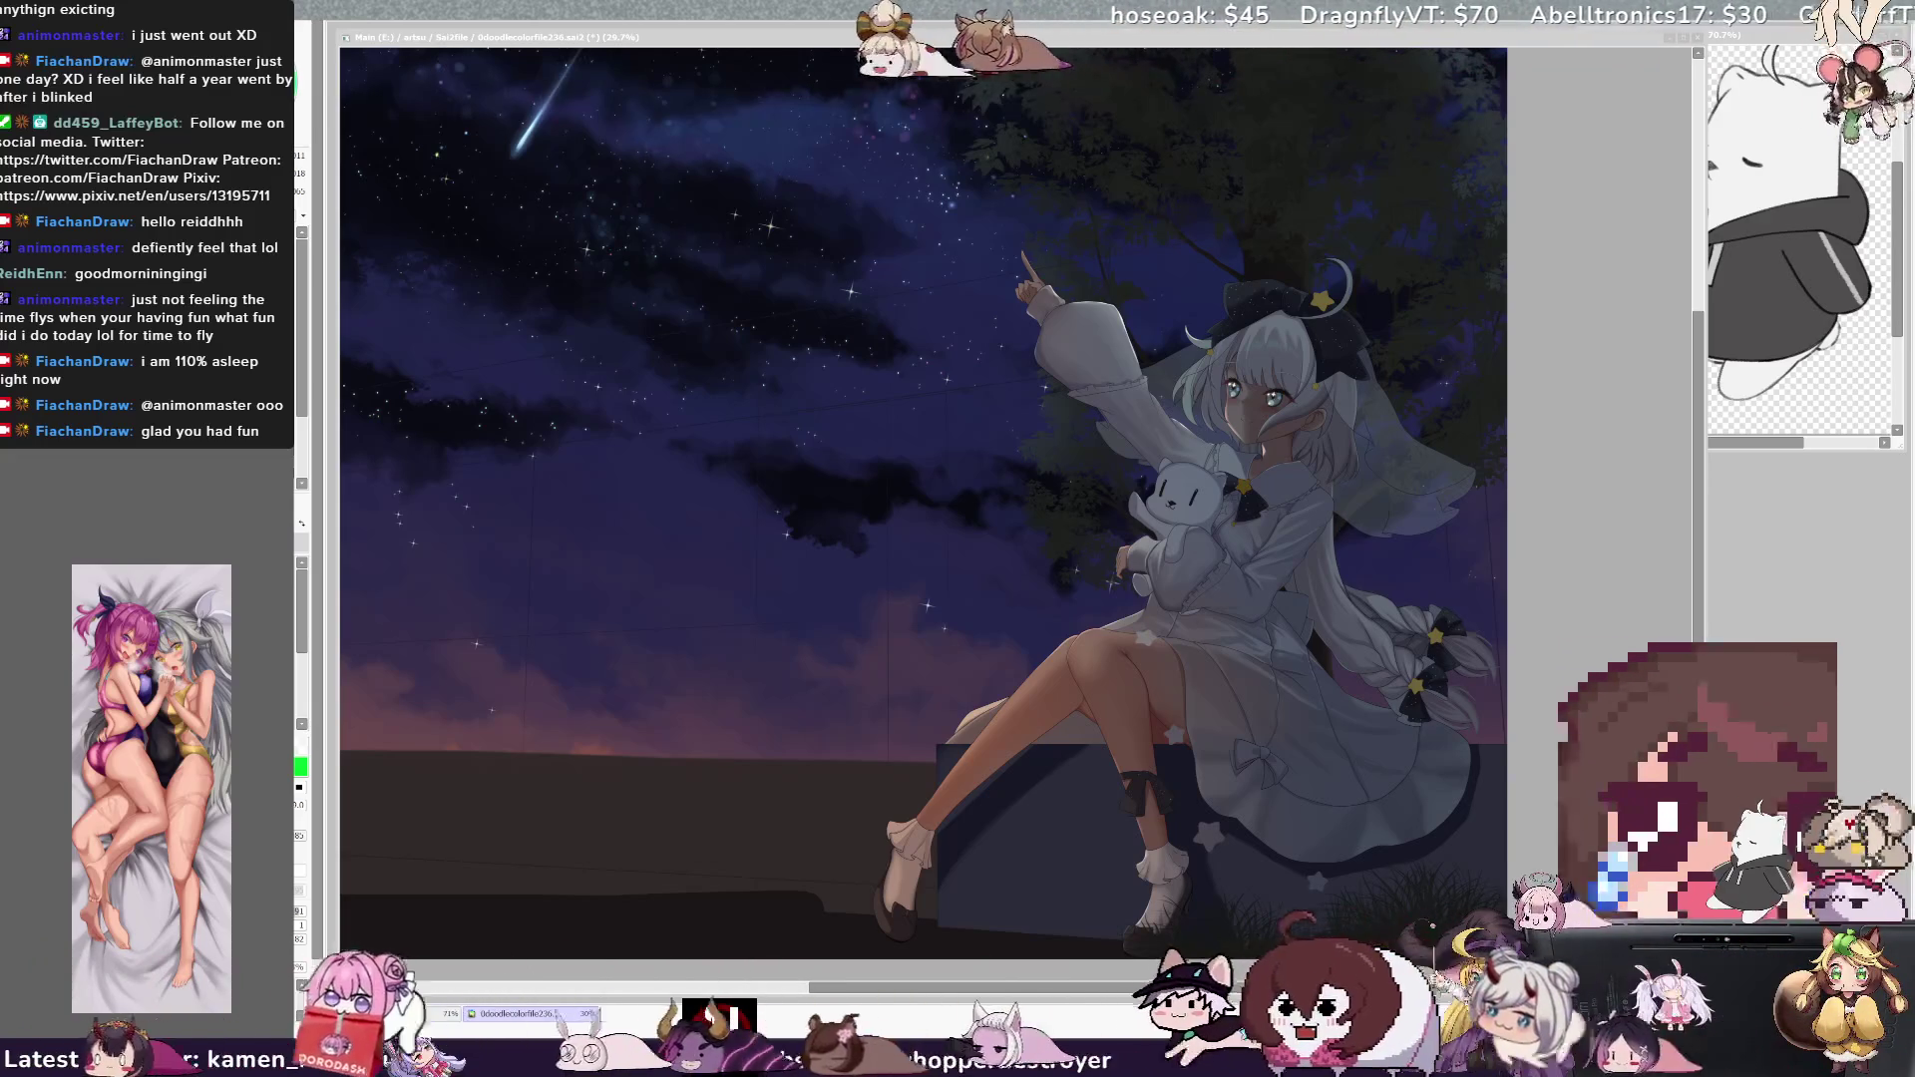
scroll(922, 504, "up", 3)
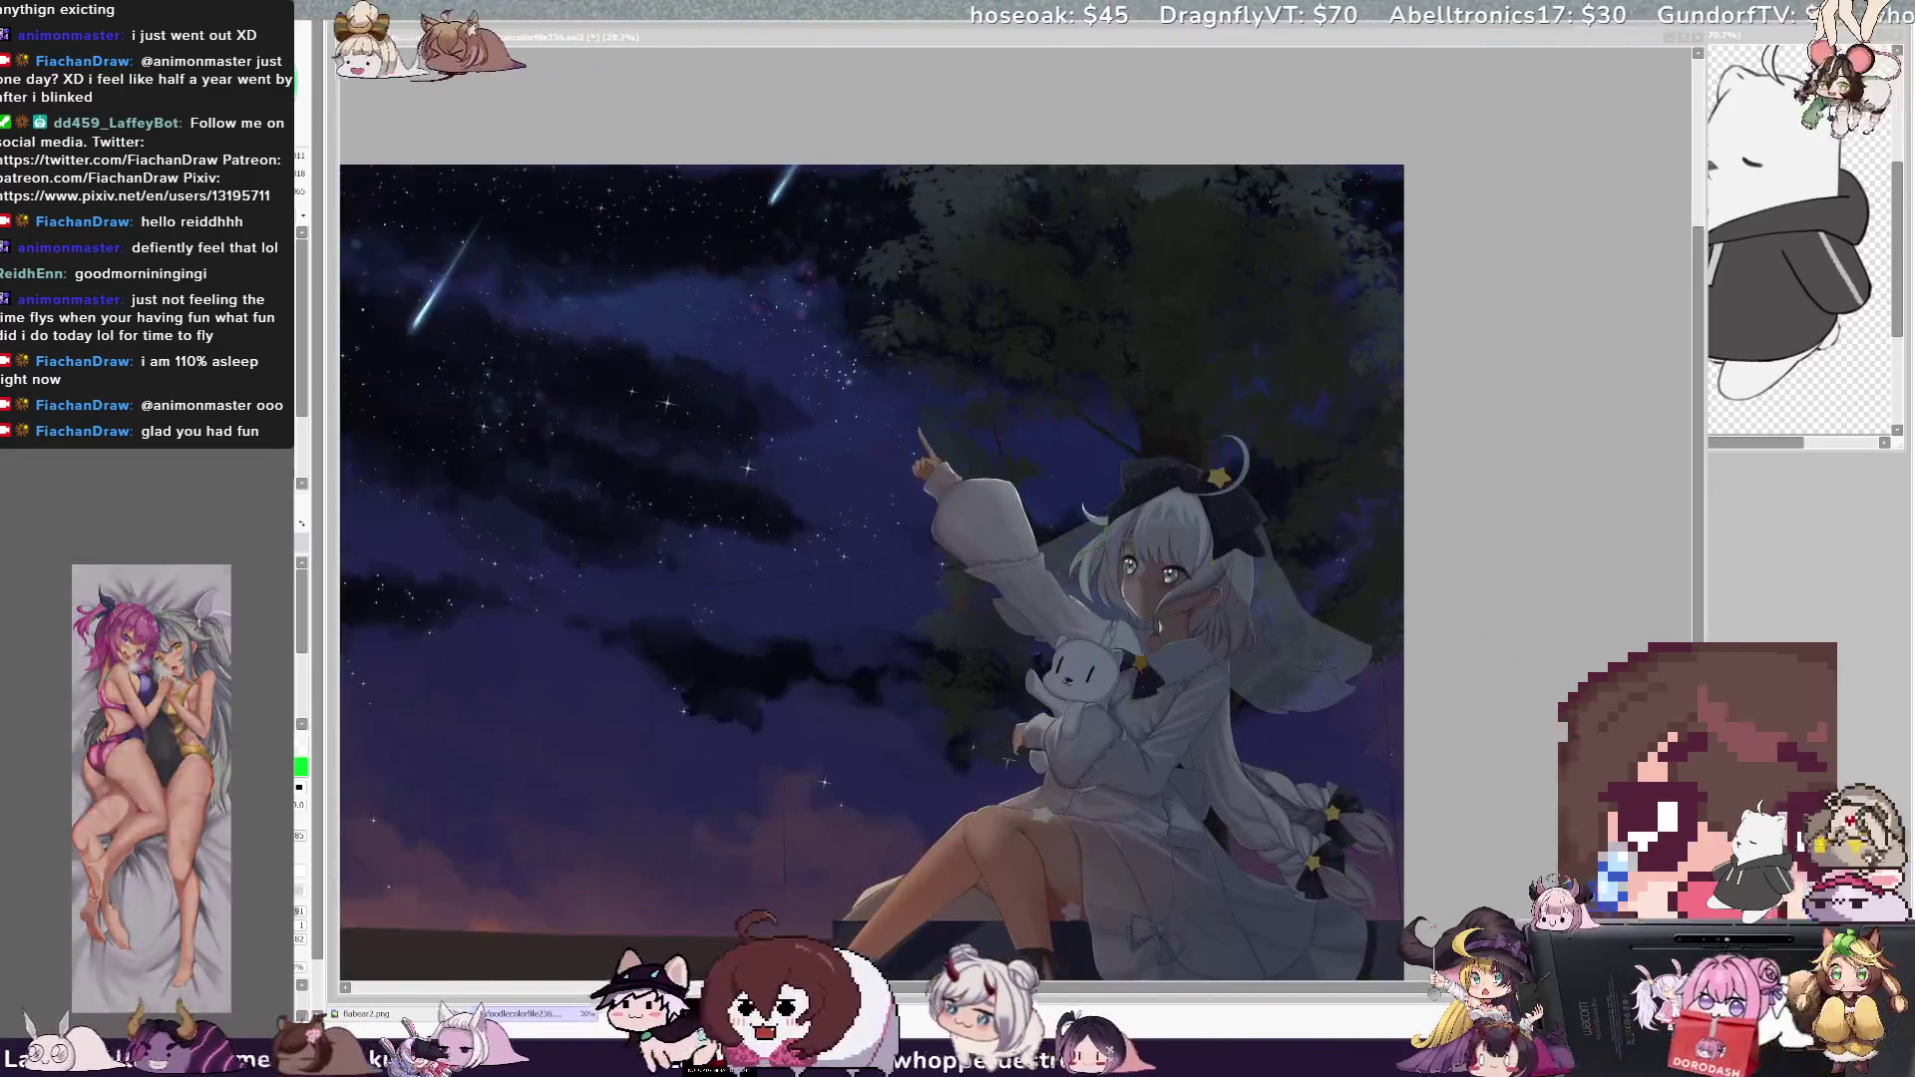
key("ctrl+plus")
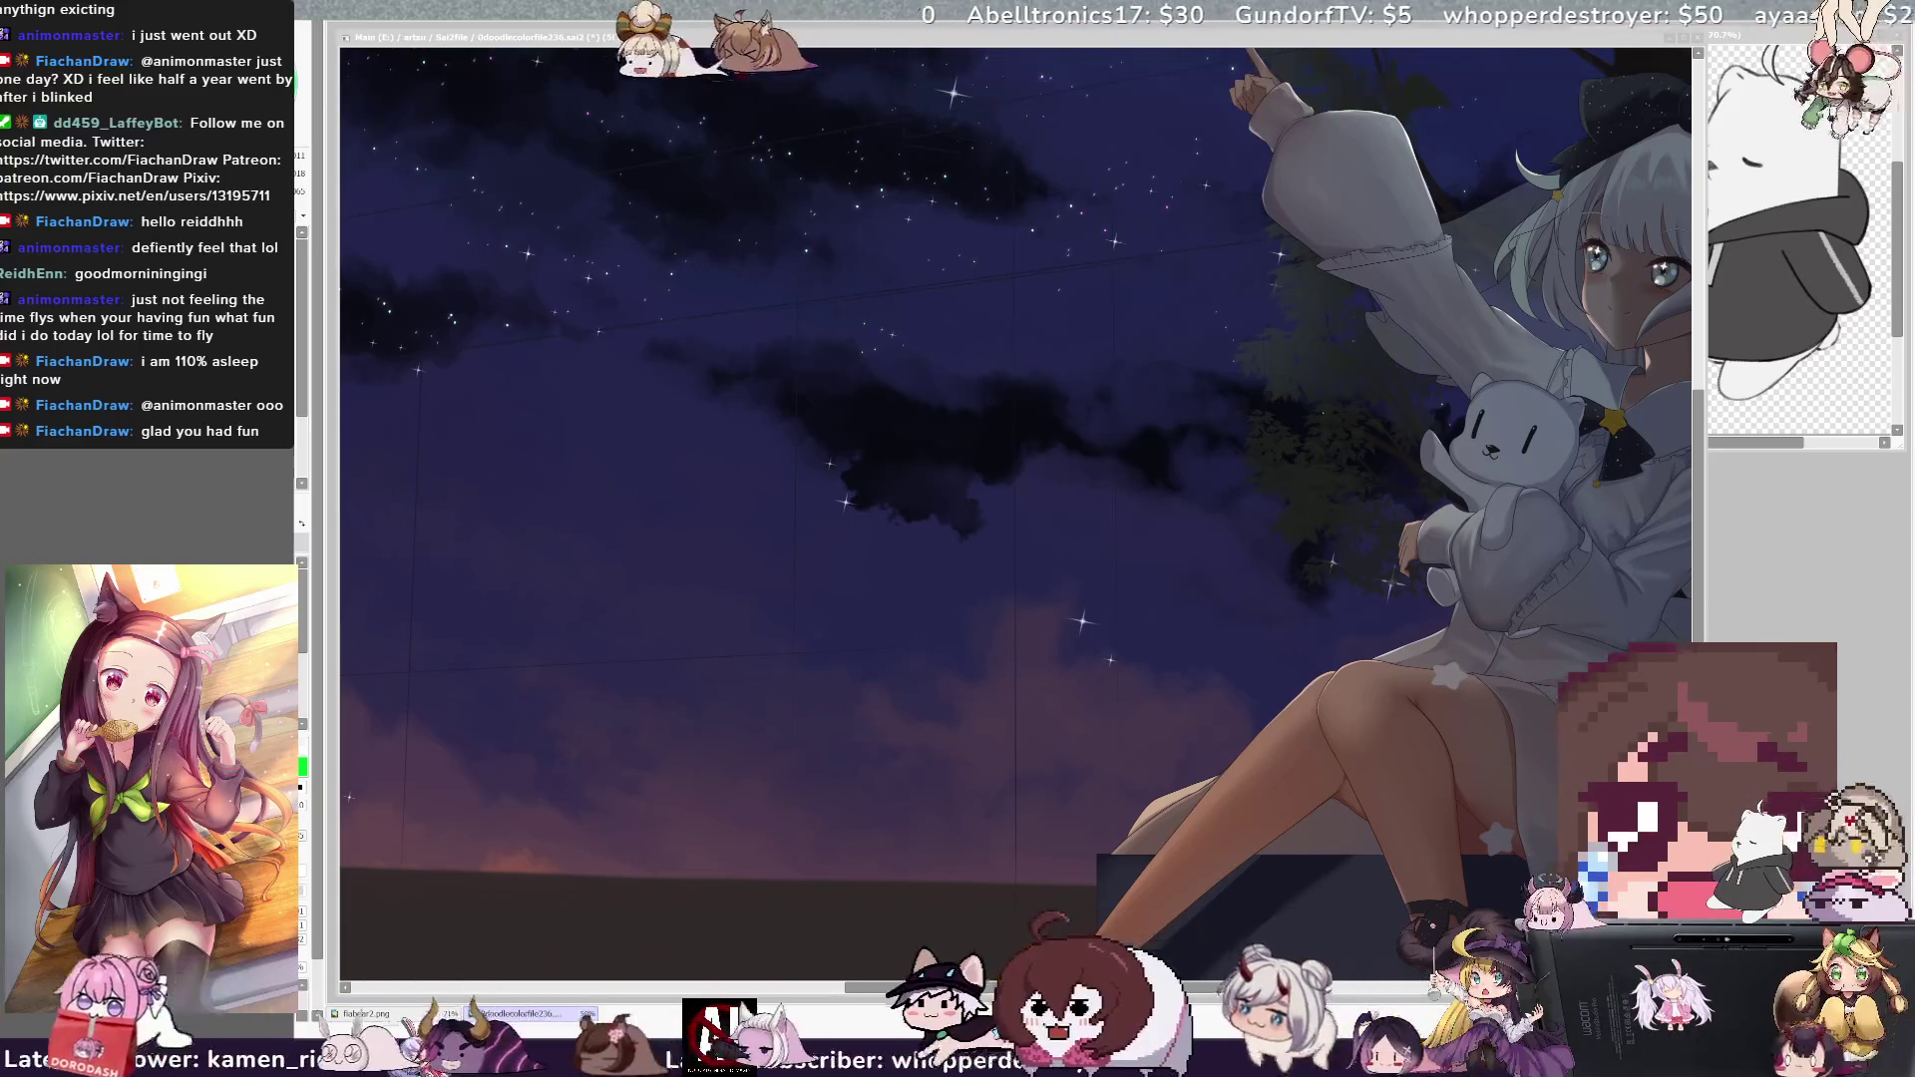
key("ctrl+minus")
key("ctrl+plus")
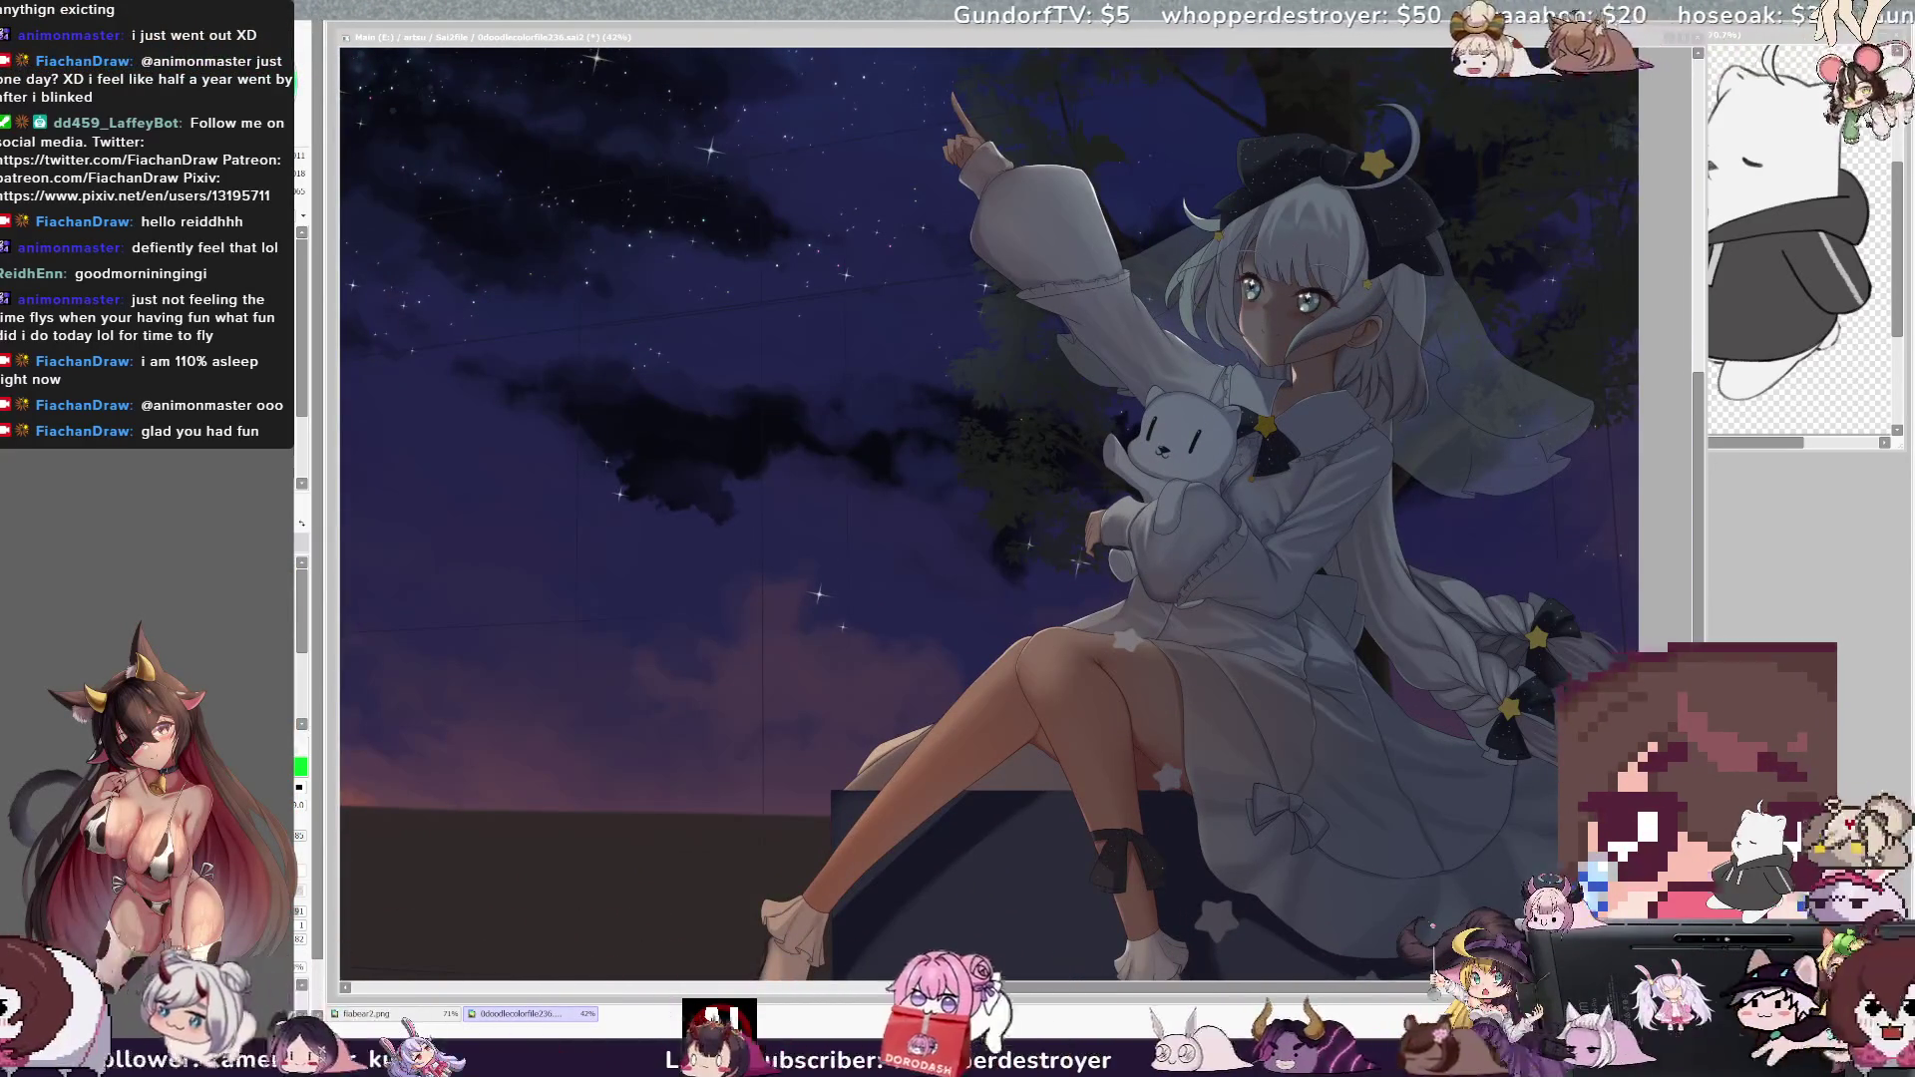
key("ctrl+minus")
key("ctrl+plus")
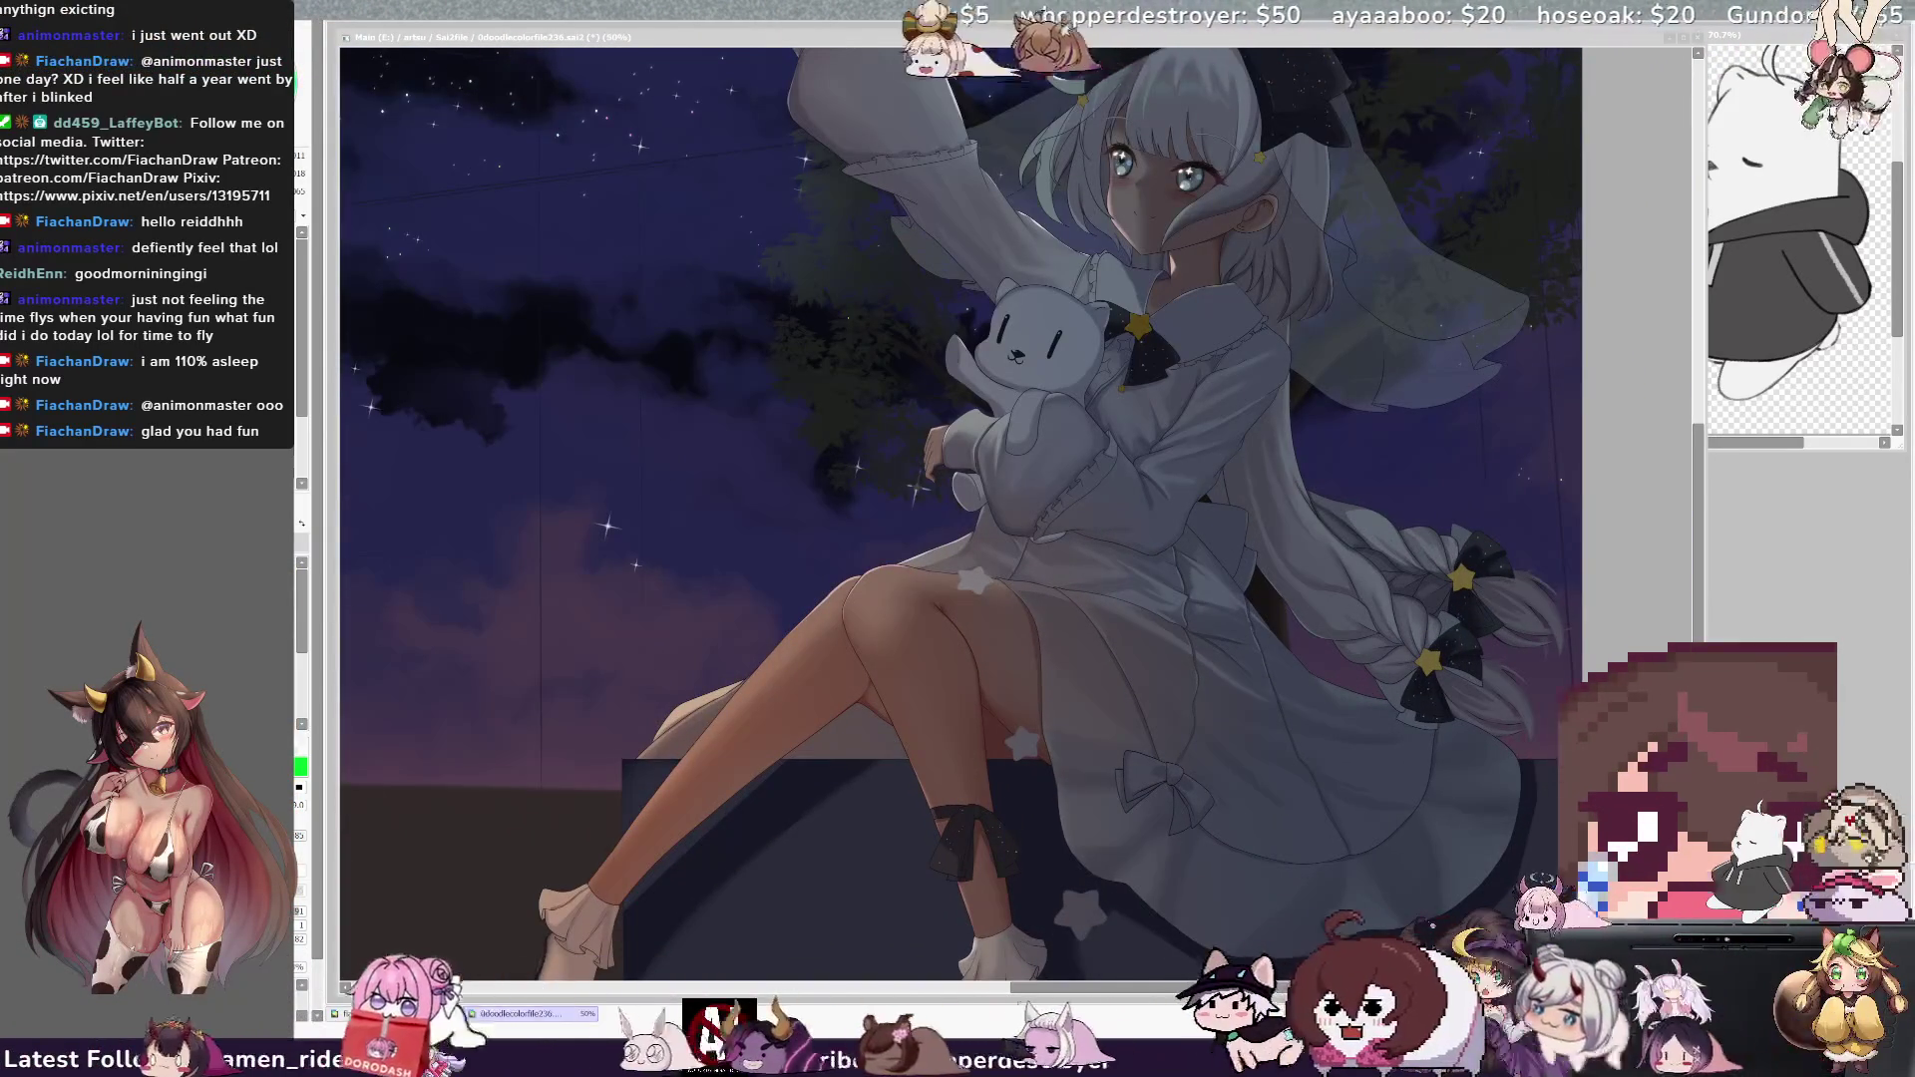
key("ctrl+plus")
key("ctrl+minus")
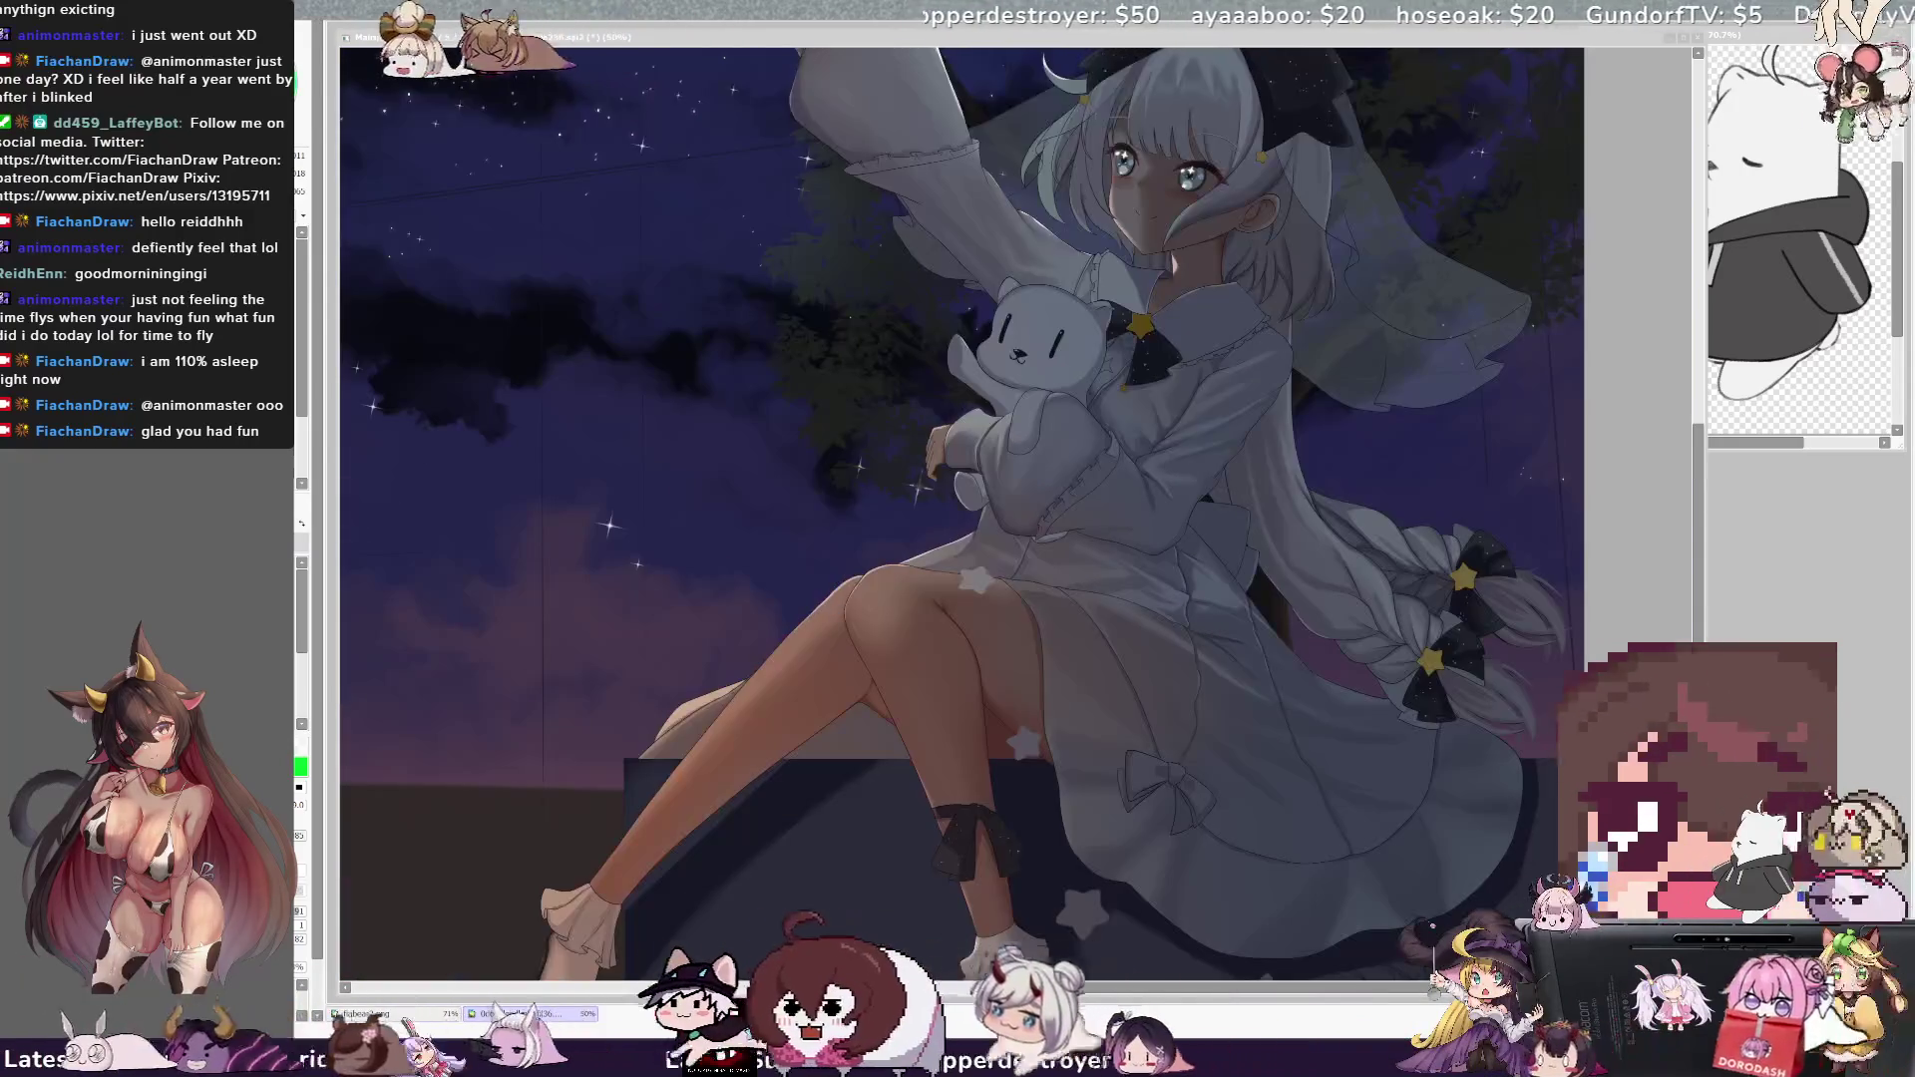
key("ctrl+plus")
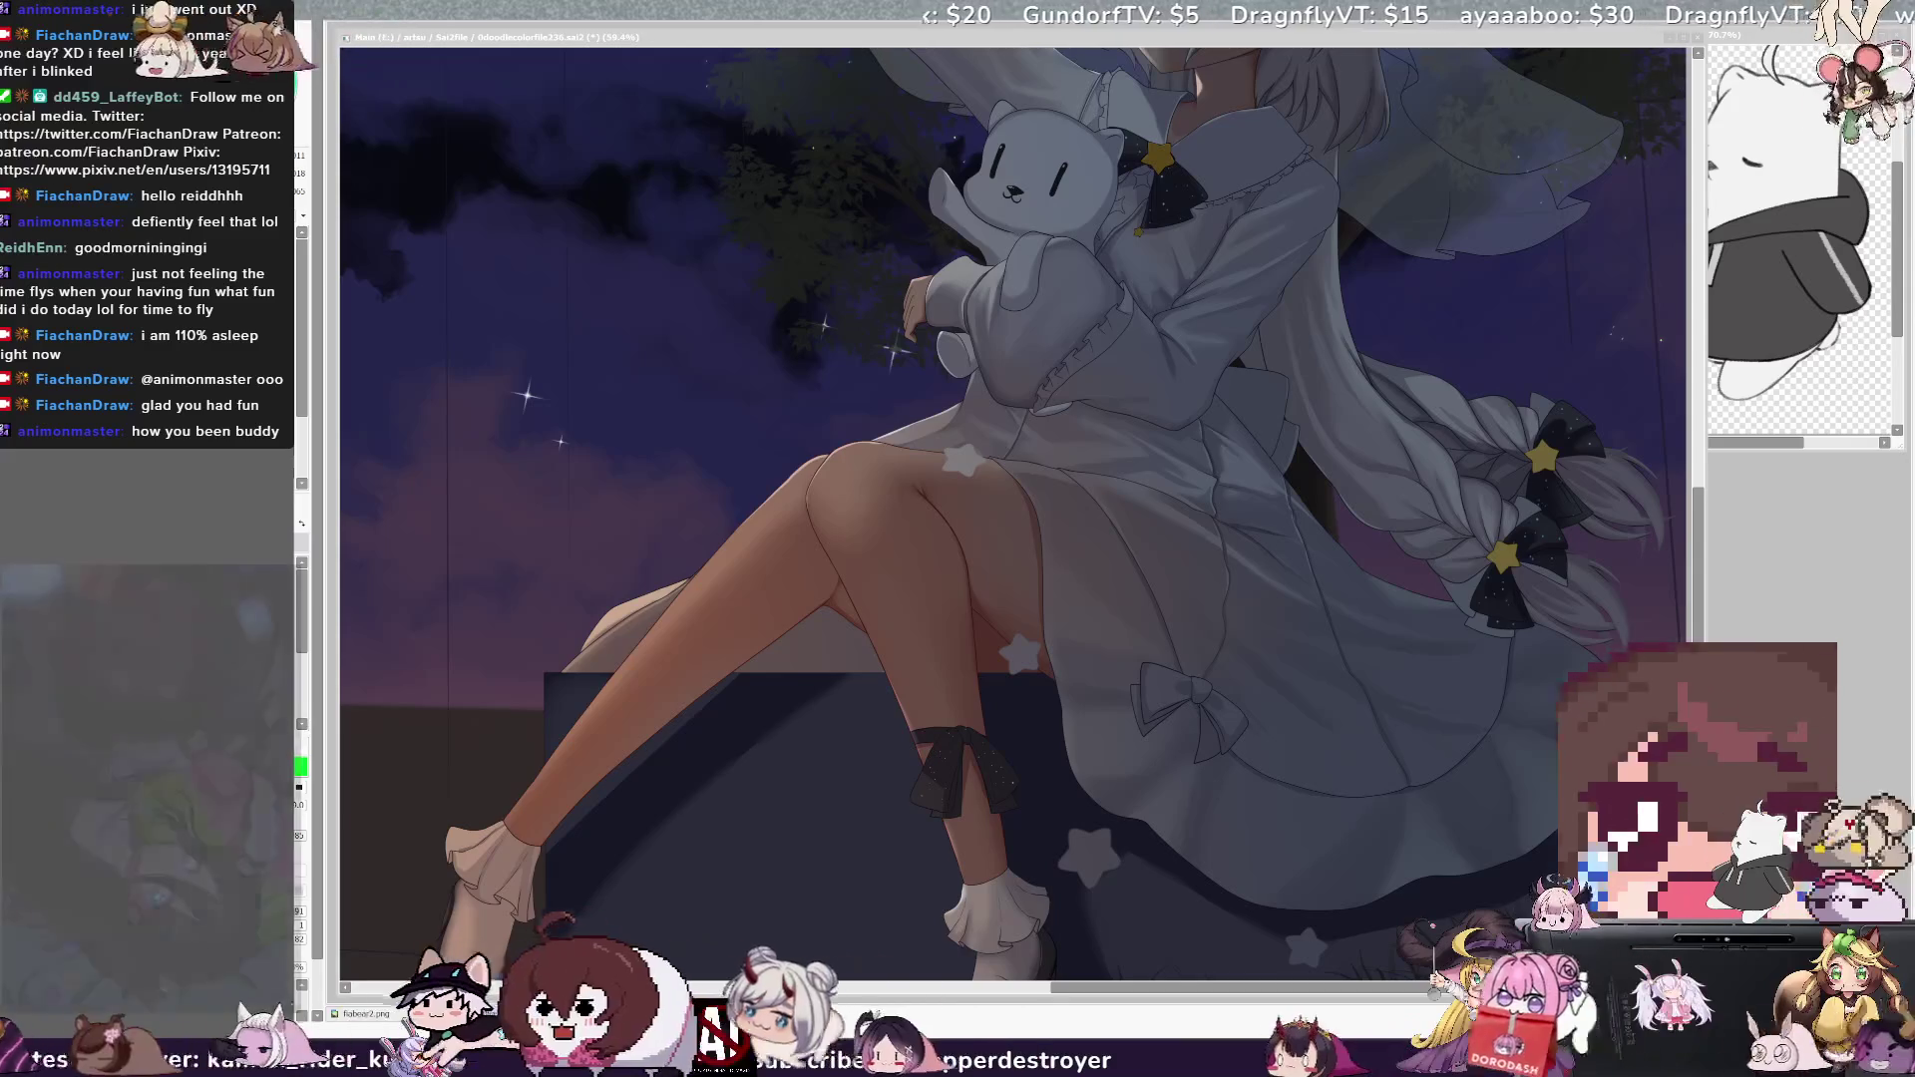
key("ctrl+minus")
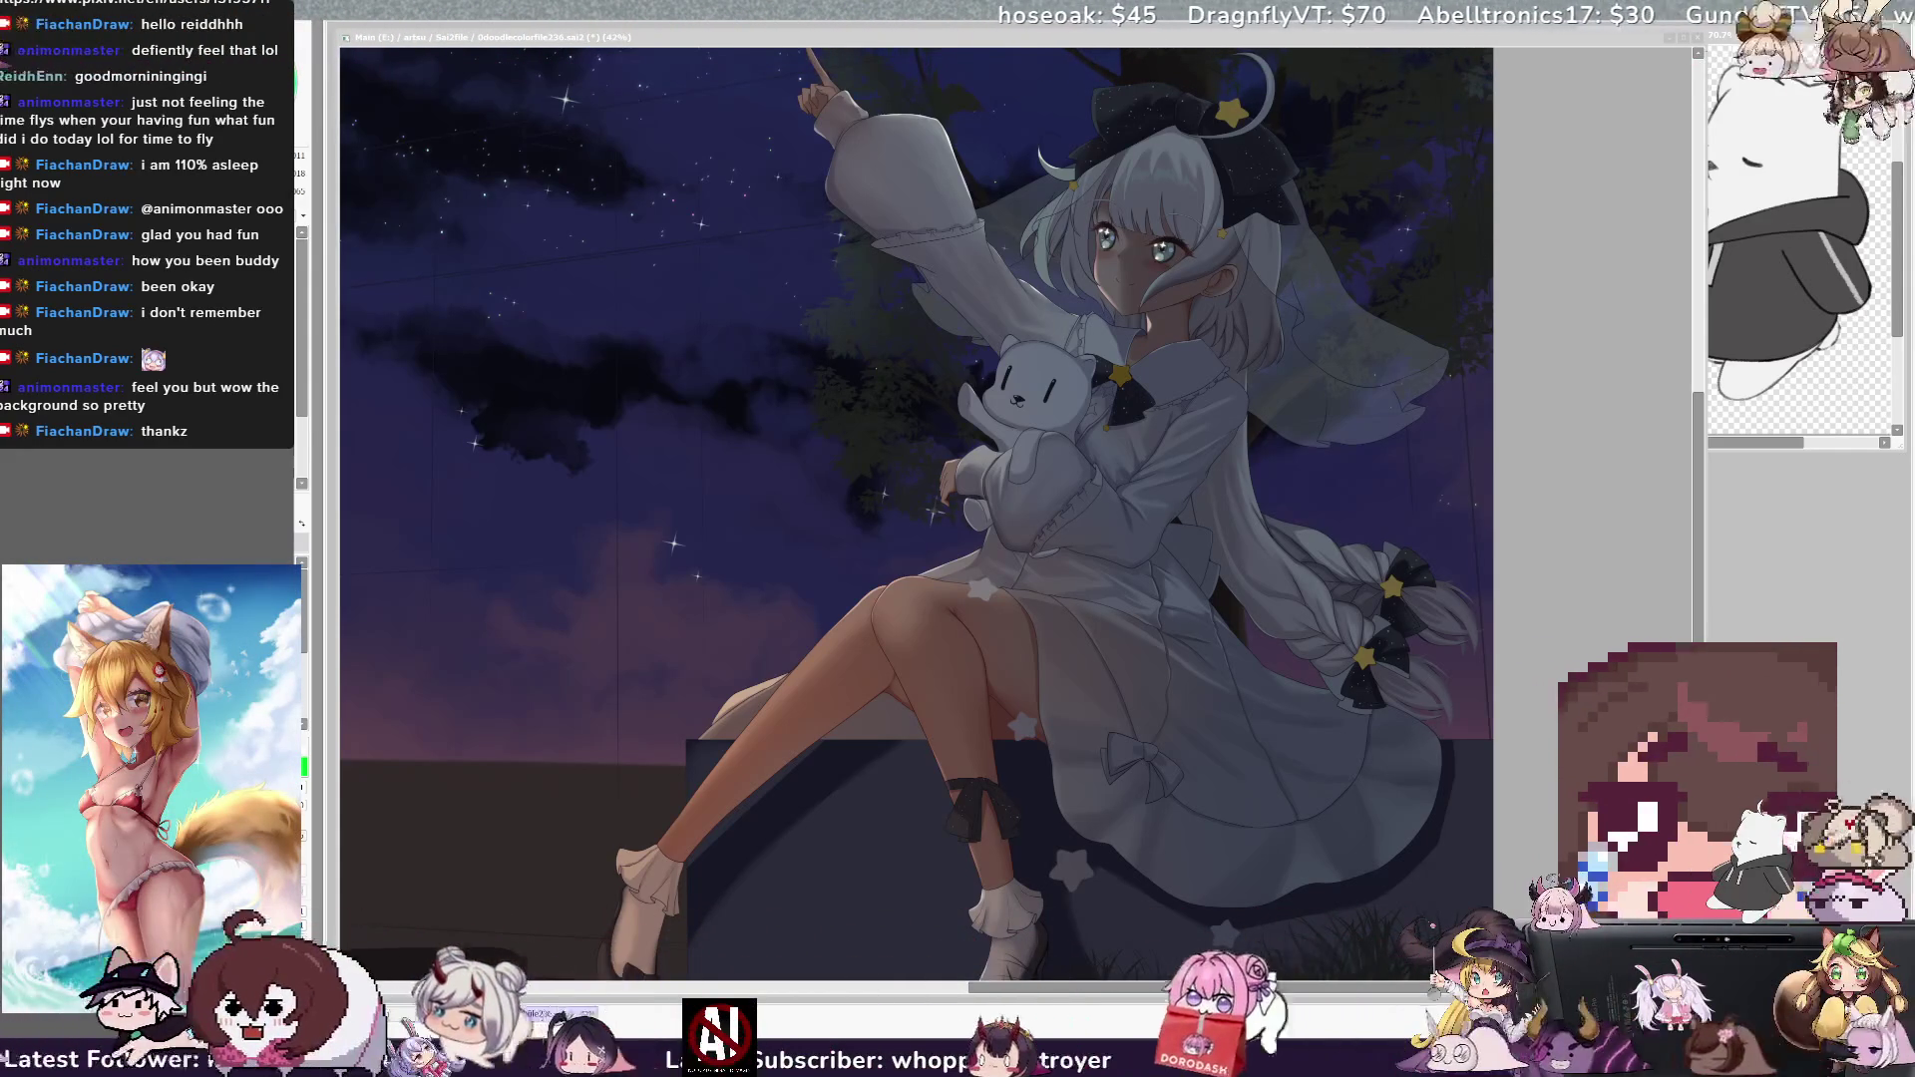
key("minus")
key("minus")
key("minus")
key("plus")
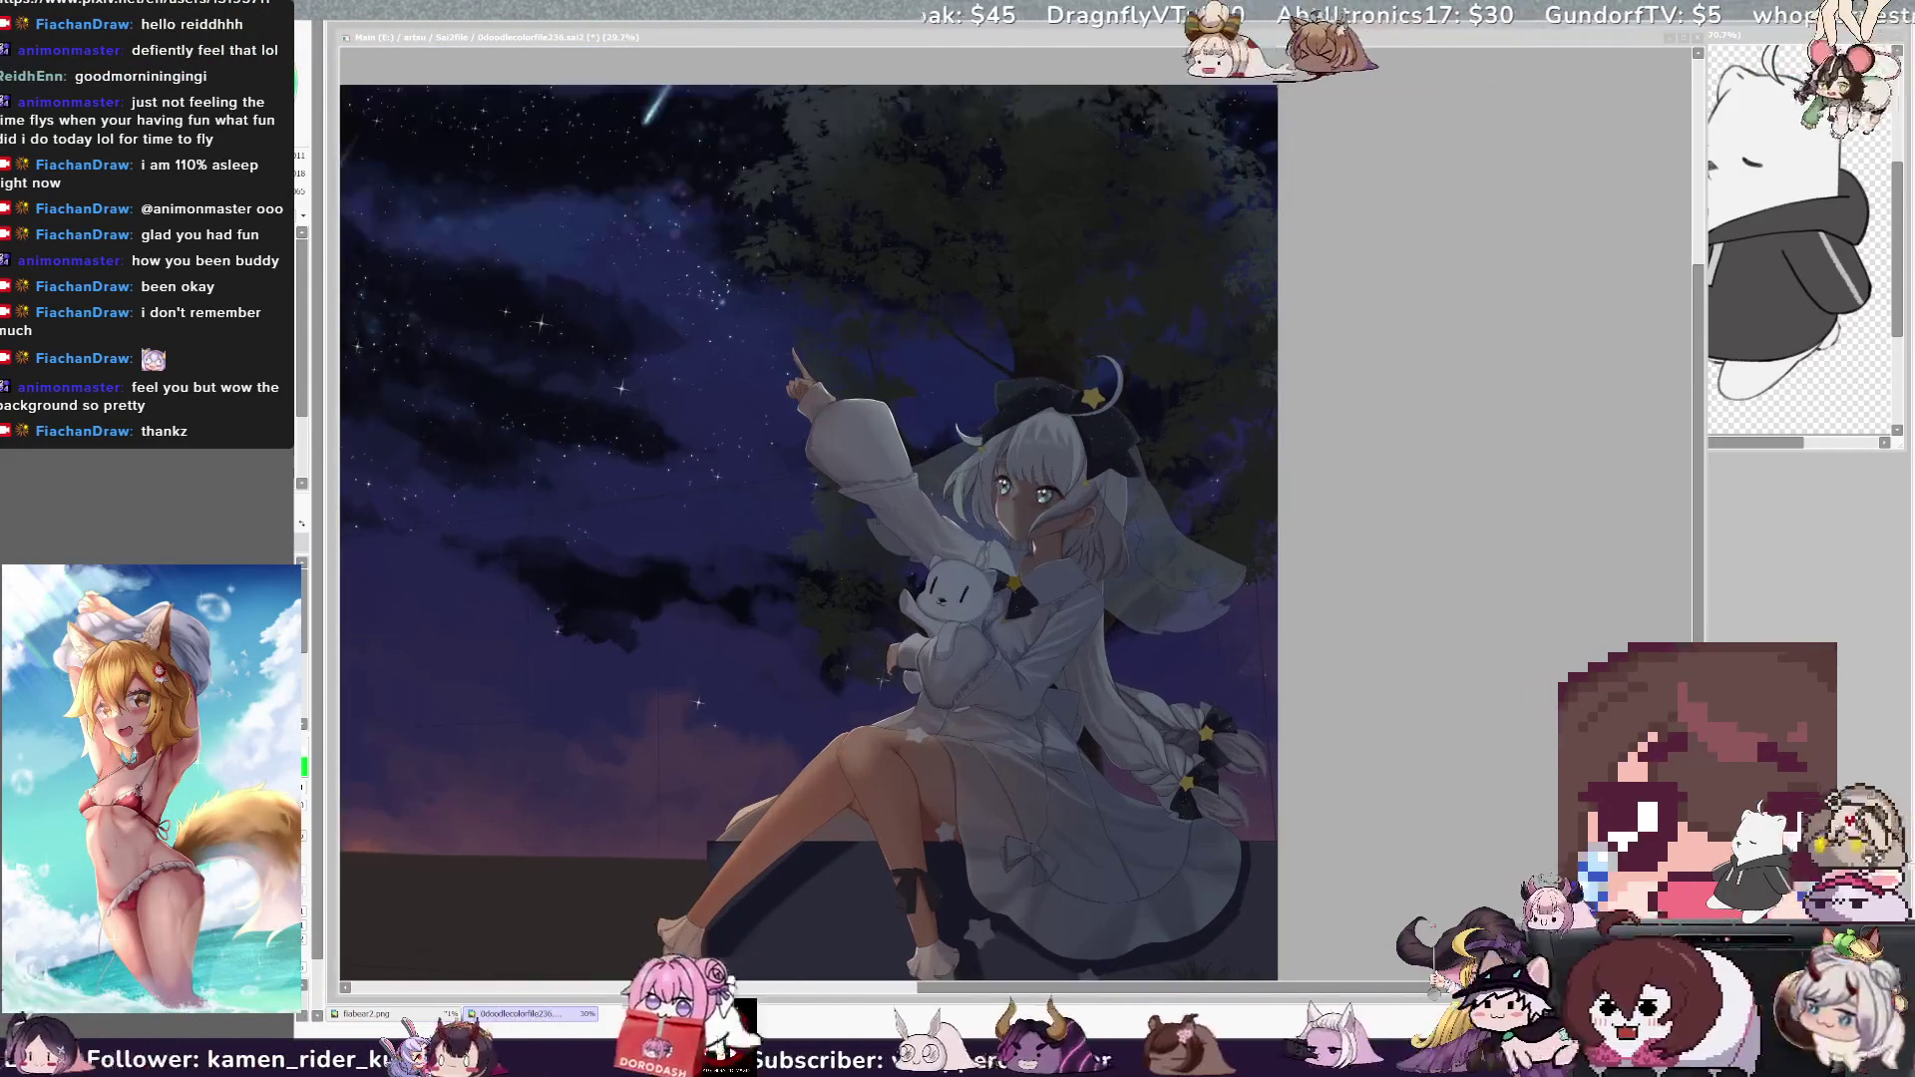
key("plus")
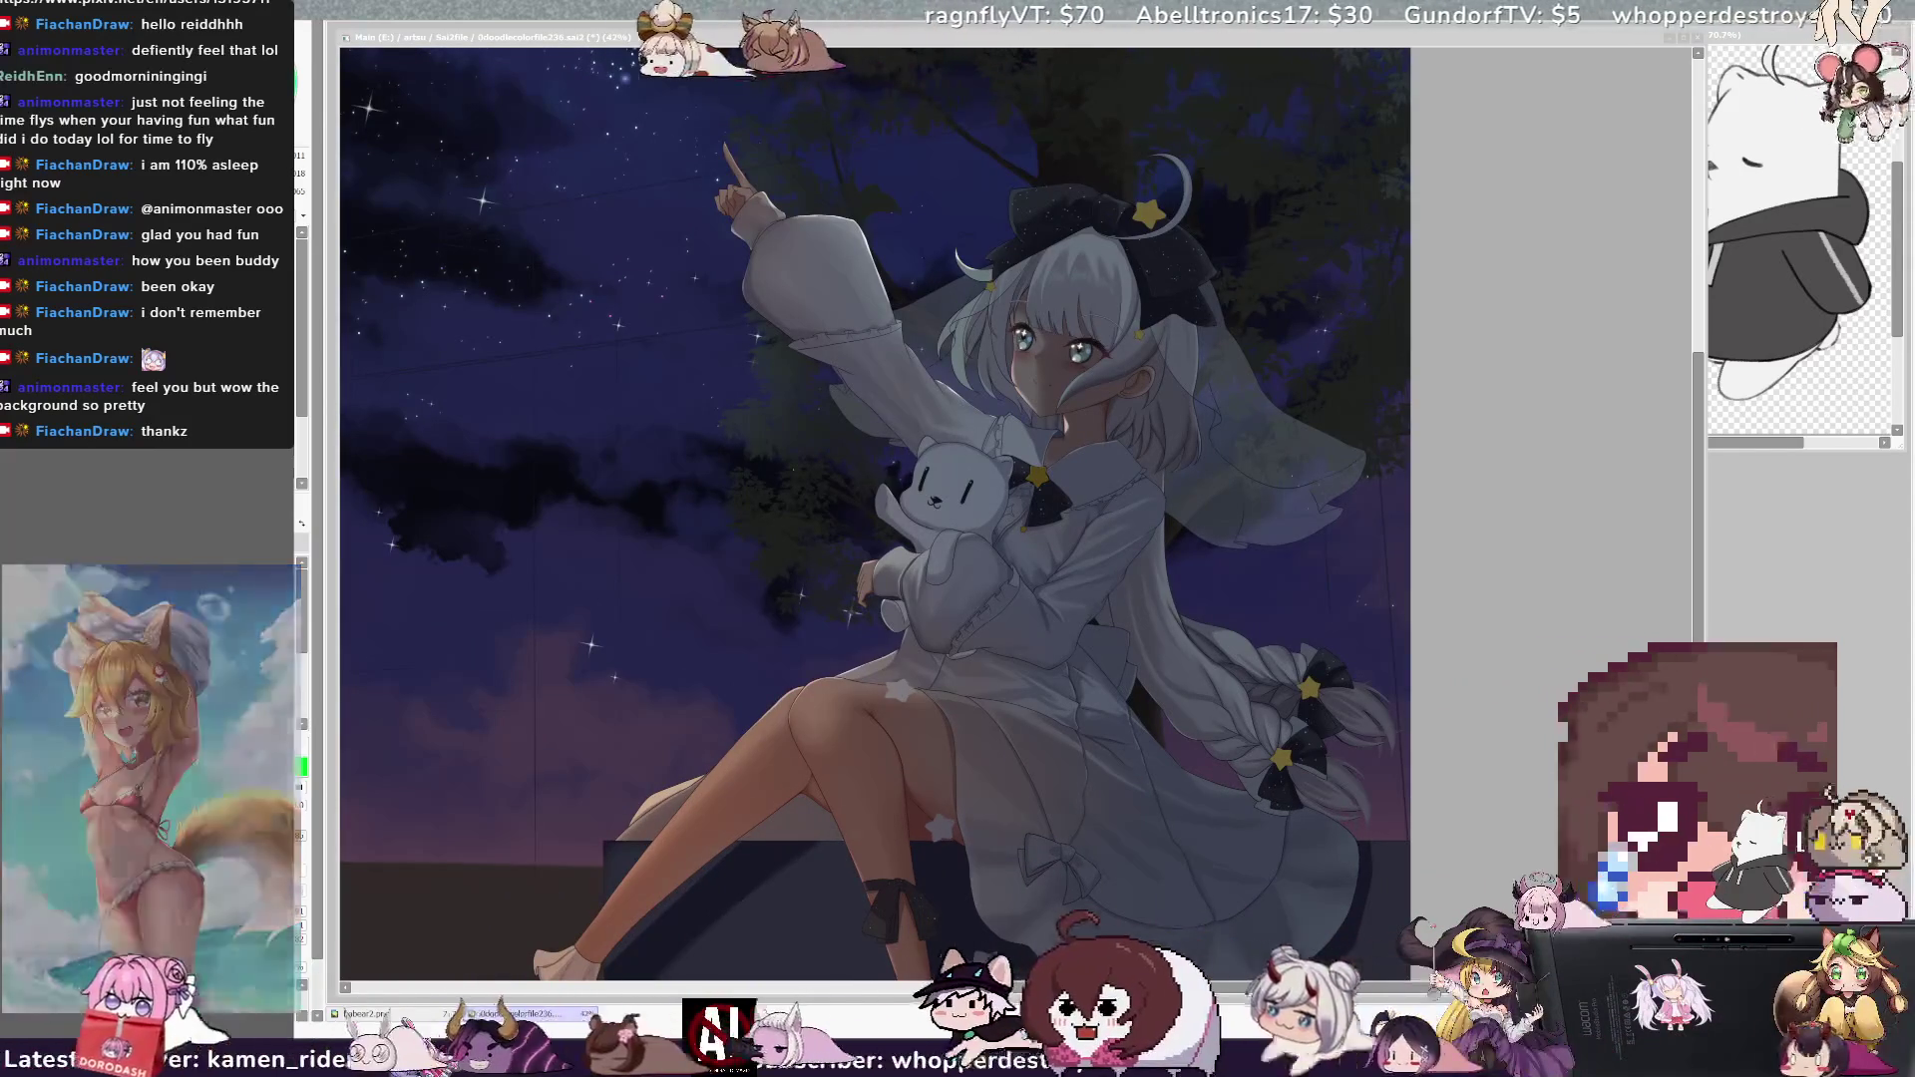
key("minus")
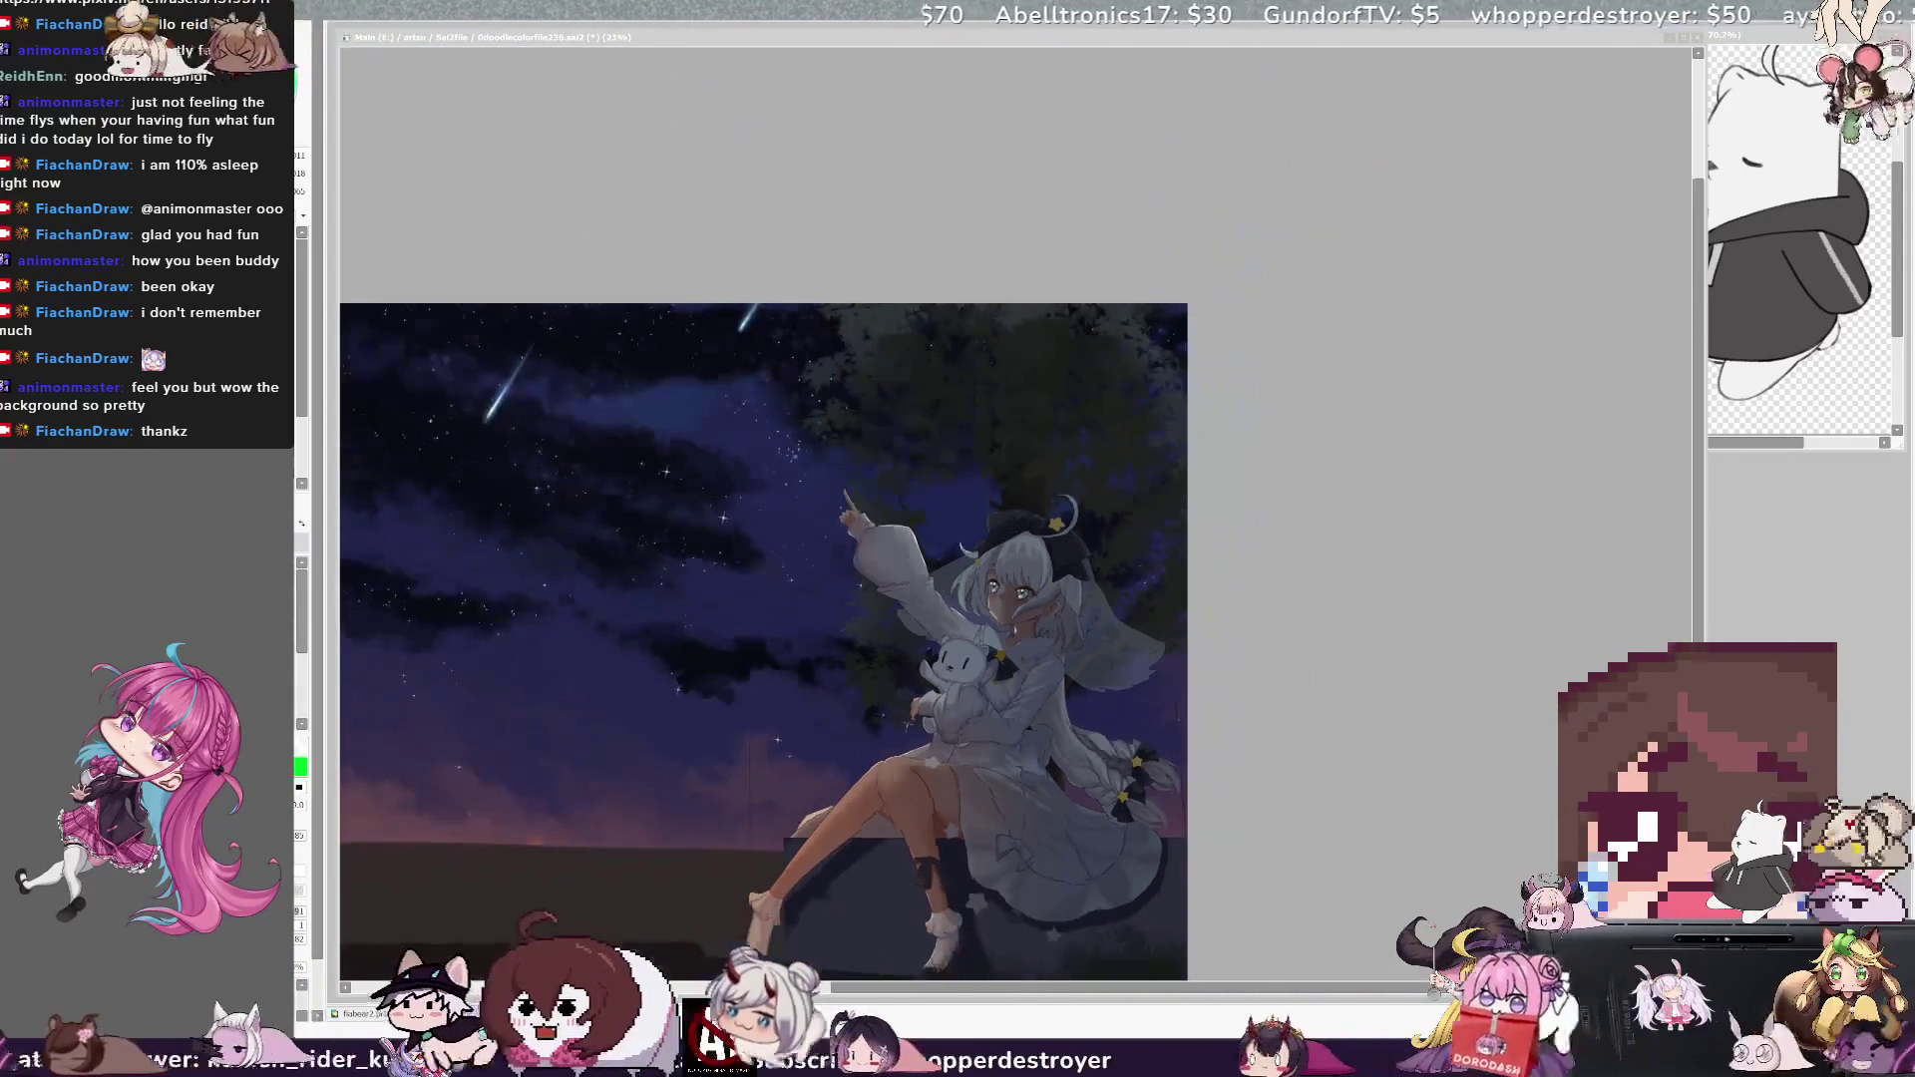
key("plus")
key("plus")
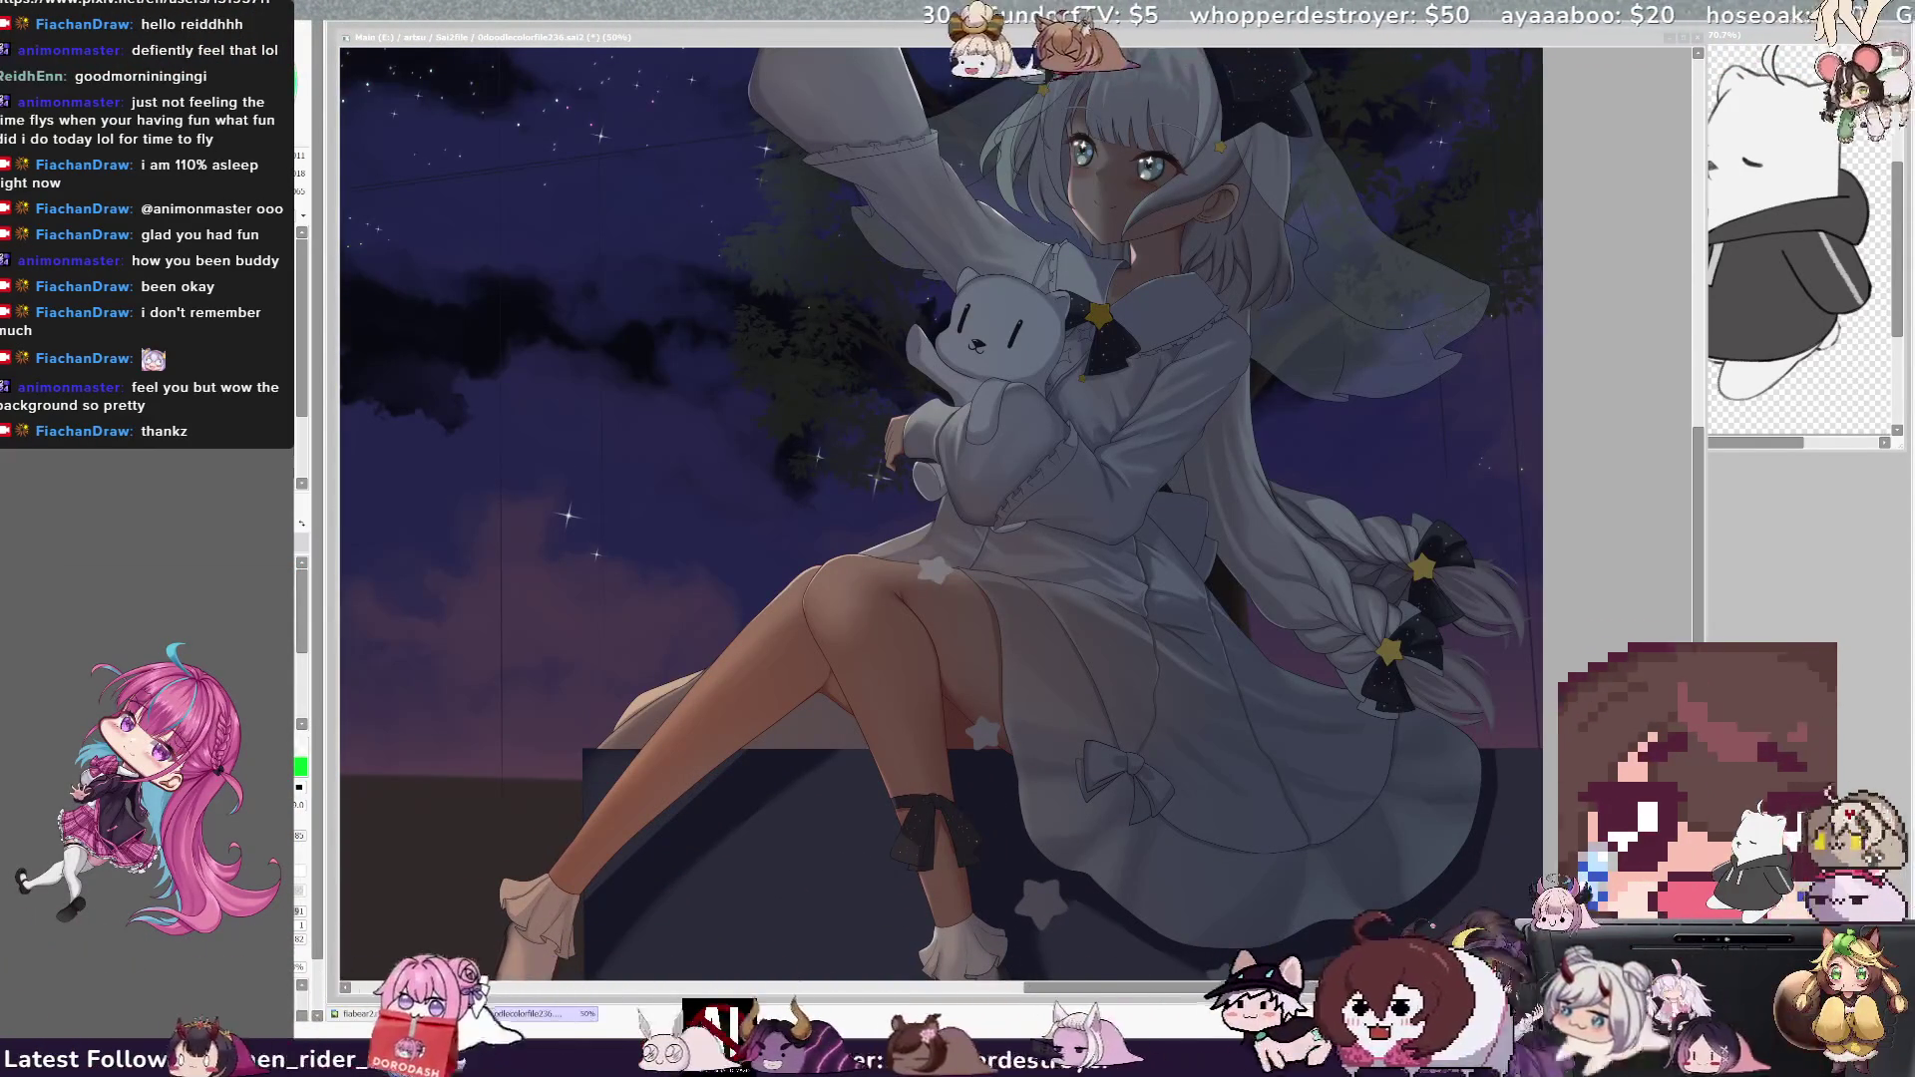
key("minus")
key("minus")
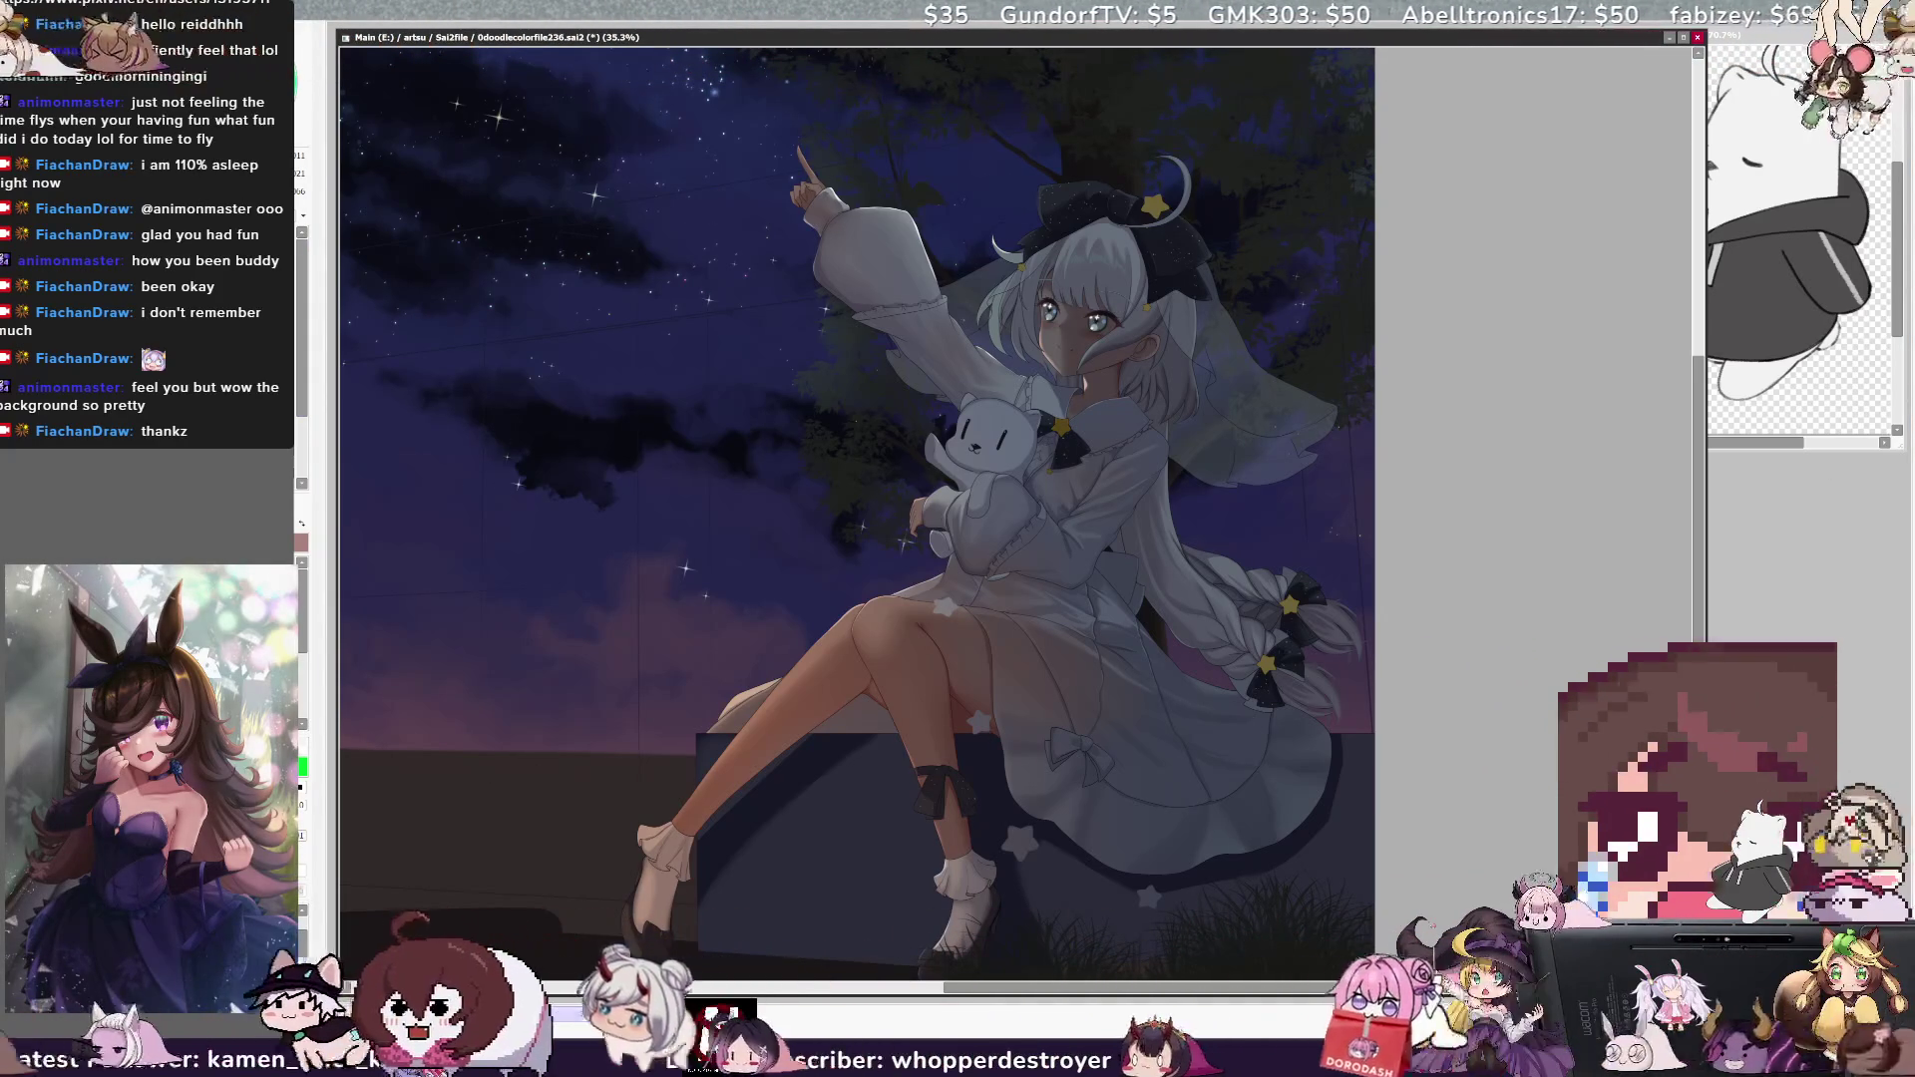
key("ctrl+Tab")
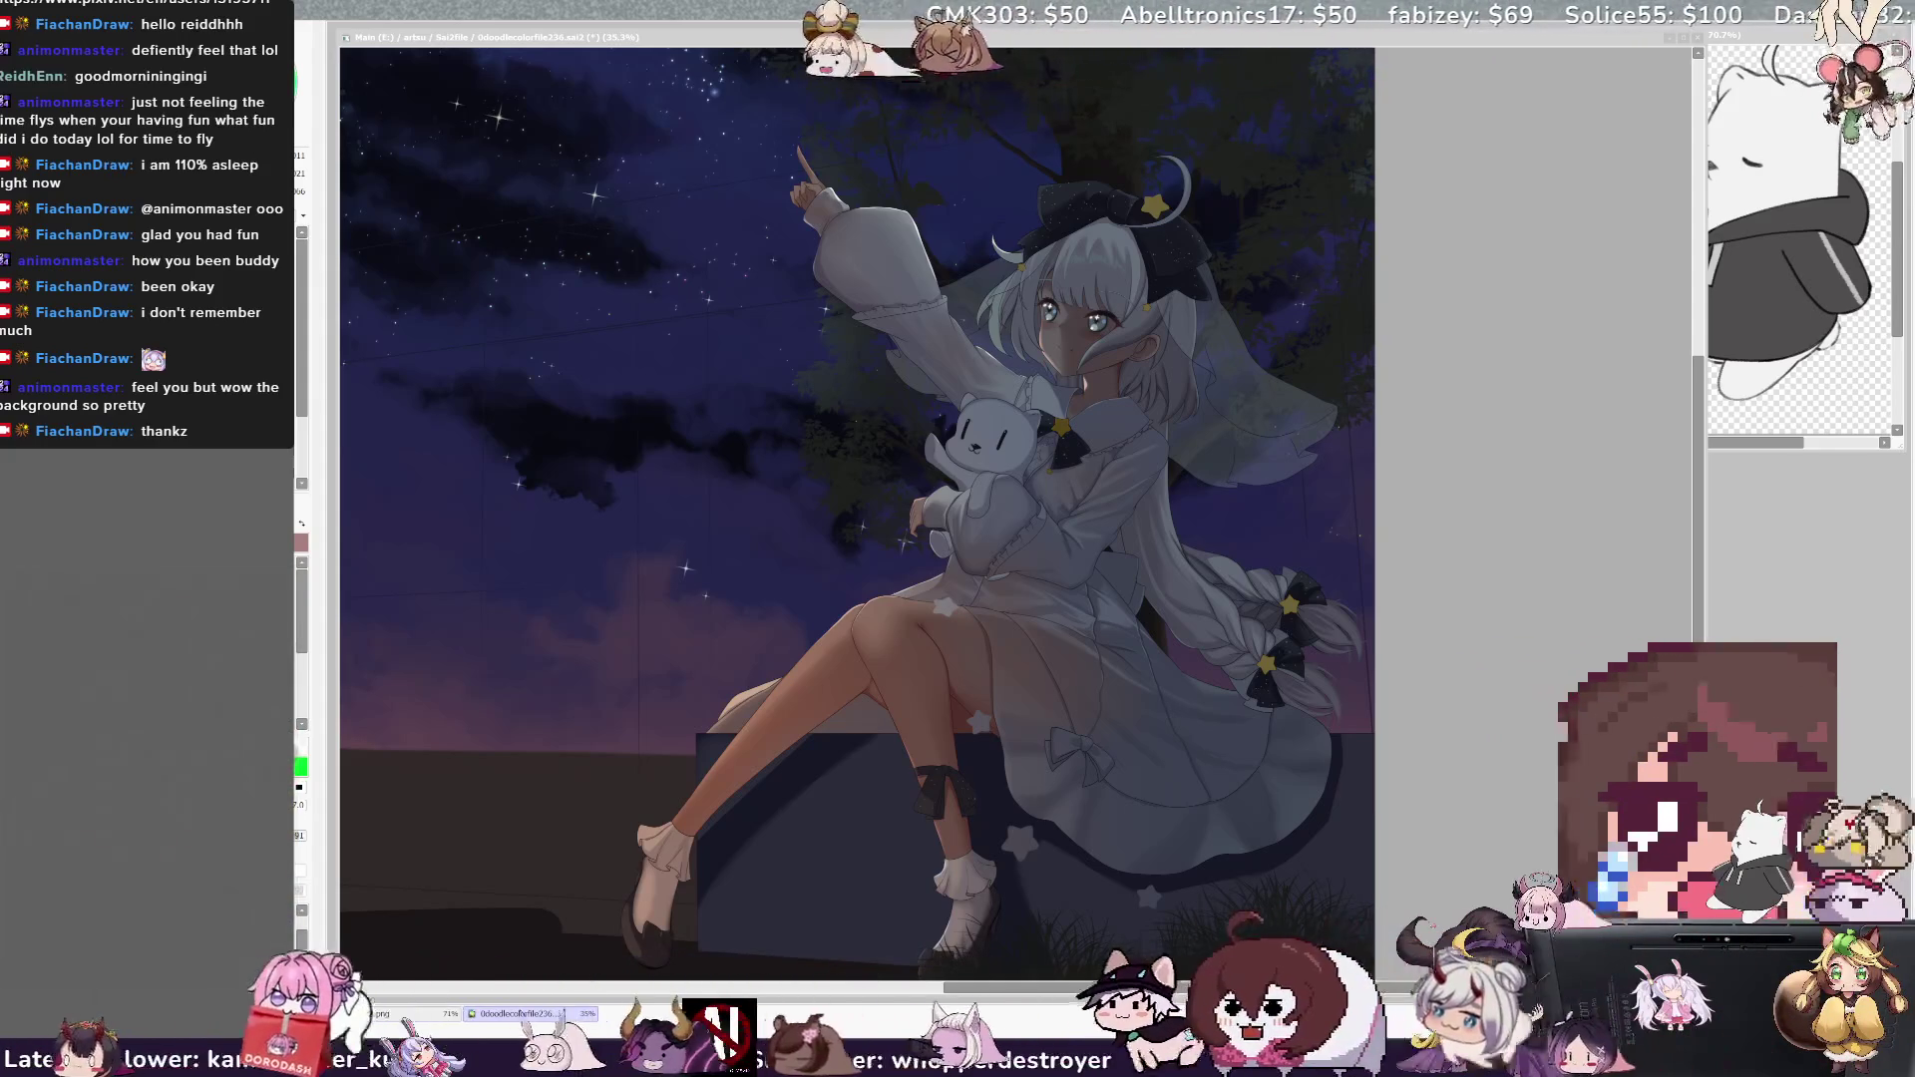
key("ctrl+Tab")
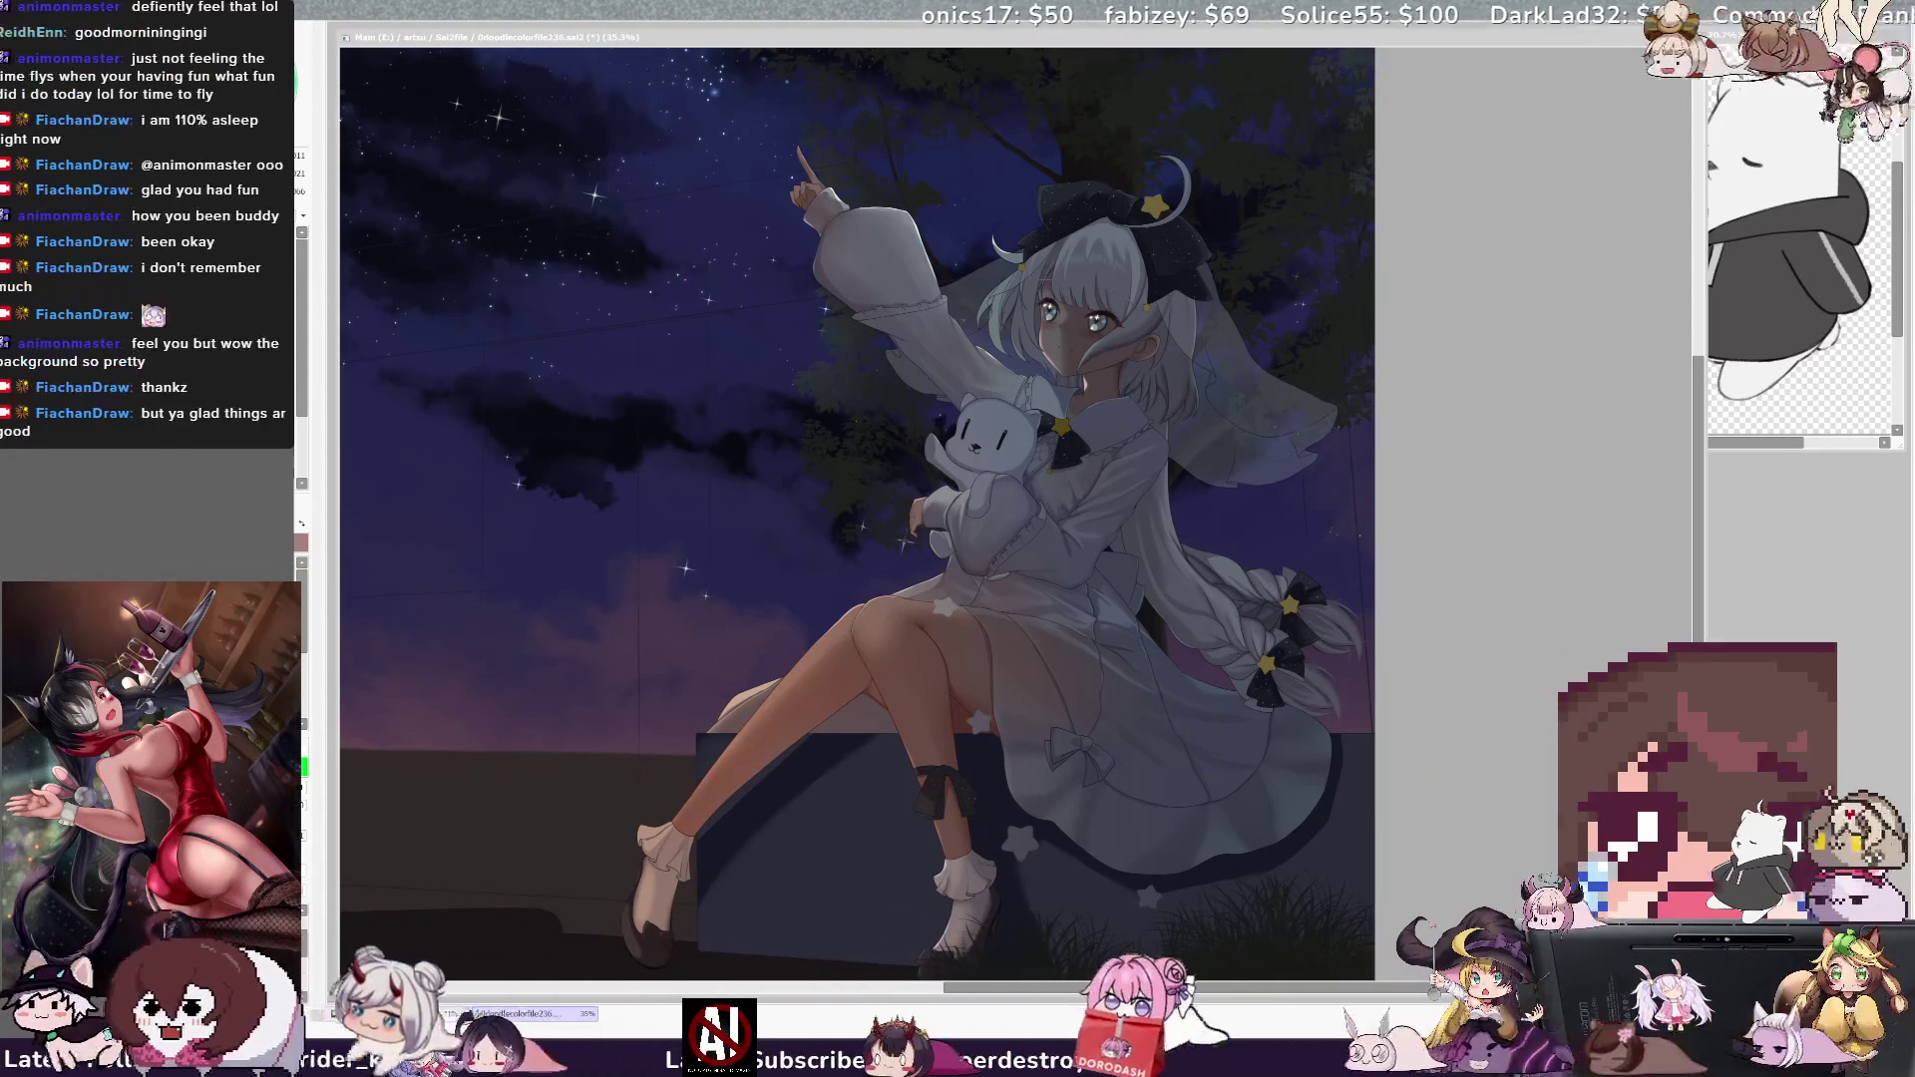